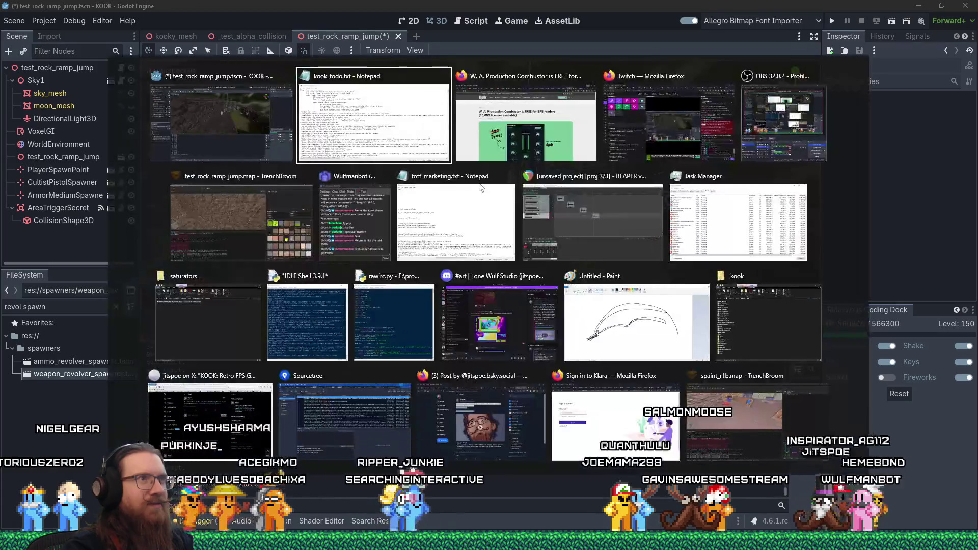
Bring TrenchBroom forward and fly the 3D camera through the rock canyon to the floor brushes
click(231, 201)
scroll(312, 210, down, 5)
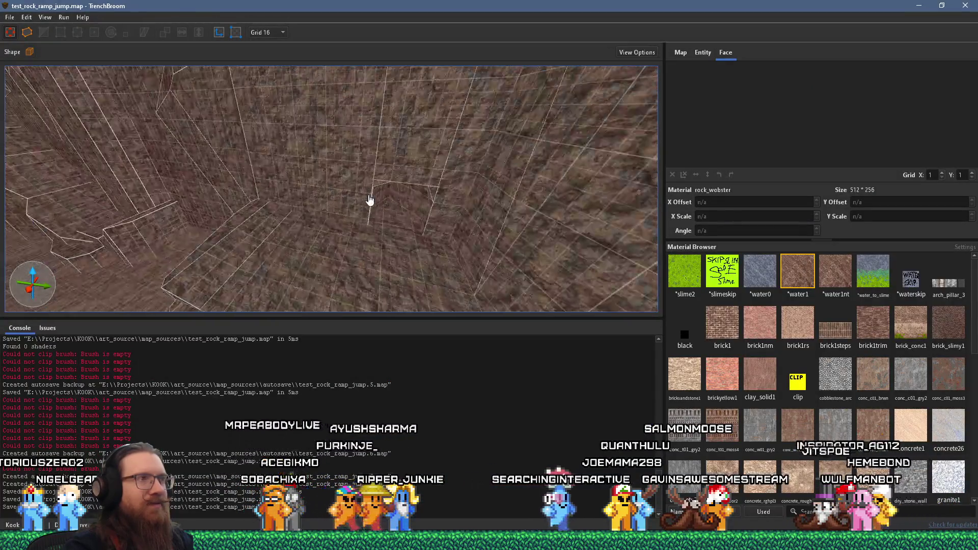
scroll(338, 218, down, 5)
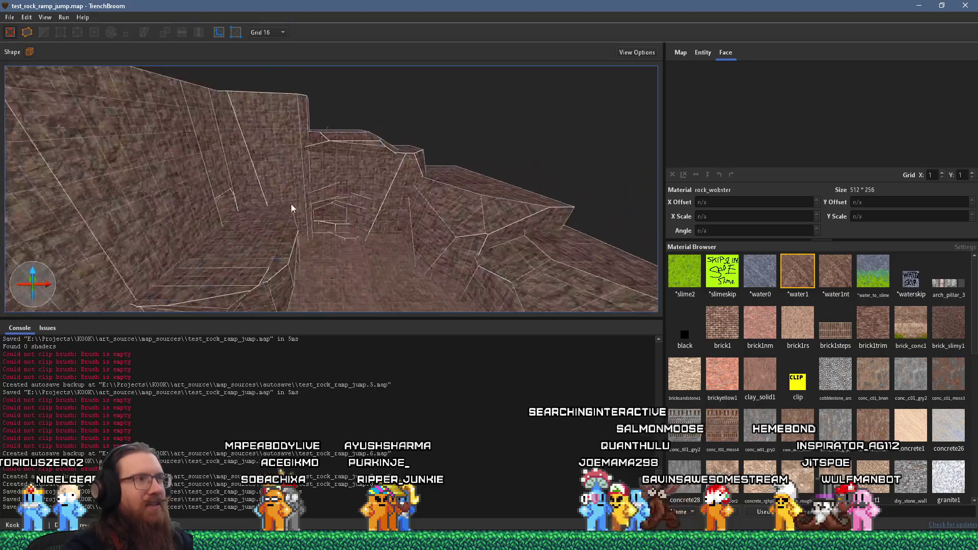
scroll(387, 206, up, 10)
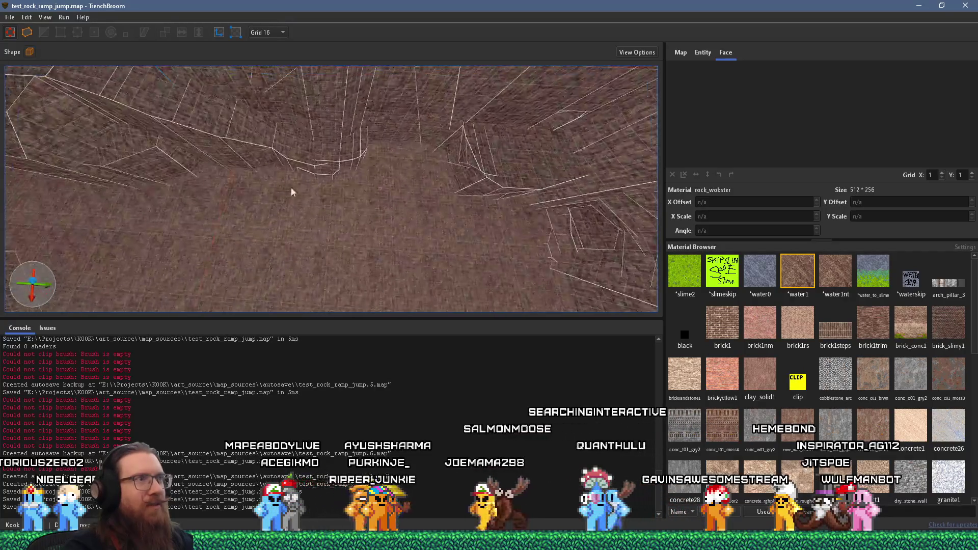
scroll(371, 163, down, 10)
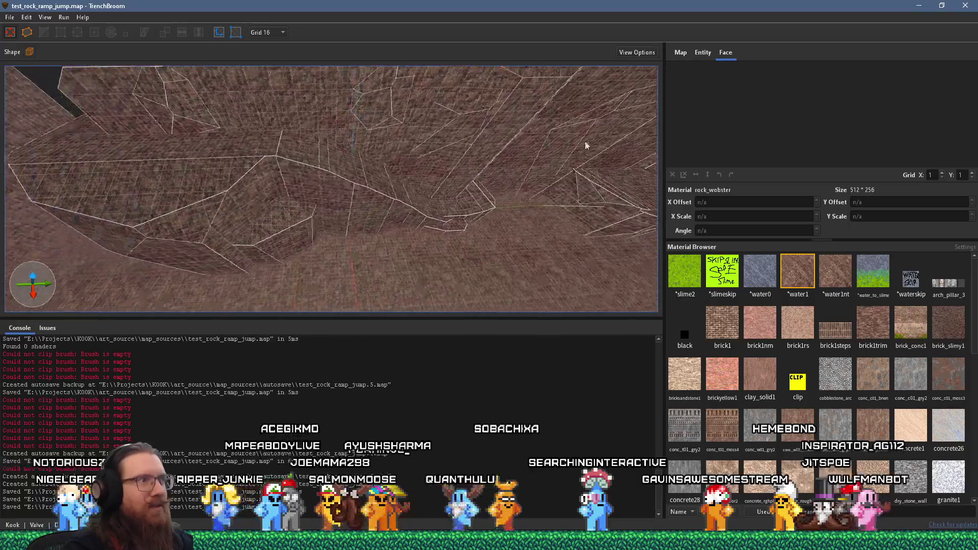
scroll(418, 158, up, 6)
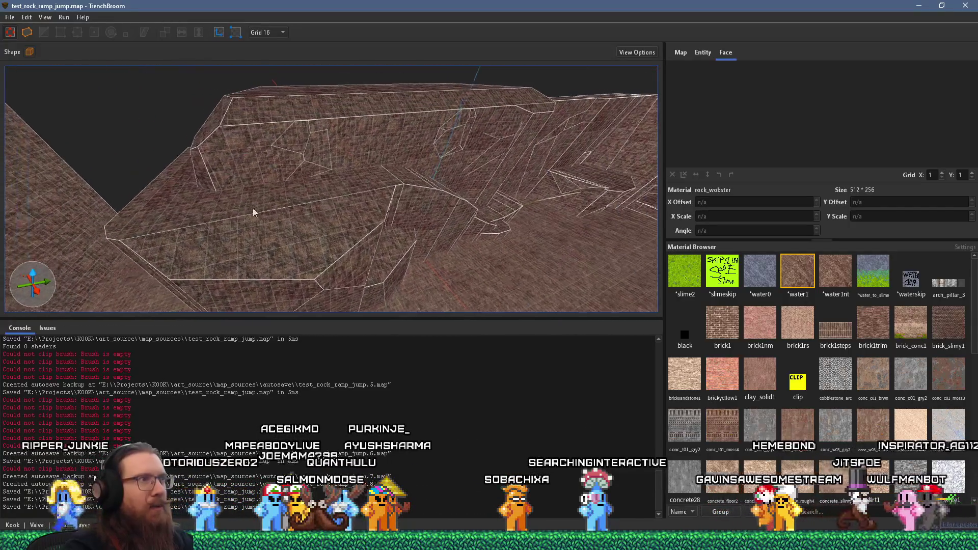
scroll(576, 237, up, 8)
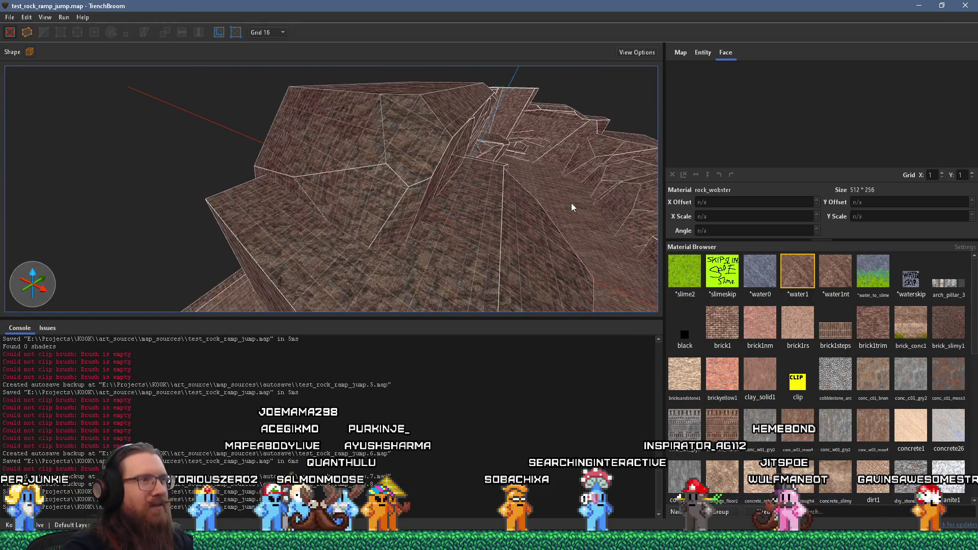
scroll(571, 202, up, 8)
scroll(467, 203, down, 10)
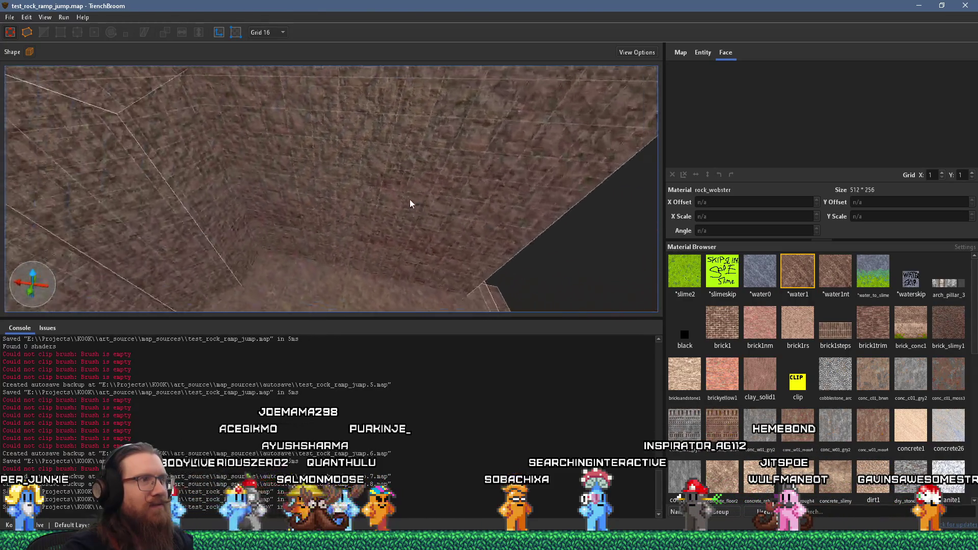
mouse_move(256, 195)
mouse_down()
mouse_move(253, 188)
mouse_move(407, 198)
mouse_move(431, 172)
mouse_move(401, 179)
mouse_up()
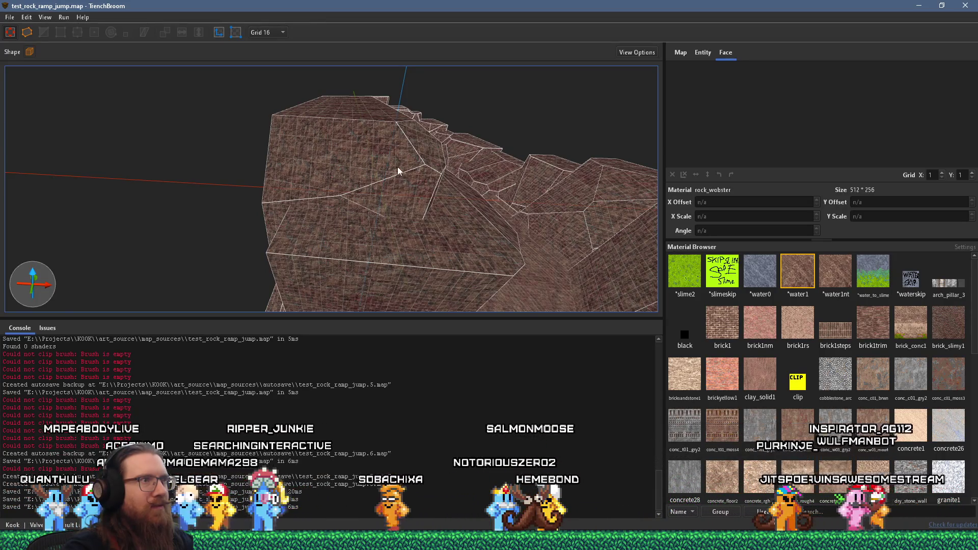
mouse_move(326, 182)
mouse_down()
mouse_move(346, 208)
mouse_move(409, 198)
mouse_move(482, 213)
mouse_move(252, 53)
mouse_move(313, 127)
mouse_move(336, 196)
mouse_move(293, 190)
mouse_move(438, 251)
mouse_move(455, 178)
mouse_move(382, 125)
mouse_move(421, 227)
mouse_move(442, 238)
mouse_move(368, 216)
mouse_move(458, 191)
mouse_move(454, 248)
mouse_move(285, 209)
mouse_move(409, 119)
mouse_move(396, 114)
mouse_move(326, 207)
mouse_move(409, 90)
mouse_move(334, 169)
mouse_move(350, 125)
mouse_move(129, 110)
mouse_move(384, 164)
mouse_move(211, 176)
mouse_move(102, 118)
mouse_move(146, 139)
mouse_move(122, 127)
mouse_move(292, 315)
mouse_move(235, 109)
mouse_move(277, 55)
mouse_move(299, 173)
mouse_move(338, 277)
mouse_move(268, 160)
mouse_move(346, 215)
mouse_move(272, 38)
mouse_move(382, 192)
mouse_up()
mouse_move(474, 225)
mouse_down()
mouse_move(449, 255)
mouse_move(445, 171)
mouse_move(417, 160)
mouse_move(125, 151)
mouse_move(381, 178)
mouse_move(448, 196)
mouse_move(428, 203)
mouse_move(485, 197)
mouse_move(571, 301)
mouse_move(448, 194)
mouse_move(460, 200)
mouse_move(417, 193)
mouse_move(408, 172)
mouse_up()
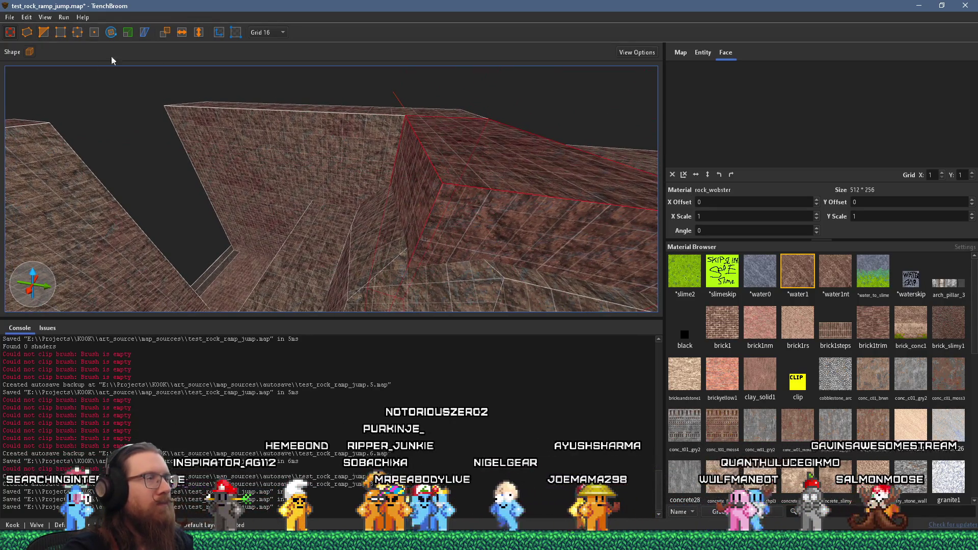
Stretch the rock_webster block's face outward to about 384 × 176 × 880
mouse_move(473, 204)
mouse_down()
mouse_move(515, 243)
mouse_move(468, 221)
mouse_move(493, 216)
mouse_move(471, 180)
mouse_move(432, 177)
mouse_up()
scroll(432, 177, down, 3)
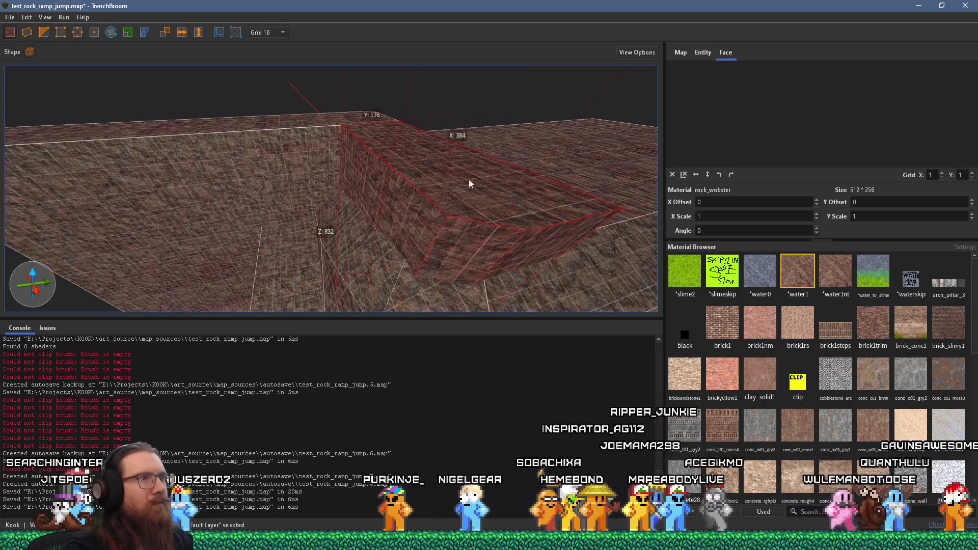
mouse_move(391, 179)
mouse_down()
mouse_move(442, 218)
mouse_move(391, 214)
mouse_up()
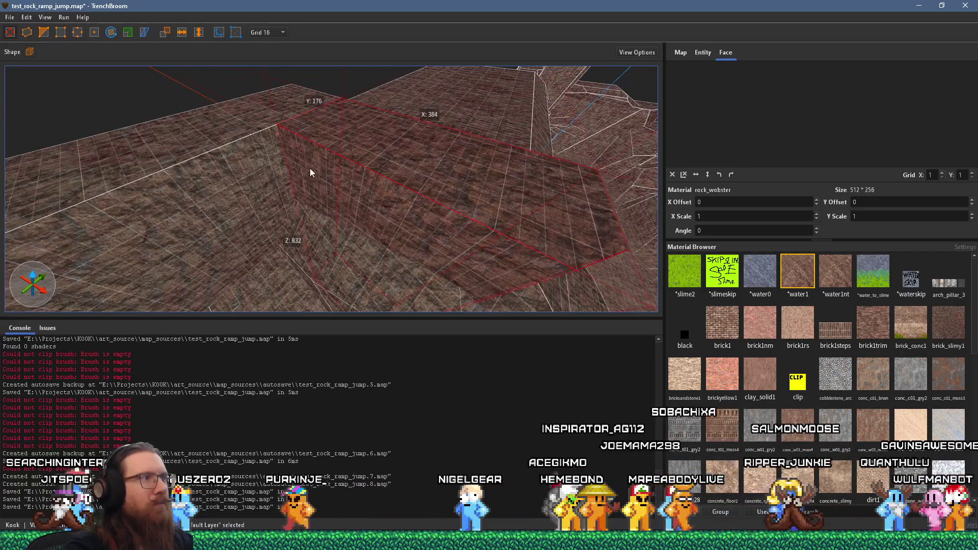
mouse_move(312, 171)
mouse_down()
mouse_move(304, 181)
mouse_move(421, 149)
mouse_move(340, 169)
mouse_up()
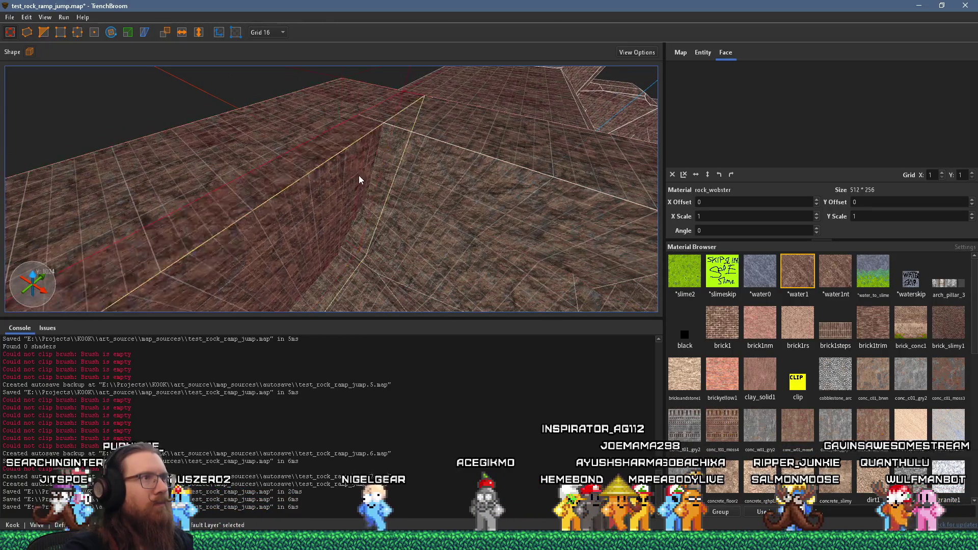
Move the thin wall's top corner vertex from -432 -816 832 to -432 -800 832
shift+click(359, 175)
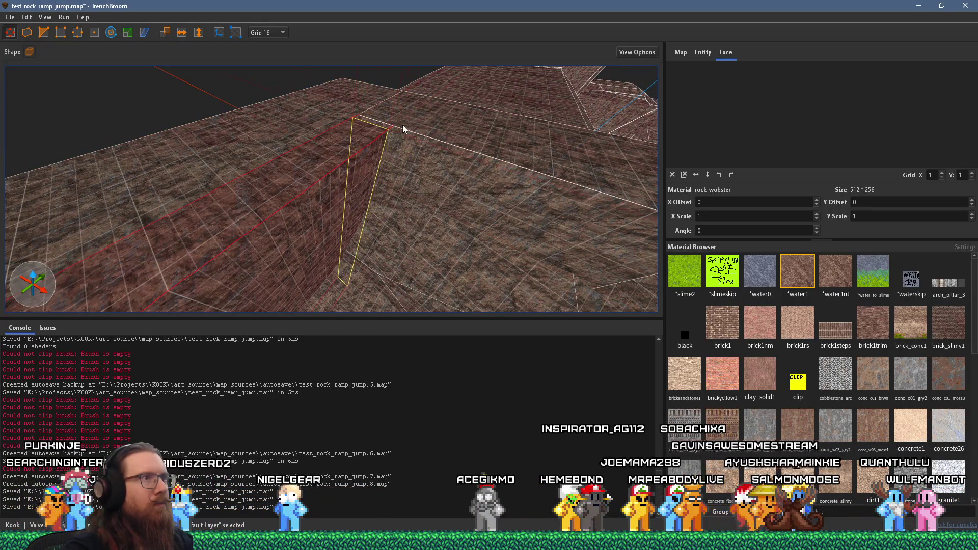
drag(417, 121, 306, 124)
click(46, 32)
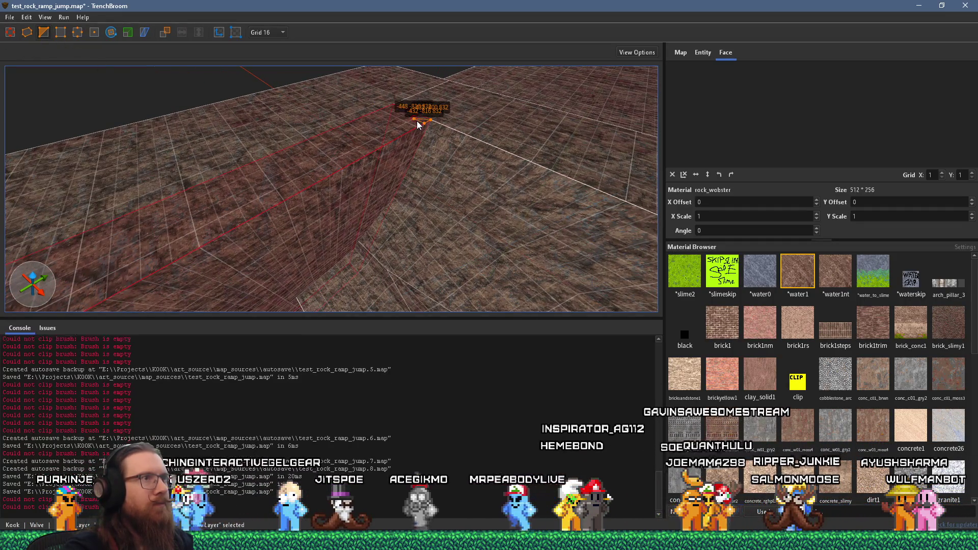
drag(417, 121, 430, 120)
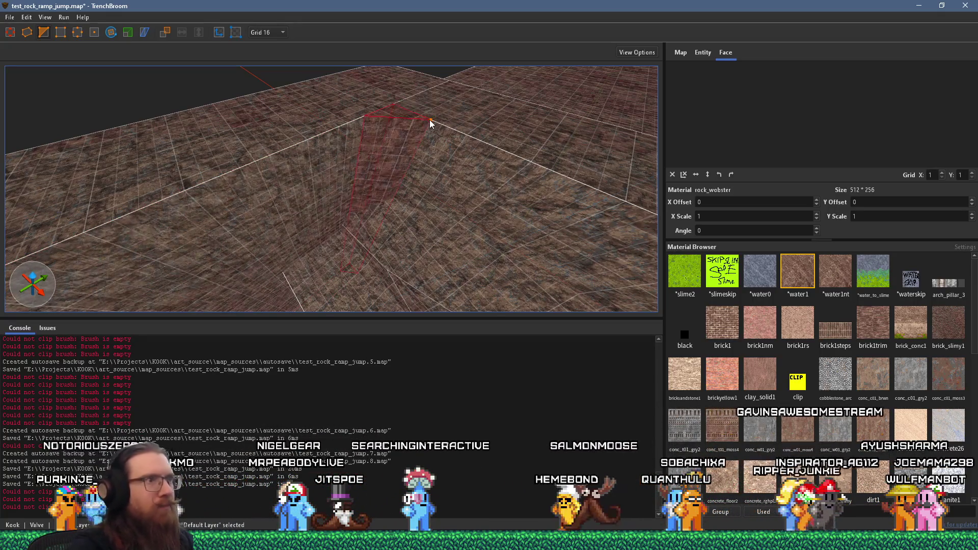
key(Escape)
Select the large top block and ready the Clip tool on it
mouse_move(334, 104)
mouse_down()
mouse_move(243, 67)
mouse_move(332, 96)
mouse_move(213, 106)
mouse_move(383, 125)
mouse_move(264, 219)
mouse_move(351, 200)
mouse_up()
click(354, 166)
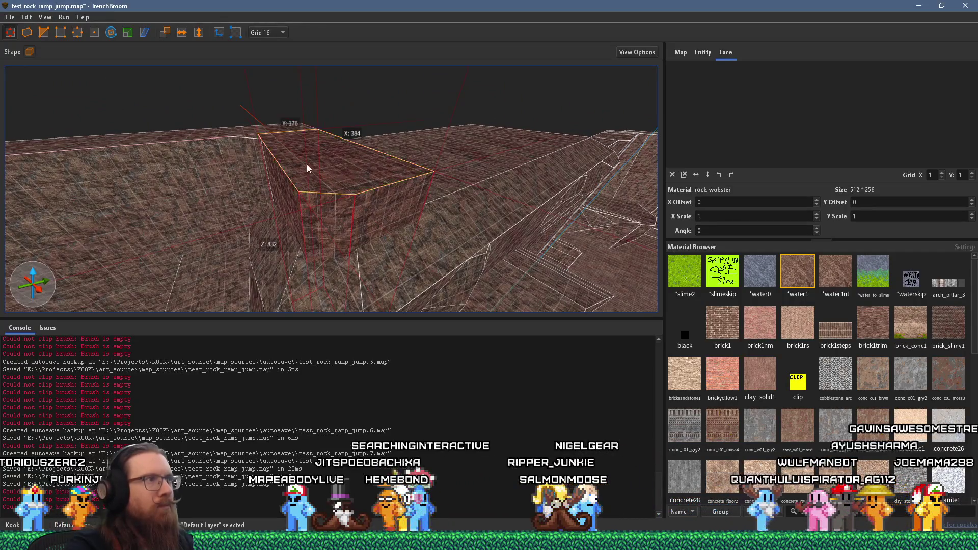
mouse_move(306, 164)
mouse_down()
mouse_move(279, 143)
mouse_move(405, 176)
mouse_move(377, 166)
mouse_move(456, 171)
mouse_move(485, 198)
mouse_up()
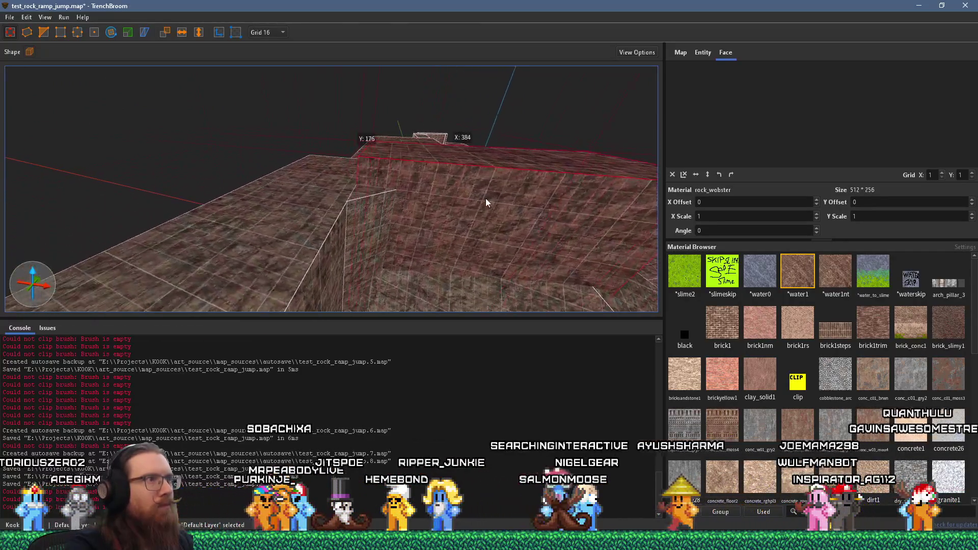
click(368, 192)
click(62, 33)
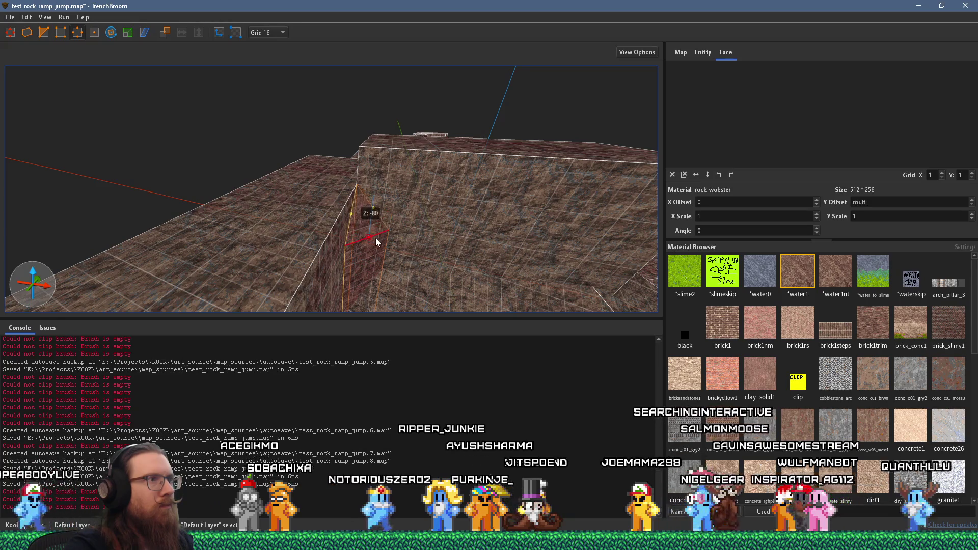
key(Escape)
click(388, 193)
scroll(390, 184, down, 3)
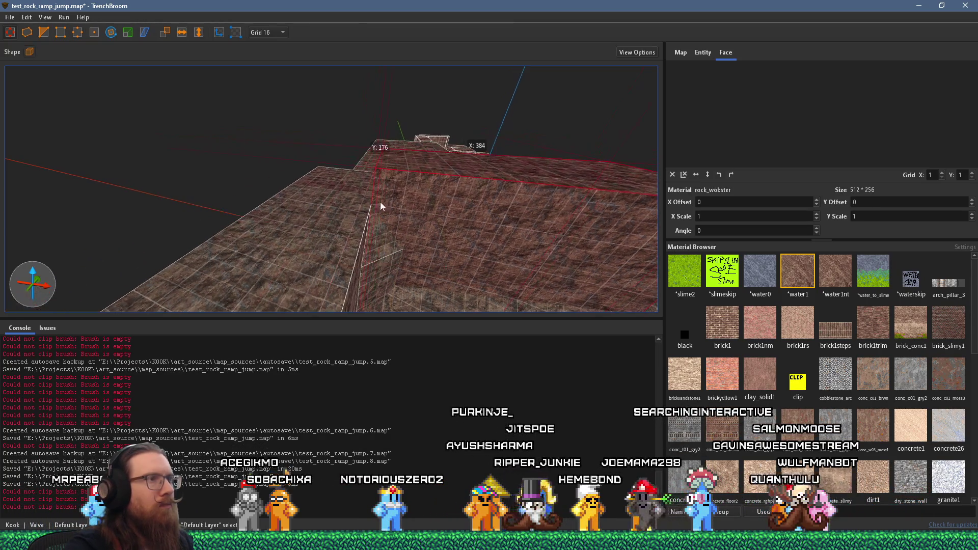
click(43, 32)
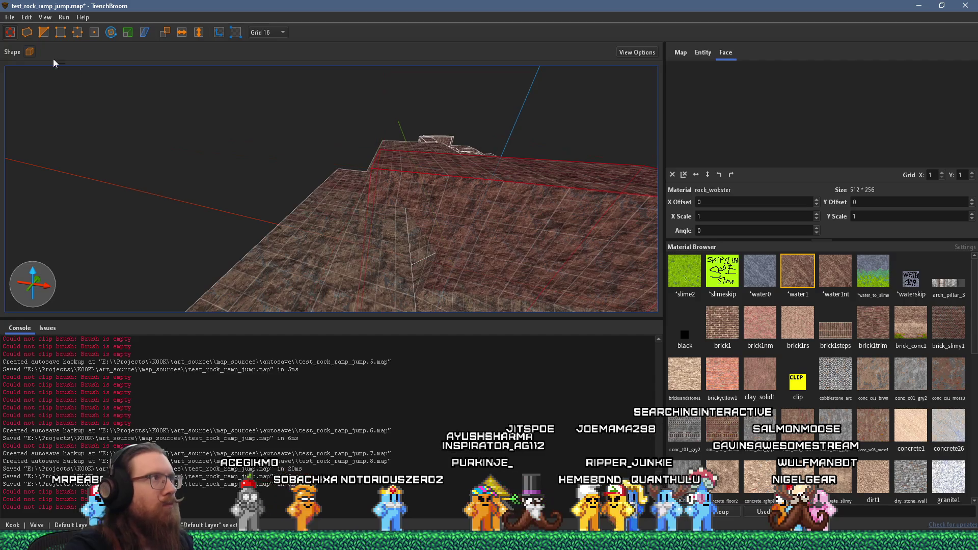
Clip a triangular corner off the top block through -496 -800 832, -560 -736 832, -448 -736 896
click(368, 201)
click(411, 179)
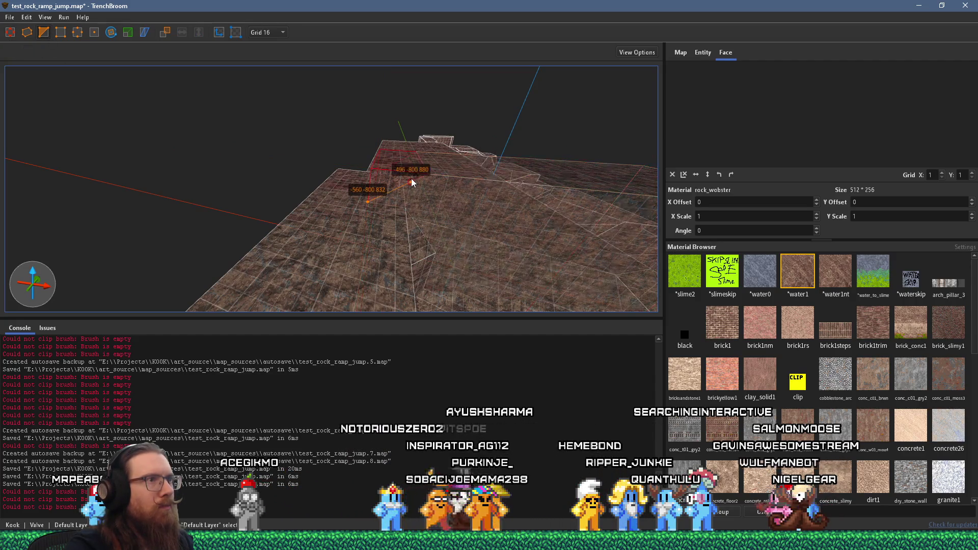
click(414, 178)
key(Escape)
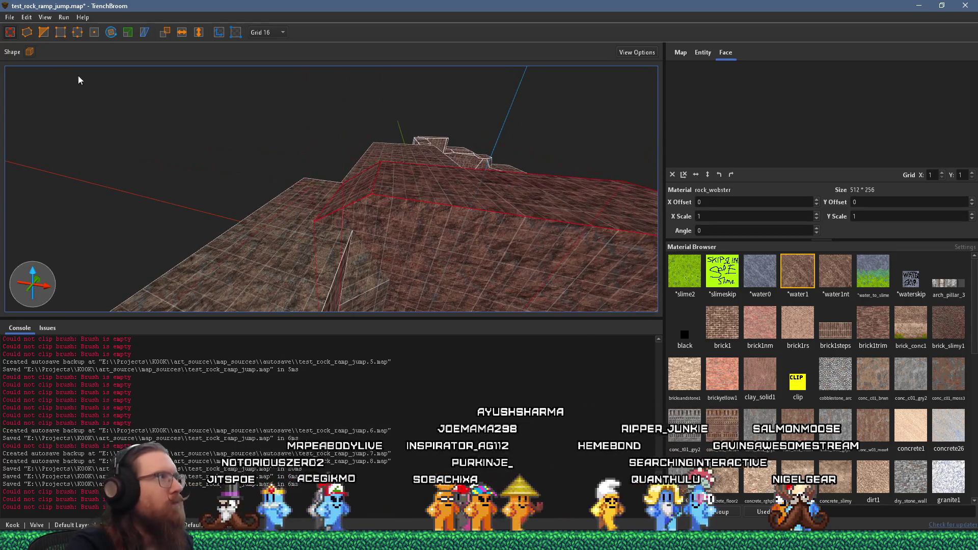
key(c)
click(375, 240)
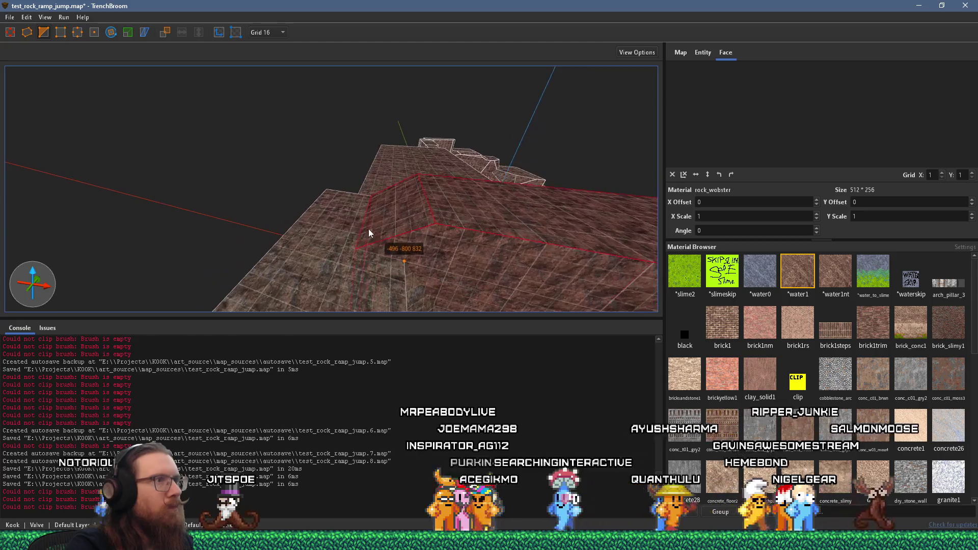
click(363, 223)
click(445, 201)
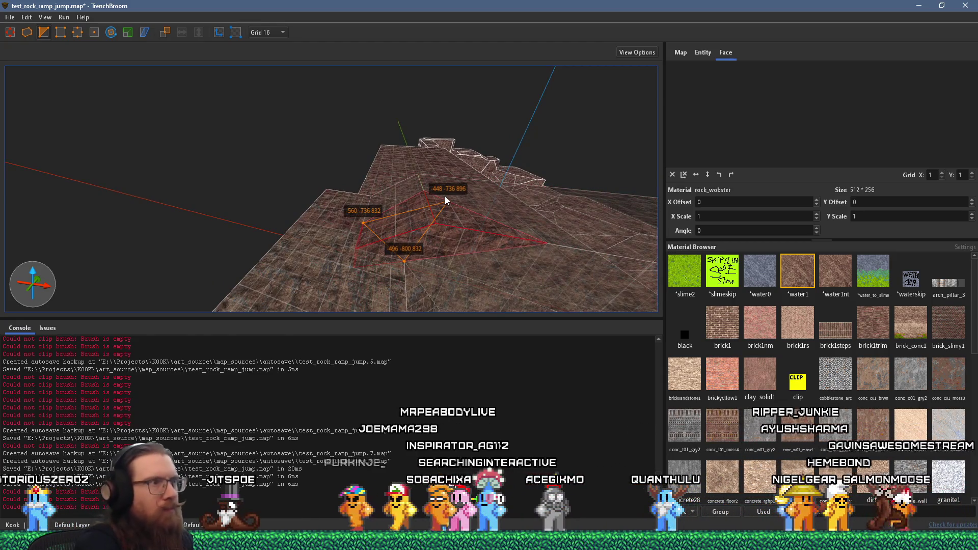
key(Return)
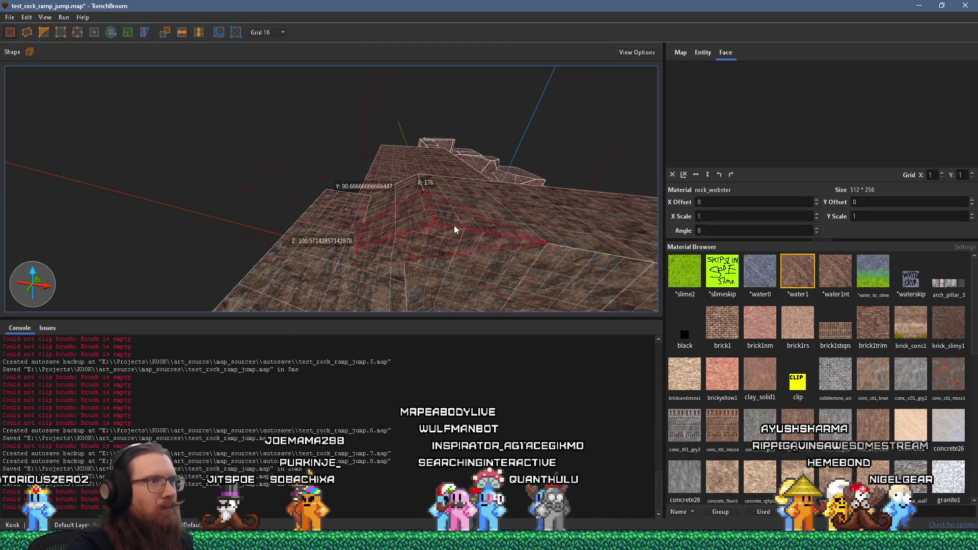
key(Escape)
key(Escape)
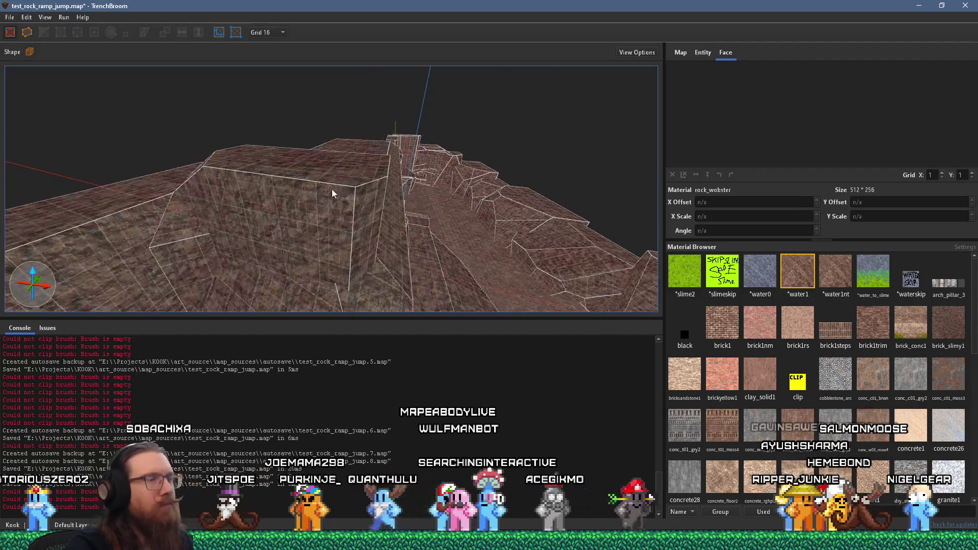
Cut a diagonal corner off the box brush
click(375, 209)
click(44, 33)
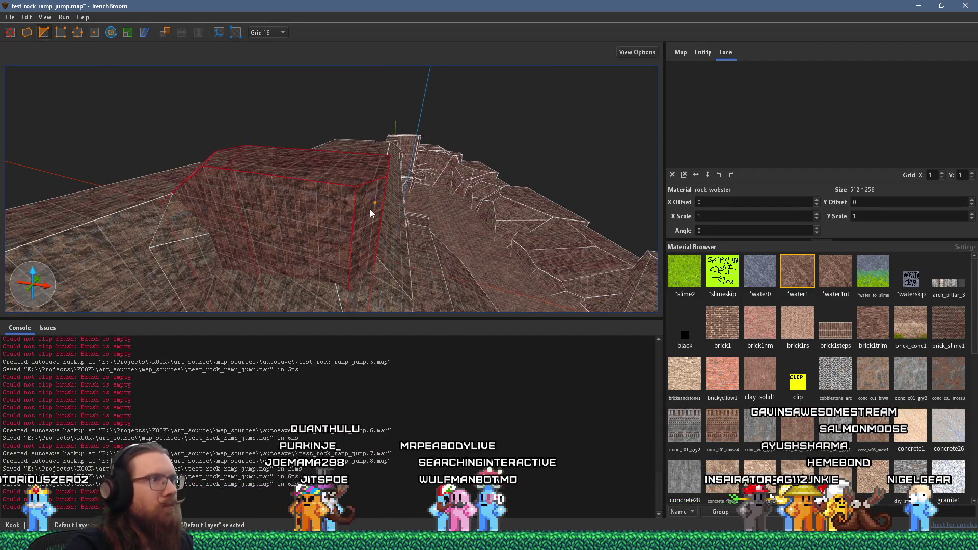
click(364, 206)
click(329, 206)
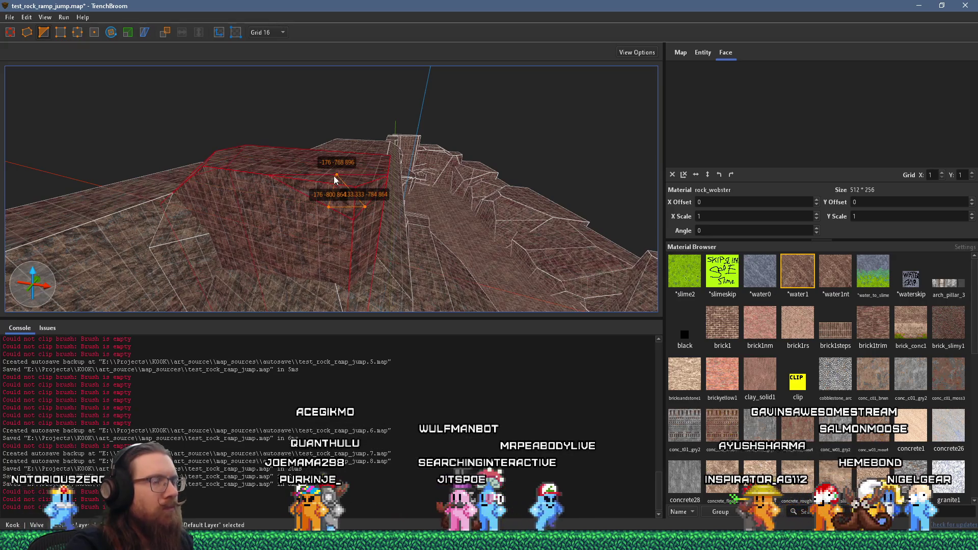
click(341, 179)
key(Return)
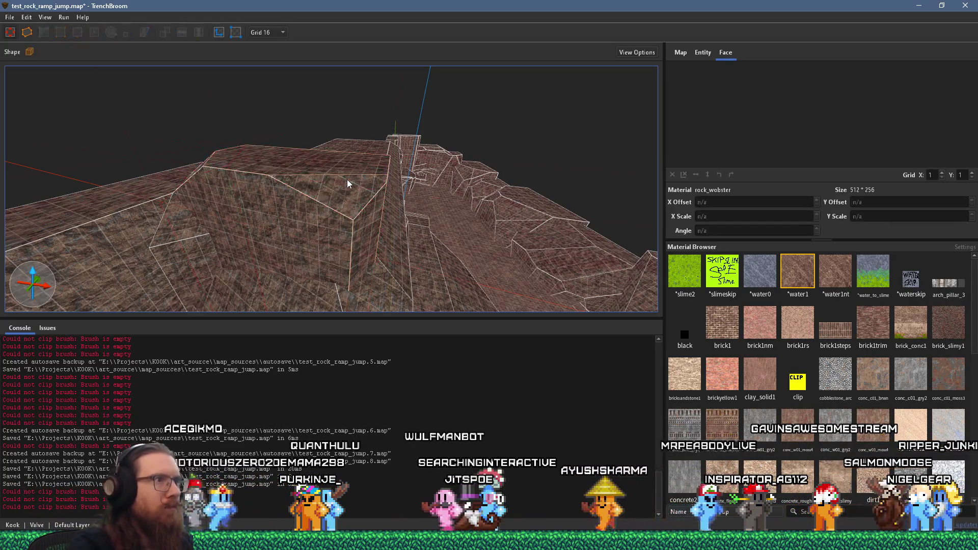
key(Escape)
key(Escape)
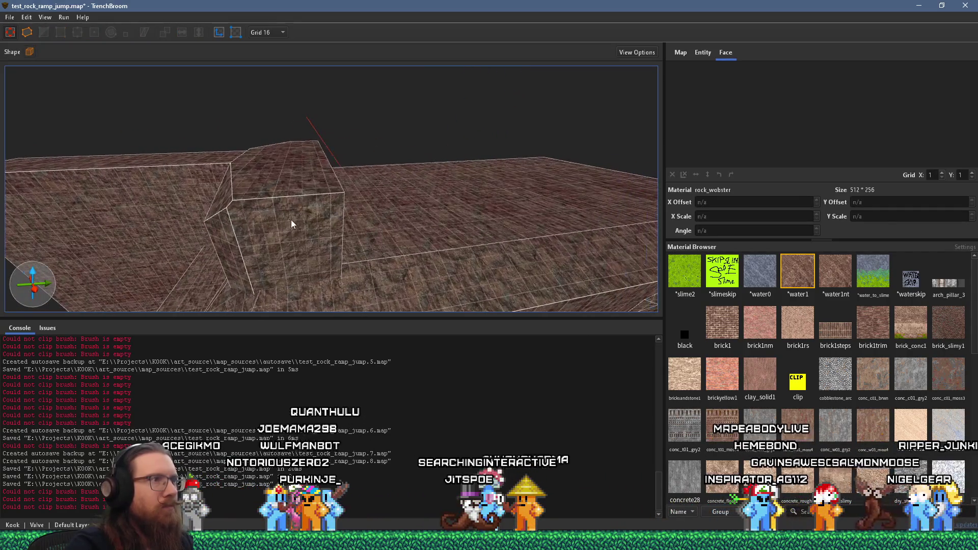
Slant-cut the front top edge of the boxy rock brush
click(176, 237)
shift+click(271, 217)
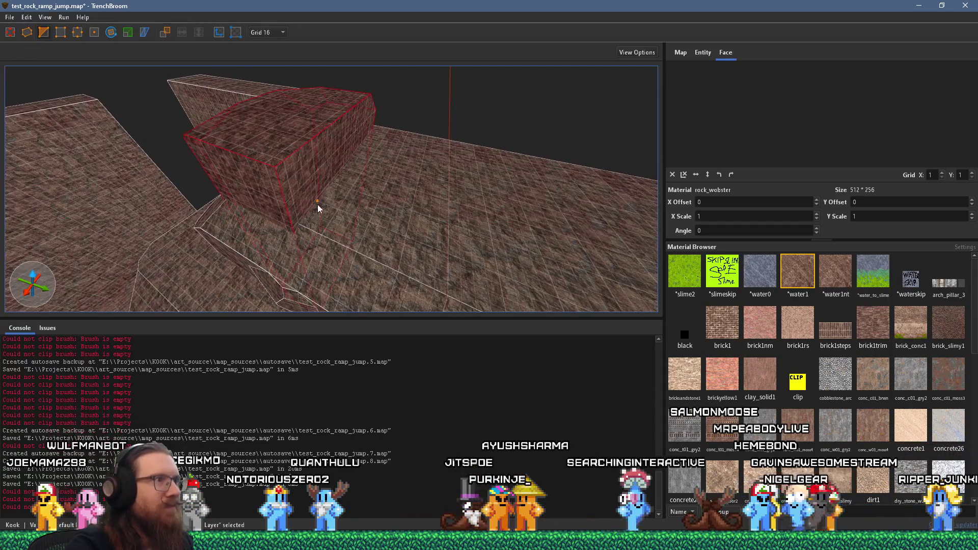
click(317, 200)
click(267, 220)
click(279, 137)
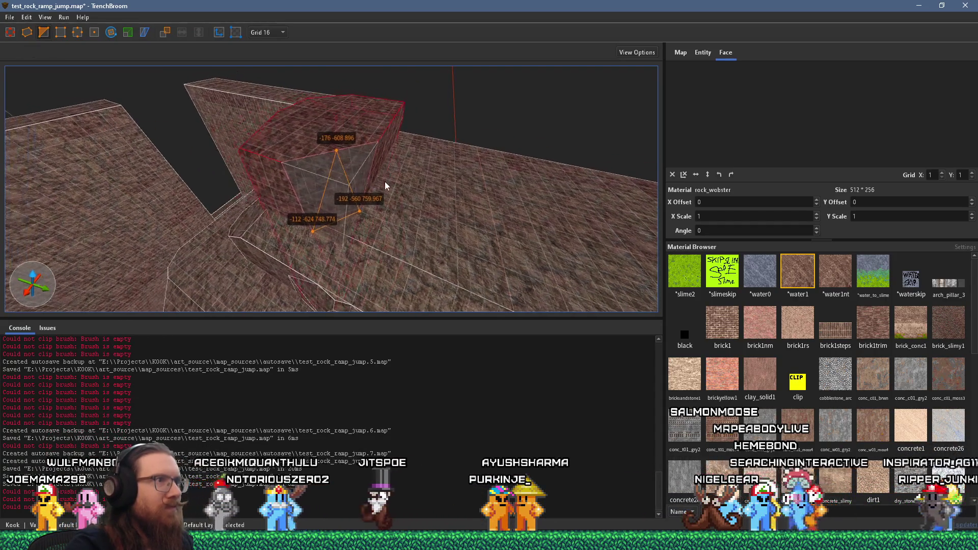
key(Escape)
click(331, 190)
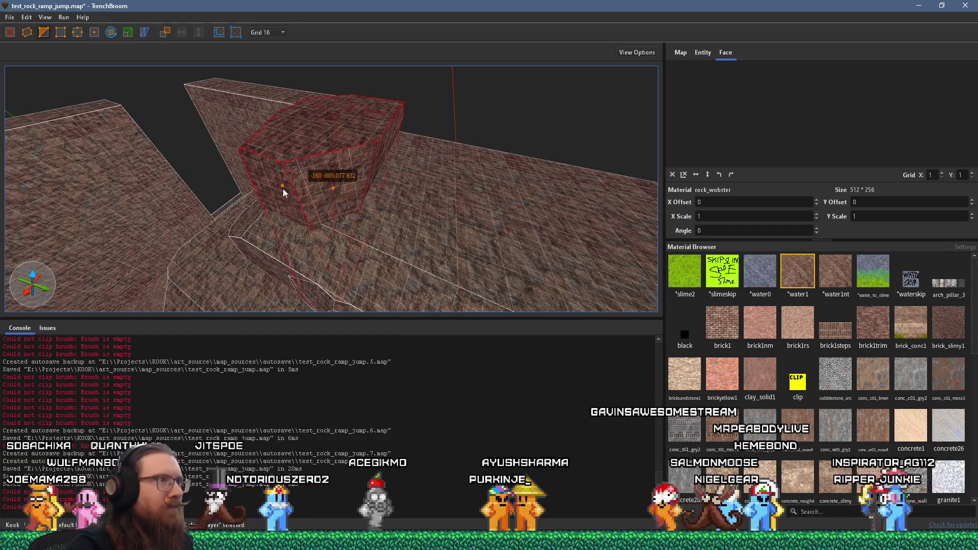
click(287, 137)
key(Return)
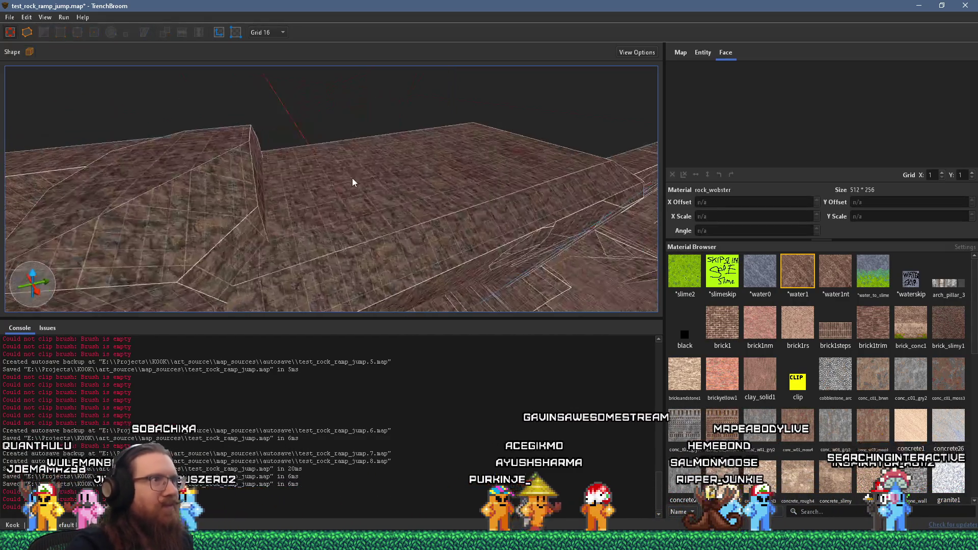
Slice another slanted corner off the rock brush with a three-point clip
click(44, 32)
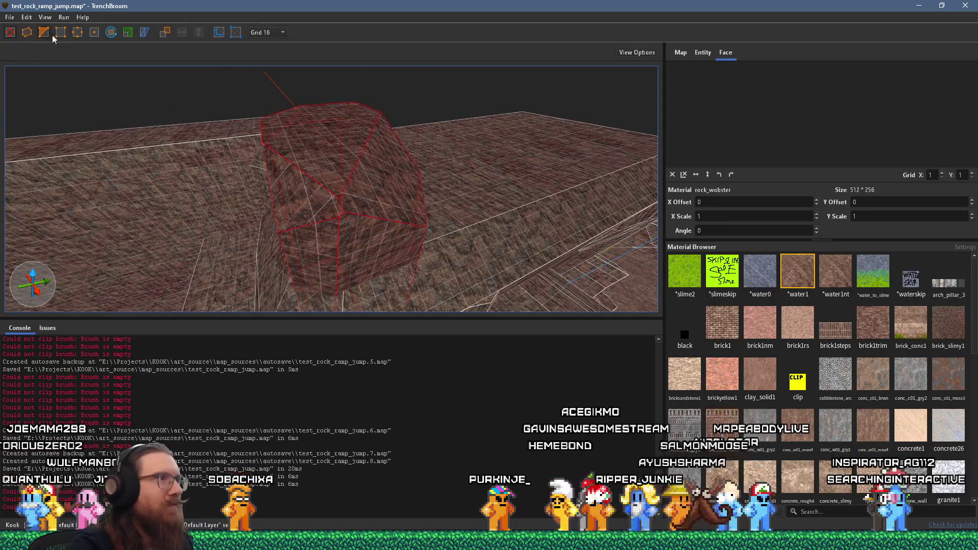
click(369, 238)
click(318, 243)
click(333, 150)
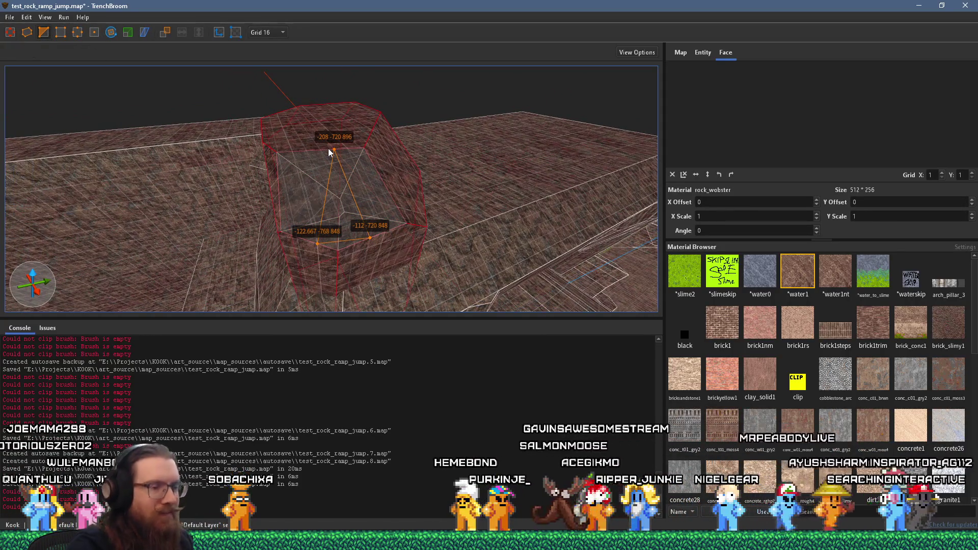
key(Return)
key(Escape)
scroll(253, 270, up, 10)
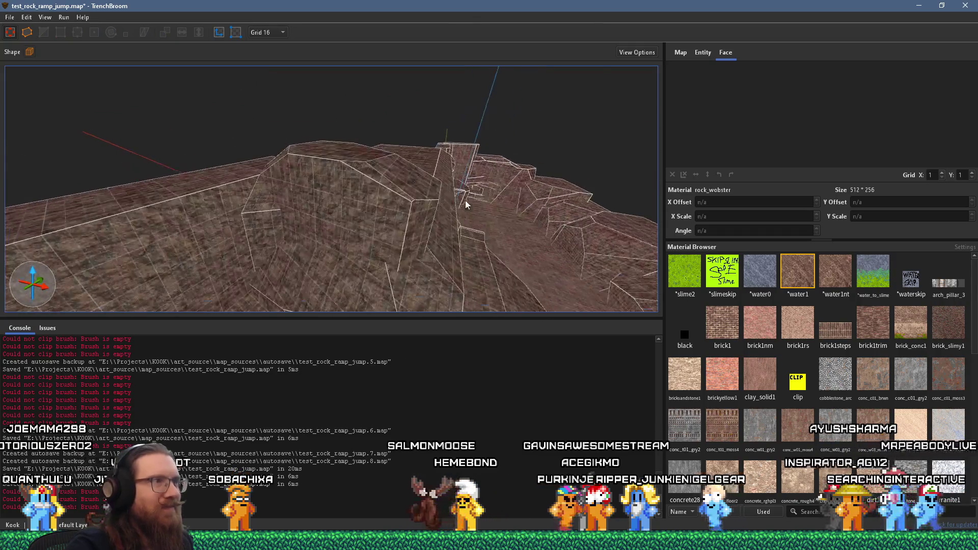
Delete the old rock brush along the canyon wall
scroll(272, 122, up, 8)
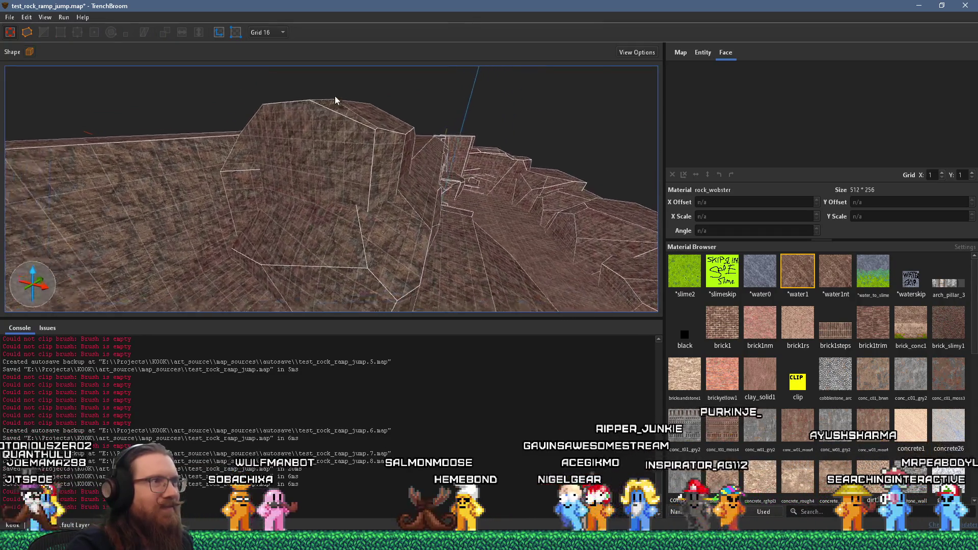
scroll(365, 161, up, 10)
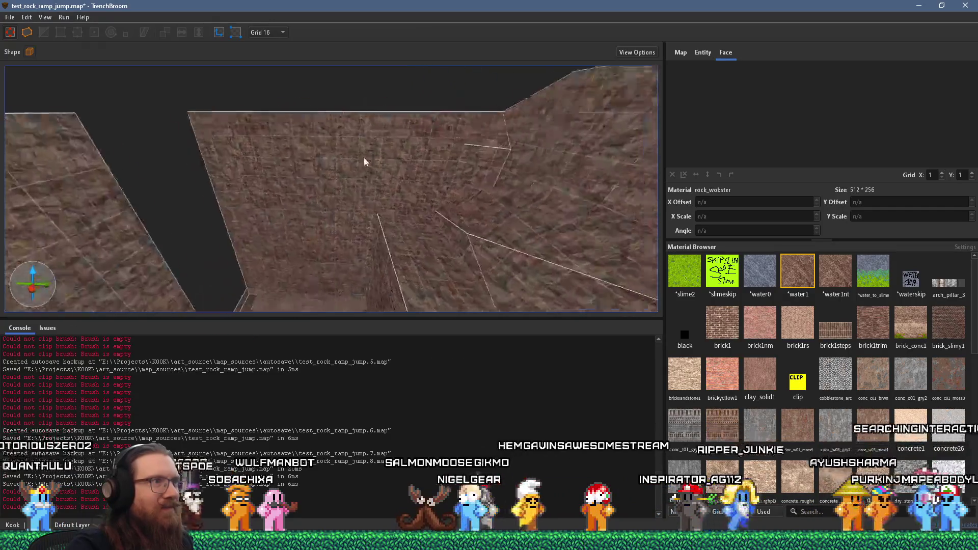
scroll(231, 227, up, 10)
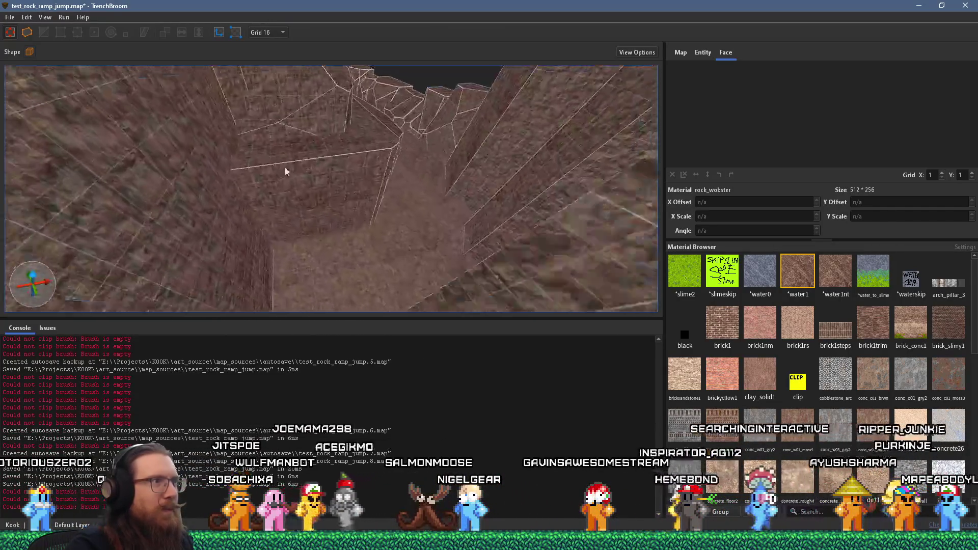
scroll(281, 172, up, 3)
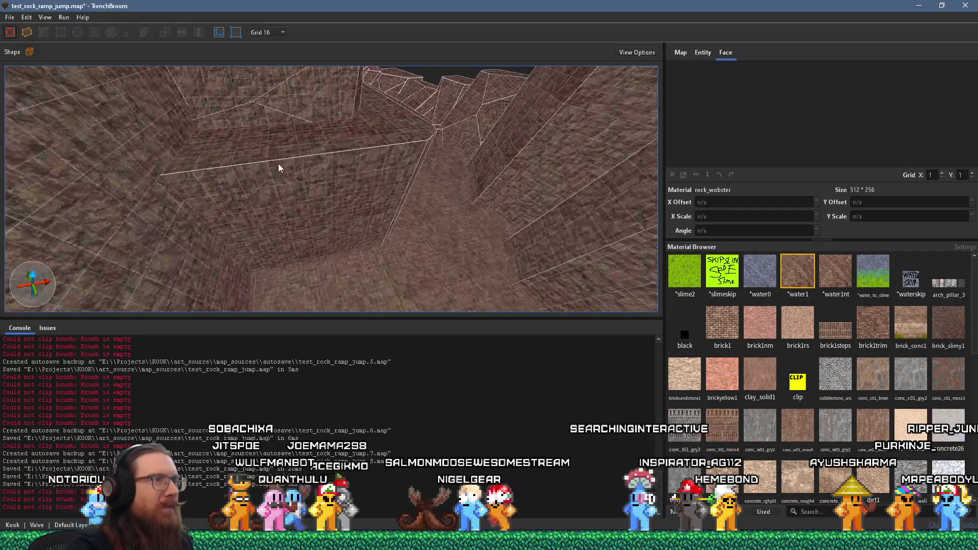
click(270, 167)
scroll(357, 240, down, 5)
scroll(306, 193, down, 3)
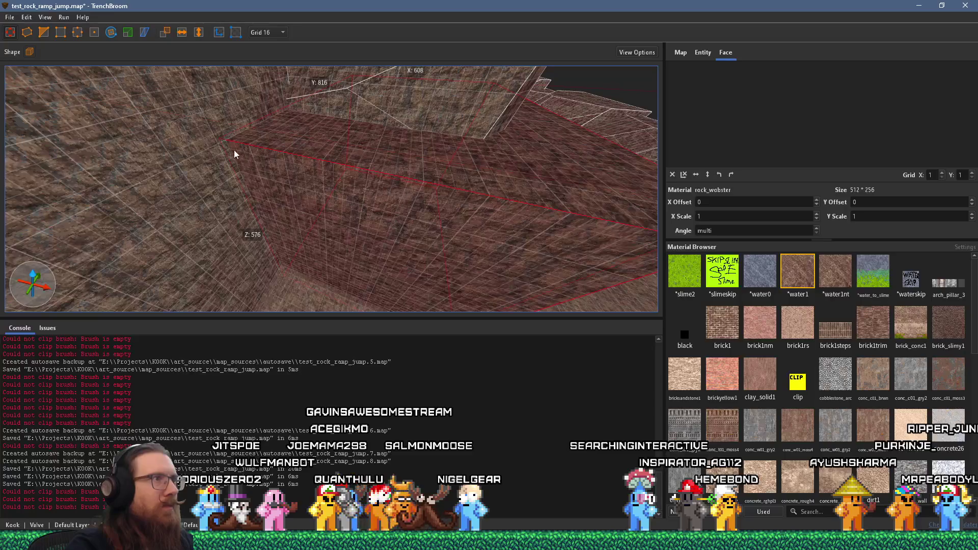
scroll(299, 172, up, 3)
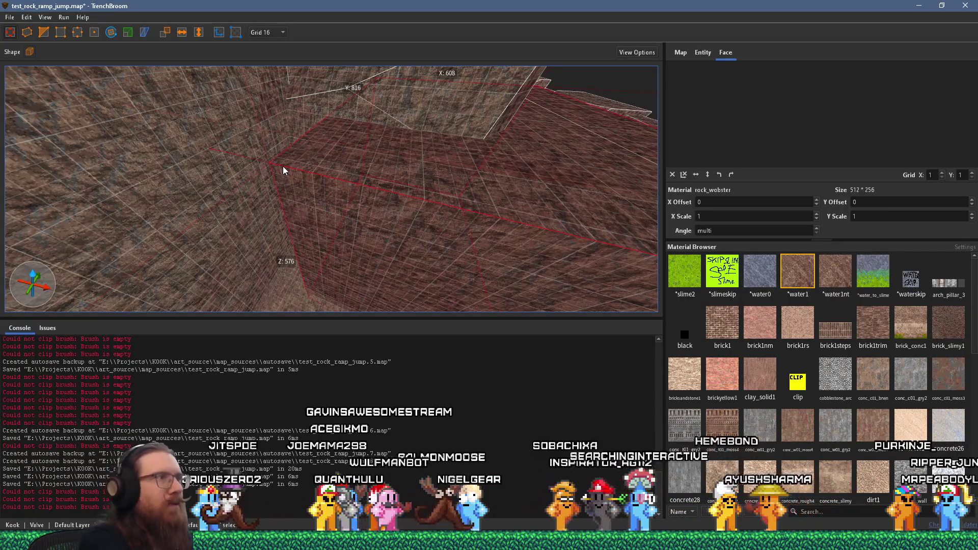
key(Delete)
Draw a new long, narrow ledge brush along the wall
mouse_move(227, 145)
mouse_down()
mouse_move(387, 185)
mouse_move(392, 252)
mouse_move(398, 242)
mouse_up()
scroll(230, 251, up, 3)
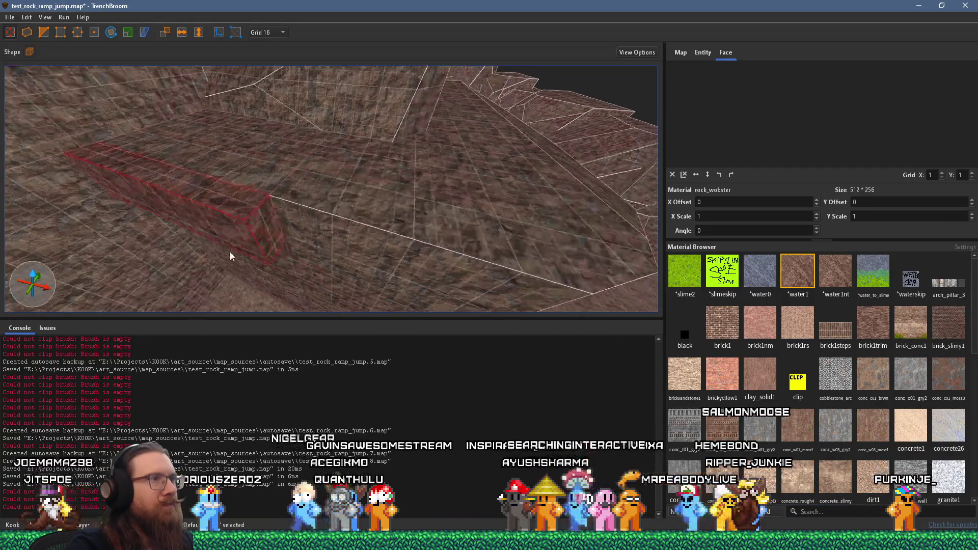
scroll(304, 232, down, 1)
Bevel one end of the ledge with an angled three-point clip
key(c)
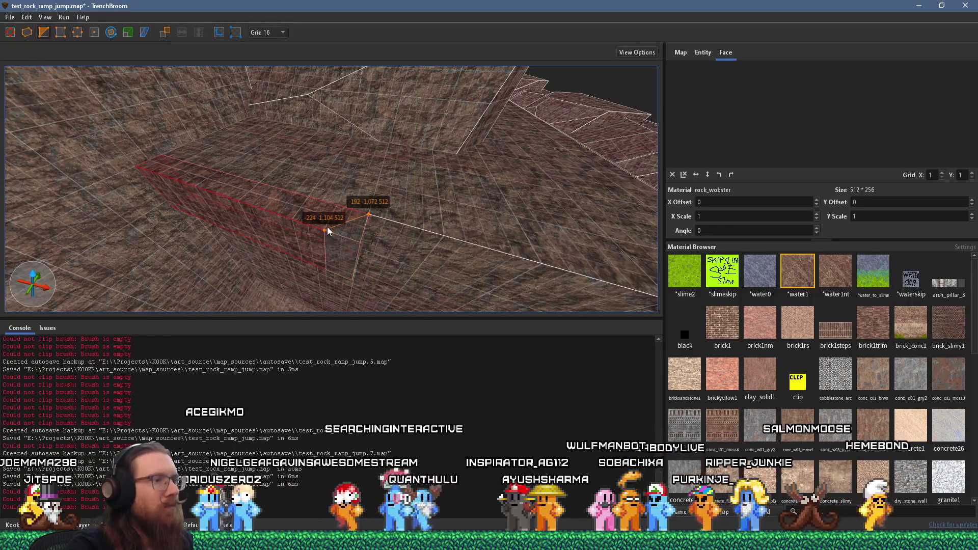
scroll(335, 231, up, 5)
scroll(355, 204, down, 3)
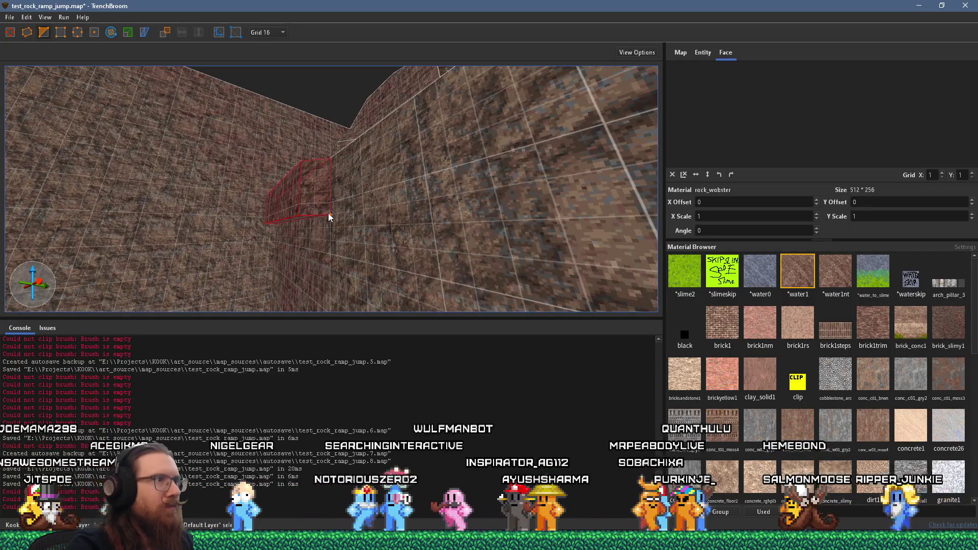
click(328, 213)
click(301, 193)
scroll(304, 193, up, 2)
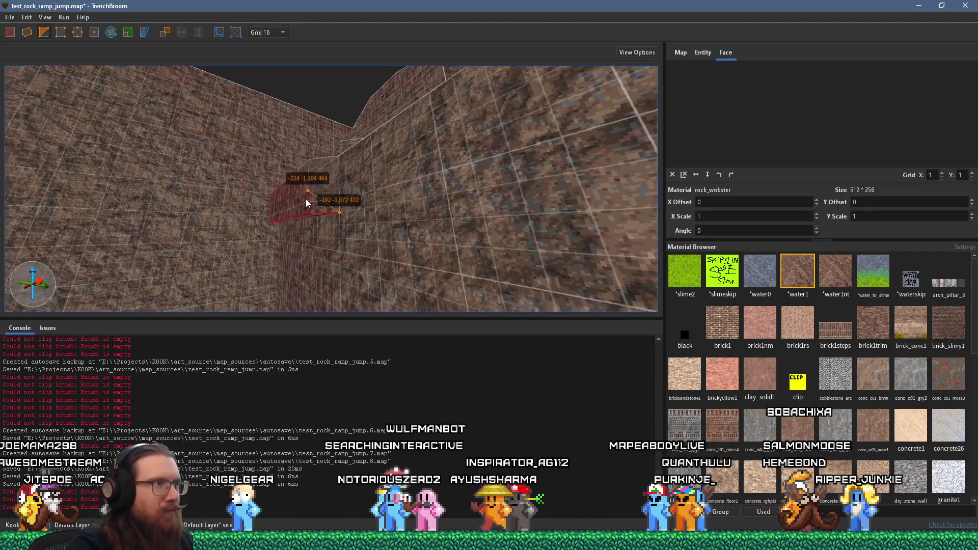
click(320, 176)
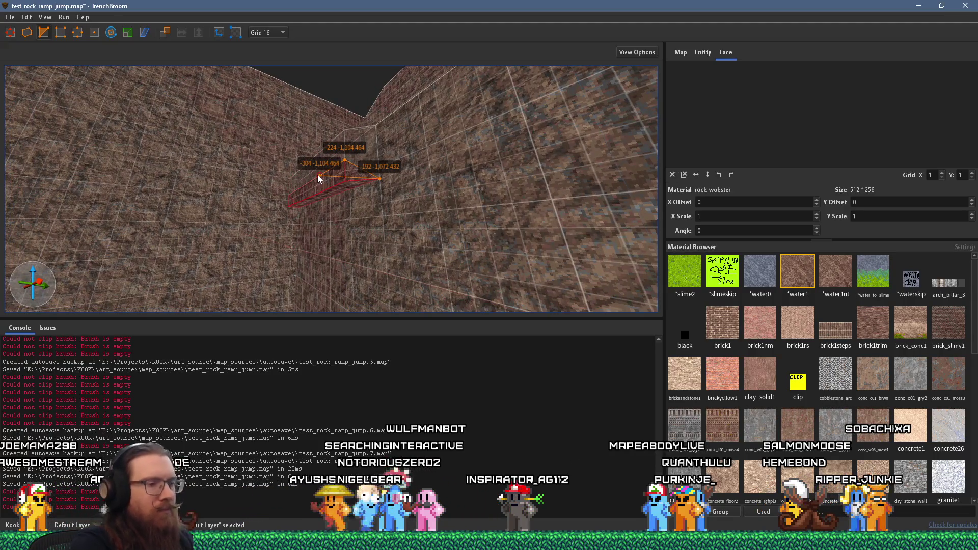
key(Return)
key(Escape)
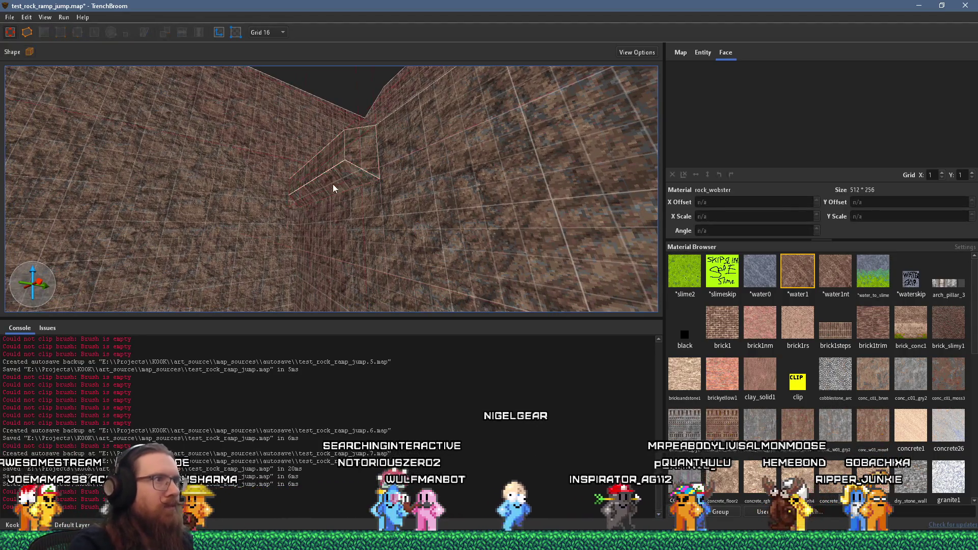
Bevel the ledge's other end with a second angled clip
click(304, 173)
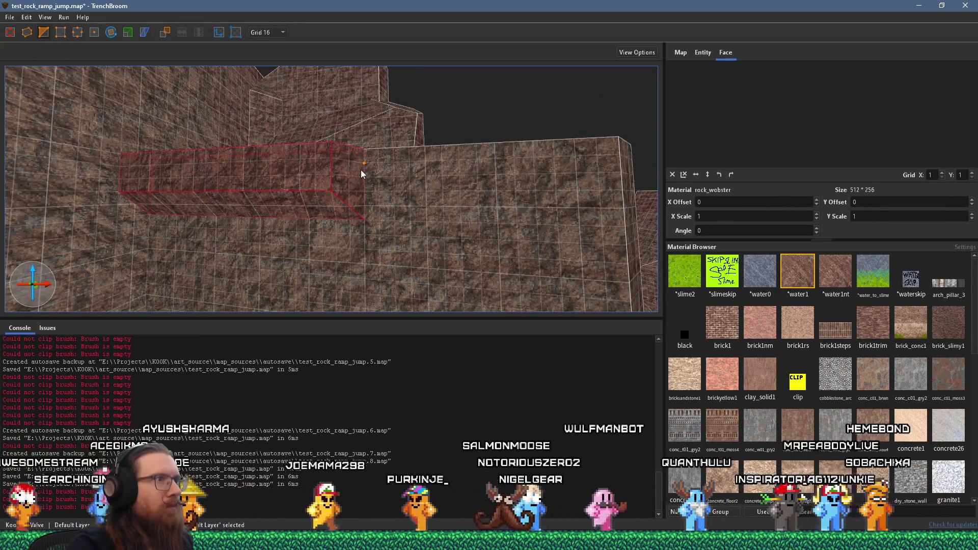
key(c)
click(363, 164)
click(308, 218)
click(243, 149)
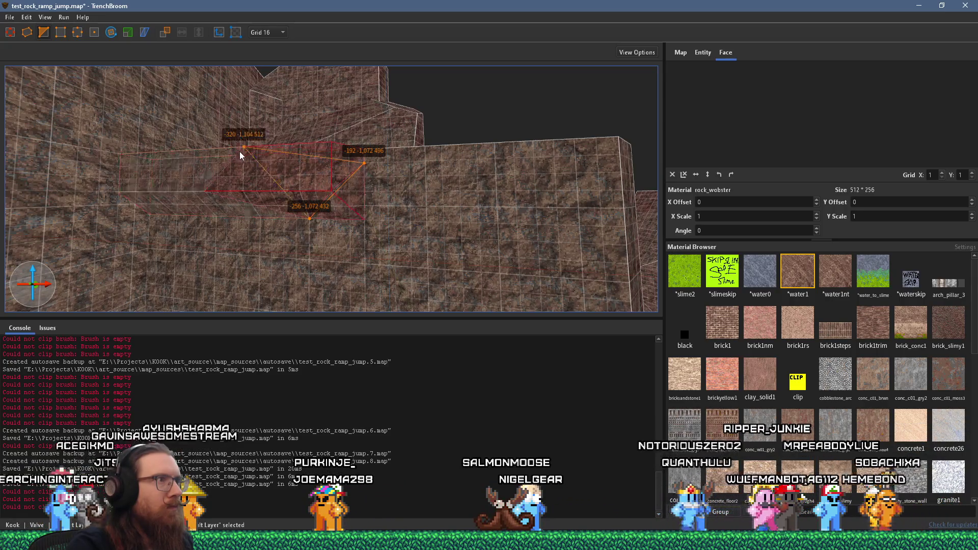
key(Return)
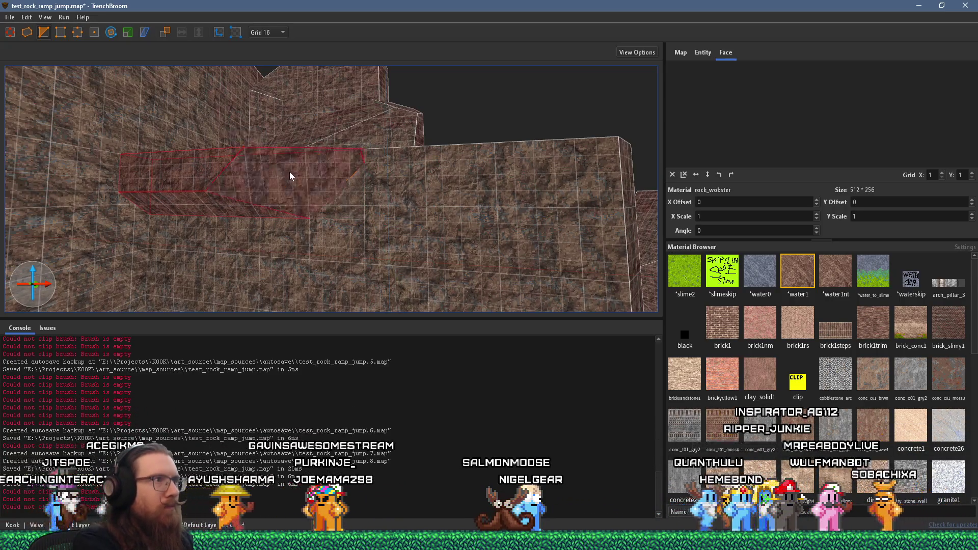
key(Escape)
key(Escape)
scroll(313, 188, up, 3)
mouse_move(314, 164)
mouse_down()
mouse_move(295, 279)
mouse_move(249, 227)
mouse_move(257, 213)
mouse_move(343, 227)
mouse_move(155, 166)
mouse_move(219, 195)
mouse_move(201, 183)
mouse_move(294, 197)
mouse_move(285, 212)
mouse_move(360, 197)
mouse_move(250, 201)
mouse_move(252, 243)
mouse_move(258, 58)
mouse_move(342, 145)
mouse_move(348, 72)
mouse_move(356, 97)
mouse_up()
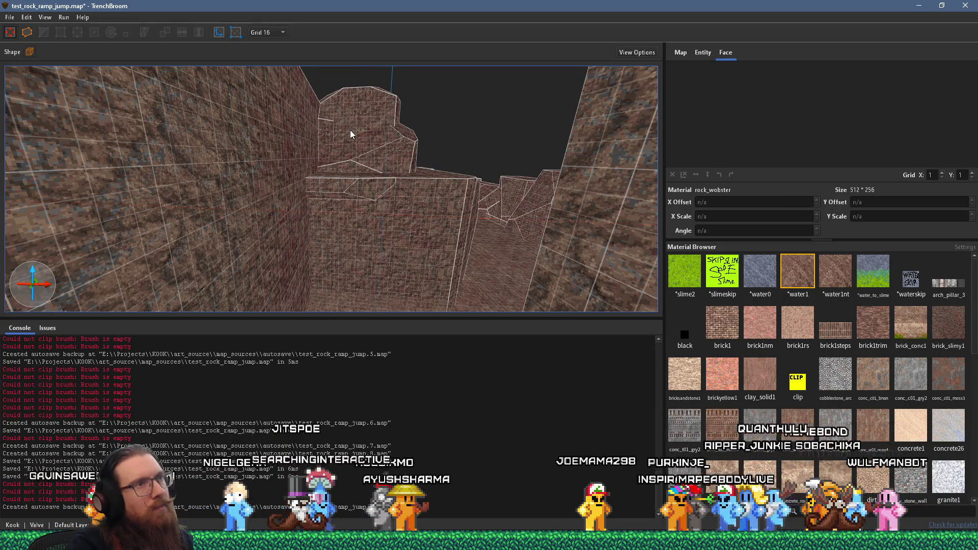
mouse_move(398, 133)
mouse_down()
mouse_move(374, 265)
mouse_move(539, 152)
mouse_move(443, 218)
mouse_move(385, 195)
mouse_move(470, 215)
mouse_move(382, 204)
mouse_move(403, 190)
mouse_move(459, 213)
mouse_up()
Raise the rock brush by the ramp and slice its top at a slant
click(430, 224)
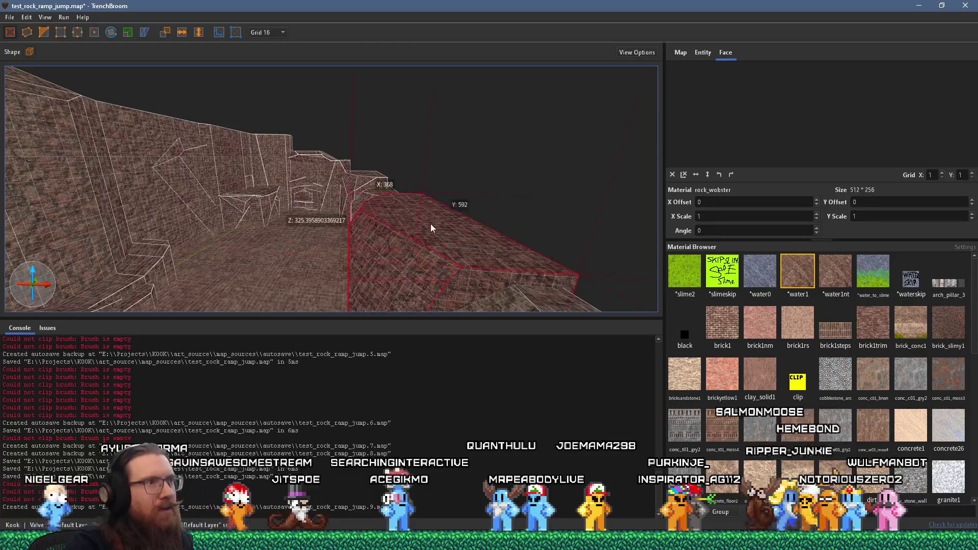
drag(430, 224, 459, 185)
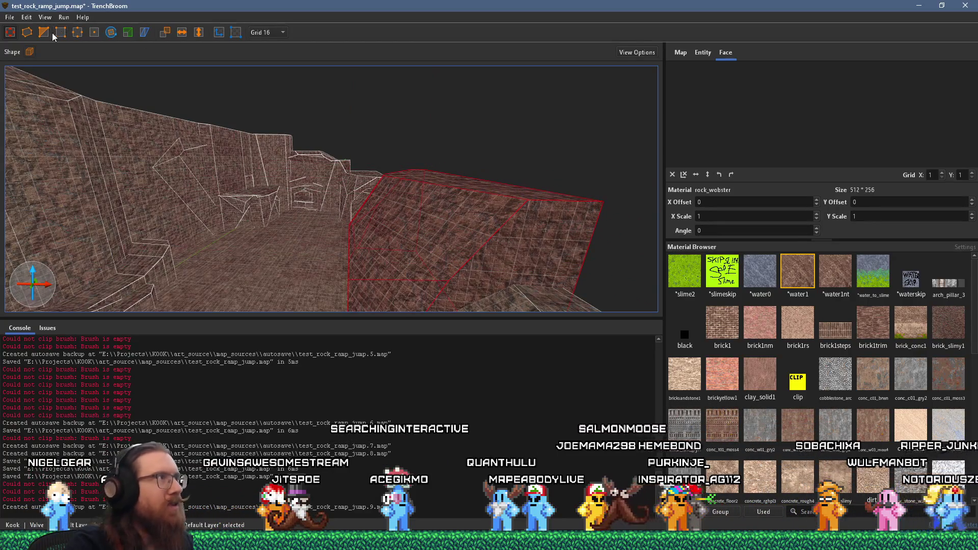
key(d)
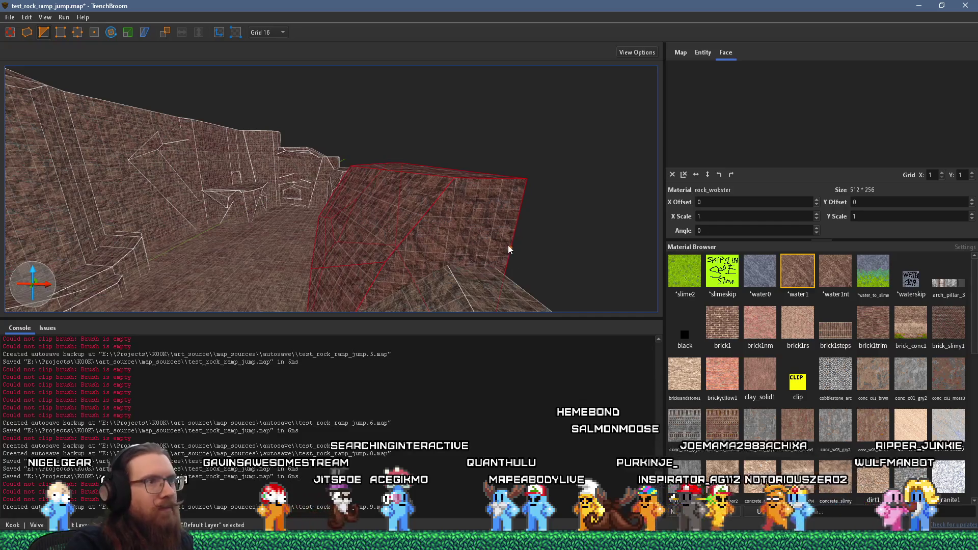
click(509, 242)
click(371, 216)
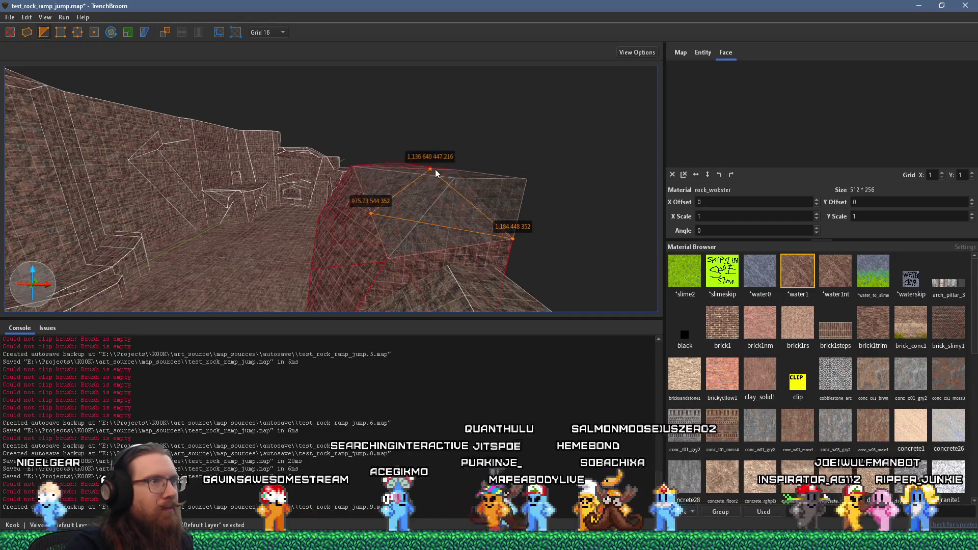
key(Return)
Flatten the same rock's top with another cut from its far side
mouse_move(399, 250)
mouse_down()
mouse_move(527, 234)
mouse_move(438, 246)
mouse_move(442, 191)
mouse_up()
click(440, 181)
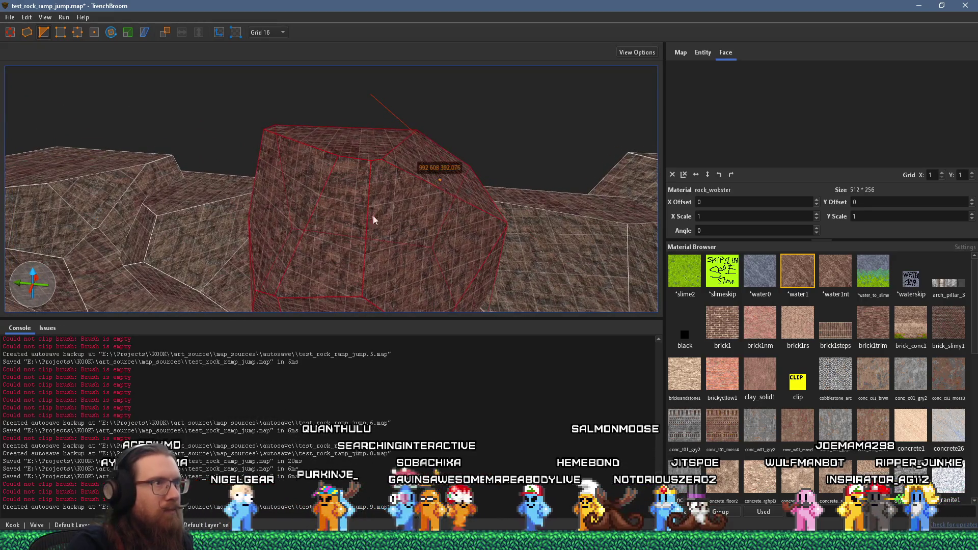
click(344, 222)
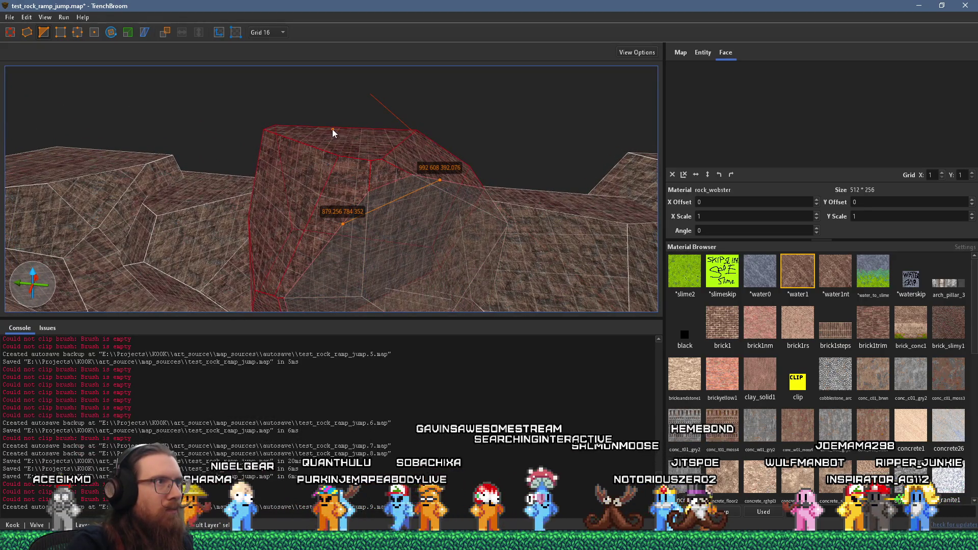
click(330, 128)
key(Return)
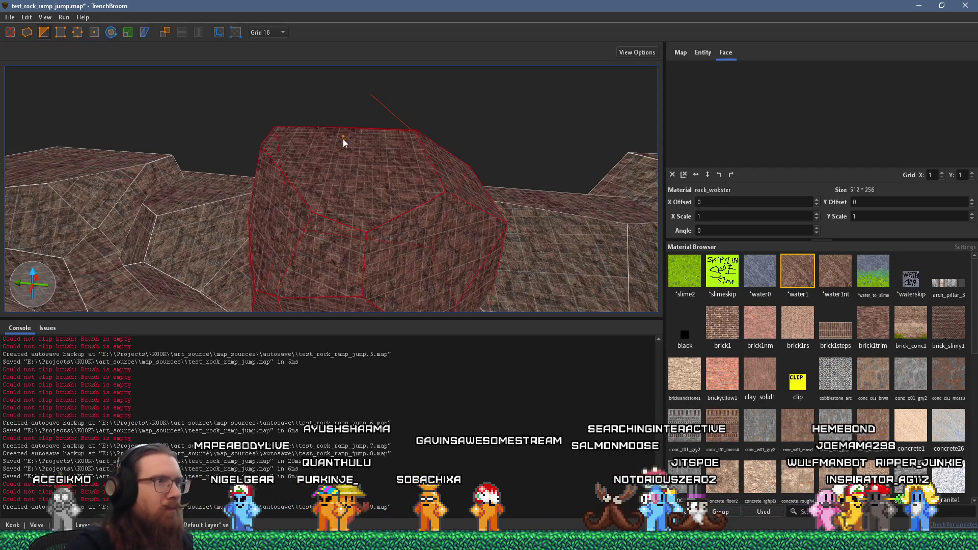
mouse_move(344, 138)
mouse_down()
mouse_move(369, 188)
mouse_move(561, 211)
mouse_up()
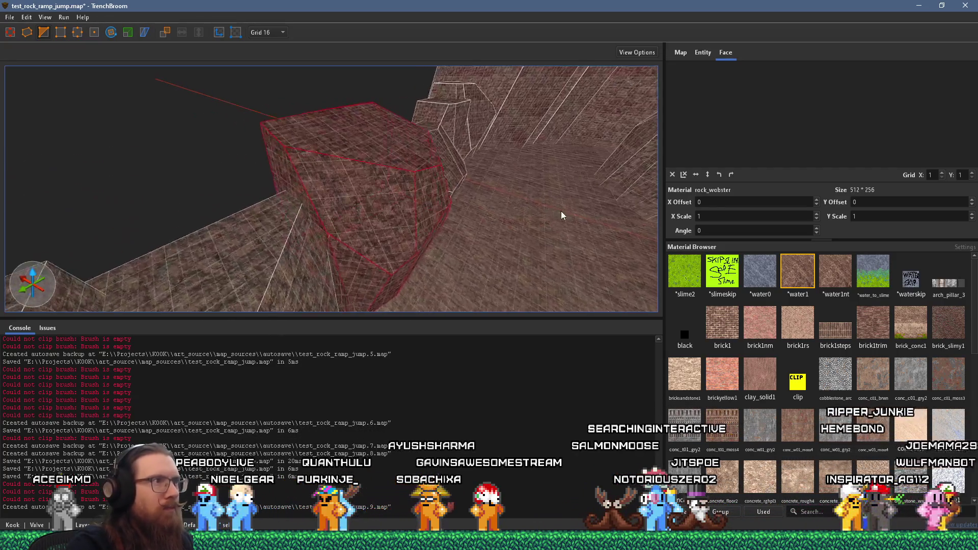
click(322, 180)
click(283, 169)
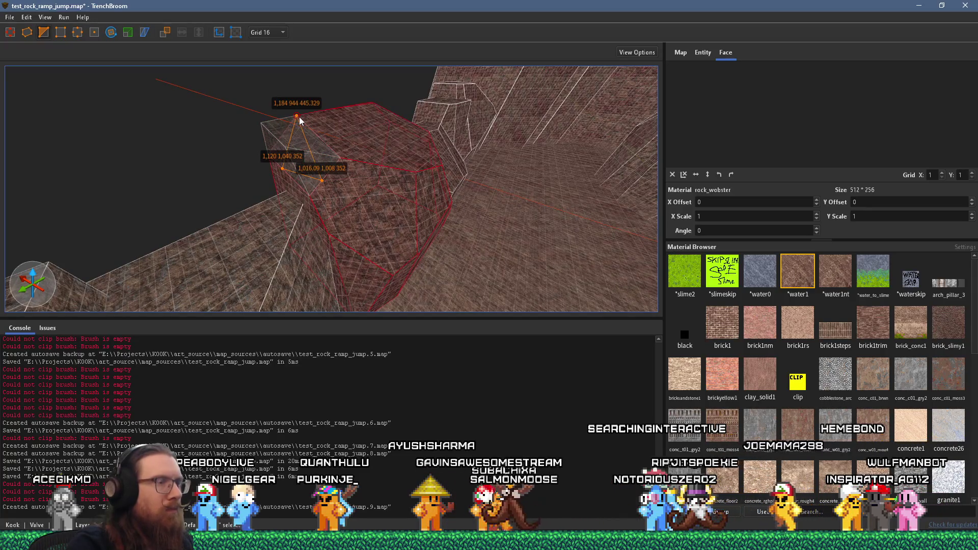
key(Escape)
key(Escape)
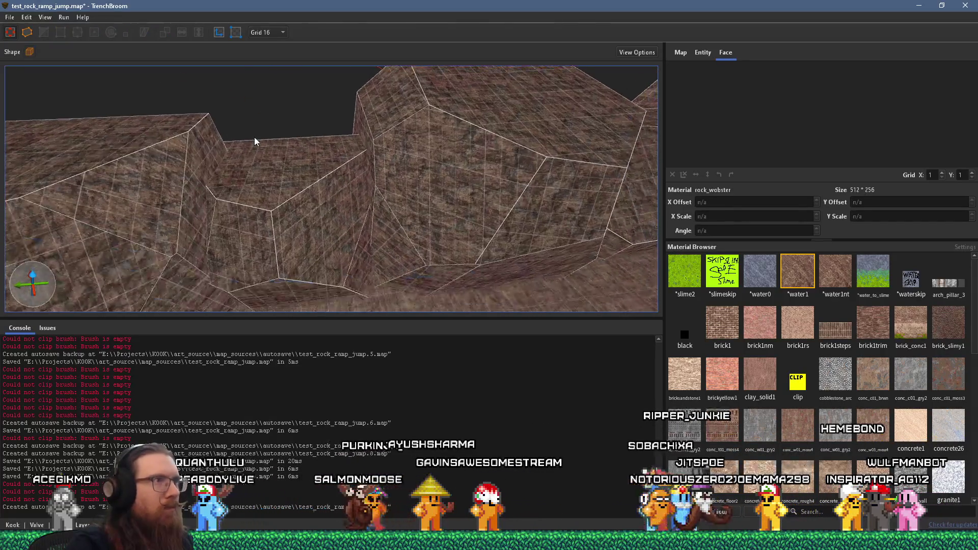
Slant-cut the rock brush in the canyon gap
click(288, 158)
key(c)
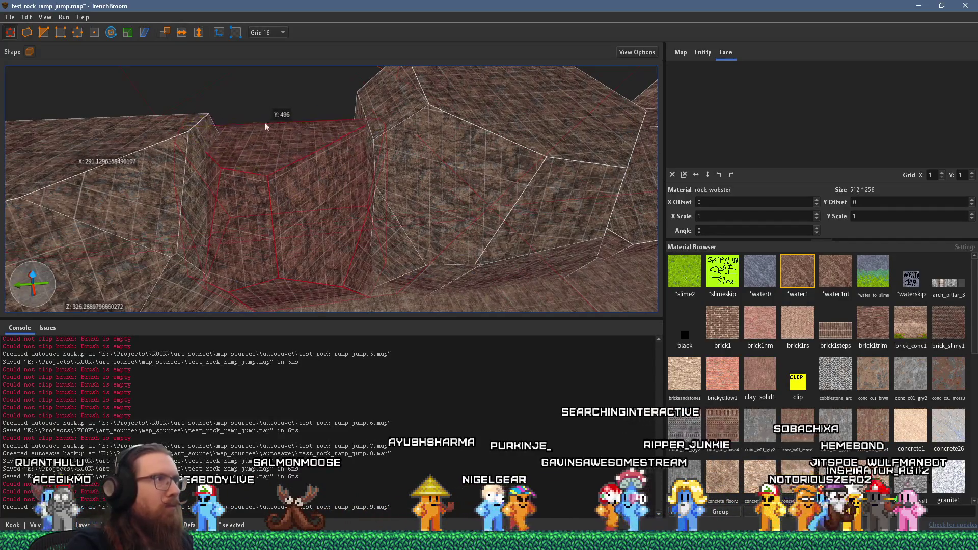
click(350, 182)
click(268, 225)
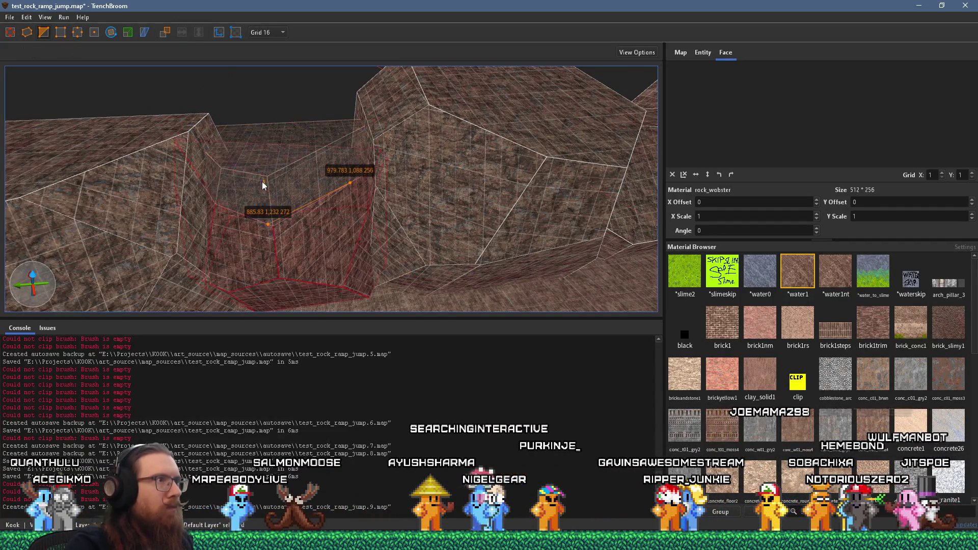
click(271, 124)
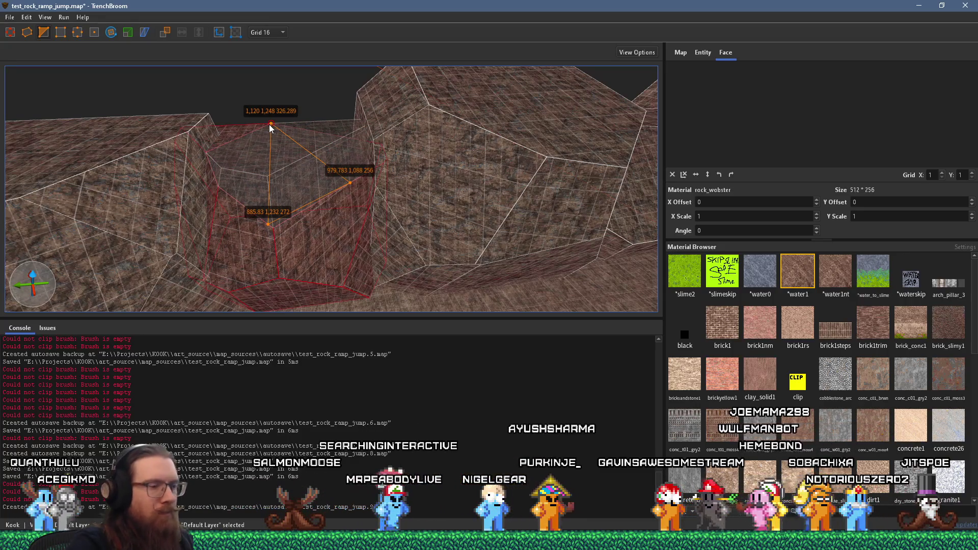
key(Return)
key(Escape)
Raise a rock brush's top face and slice it with a three-point cut
click(349, 182)
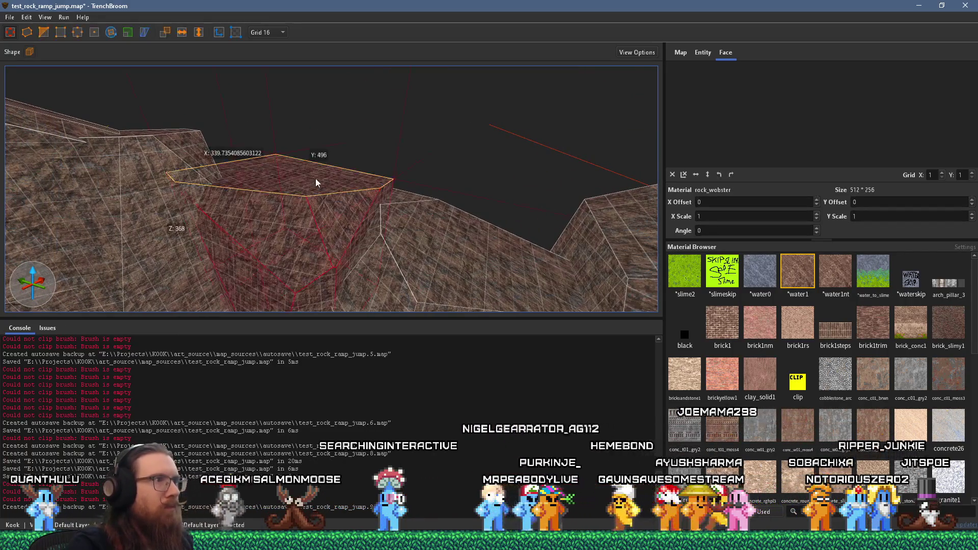
drag(316, 179, 310, 127)
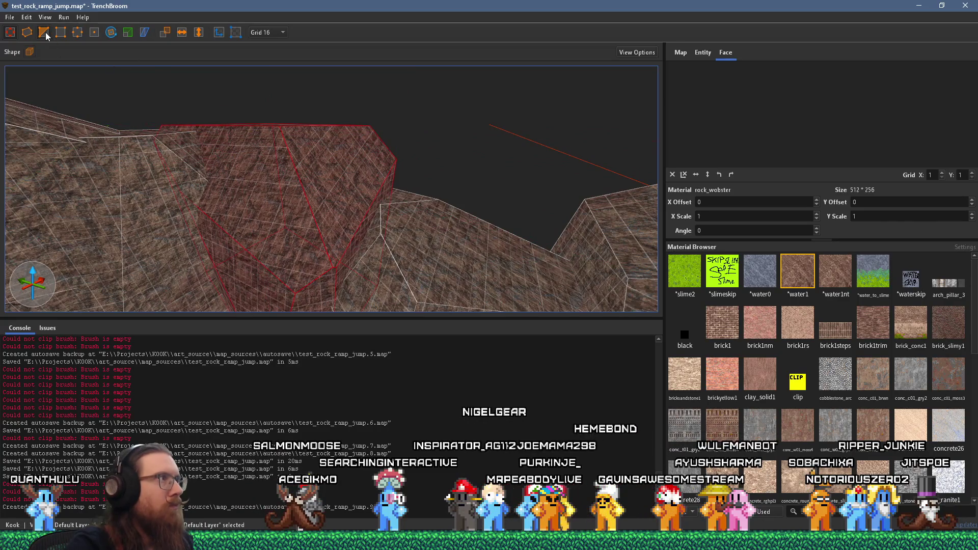
key(v)
click(320, 186)
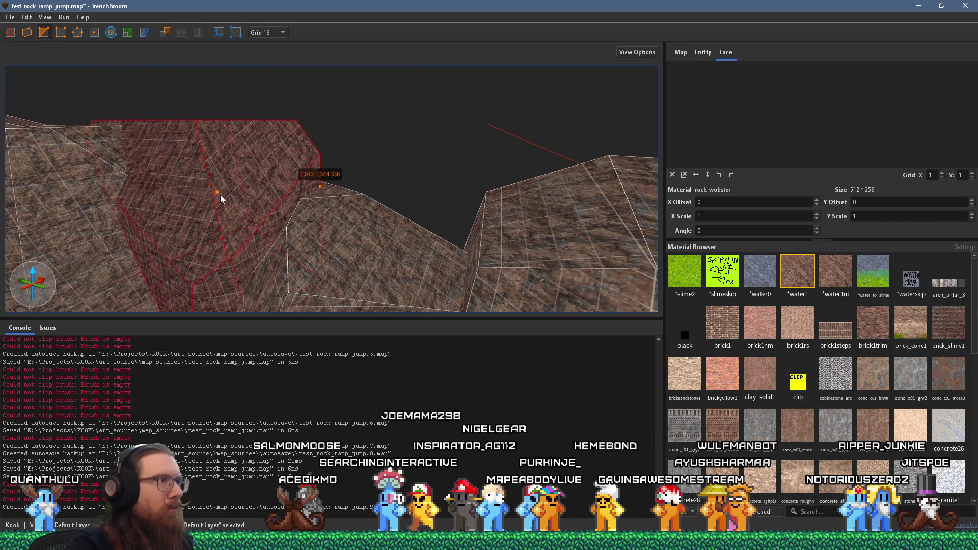
click(221, 195)
click(246, 148)
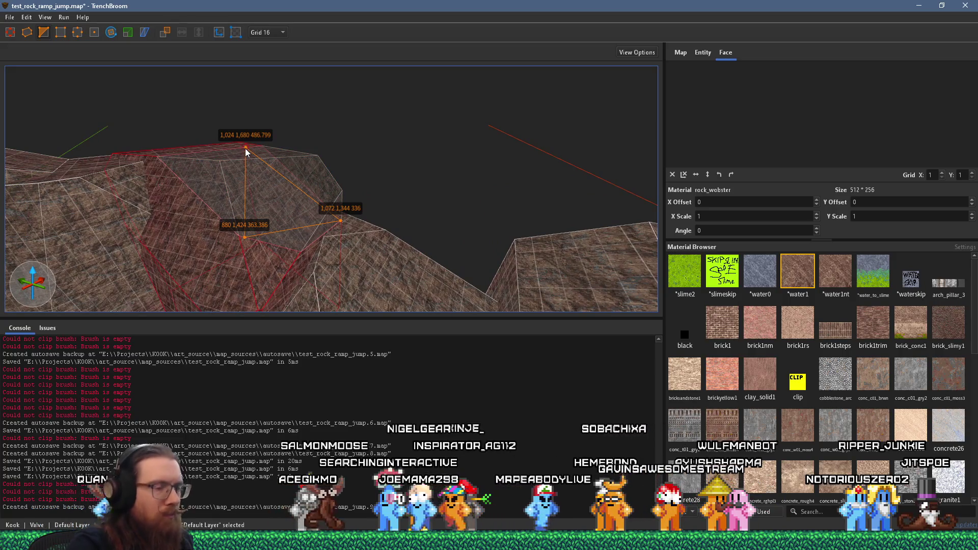
key(Return)
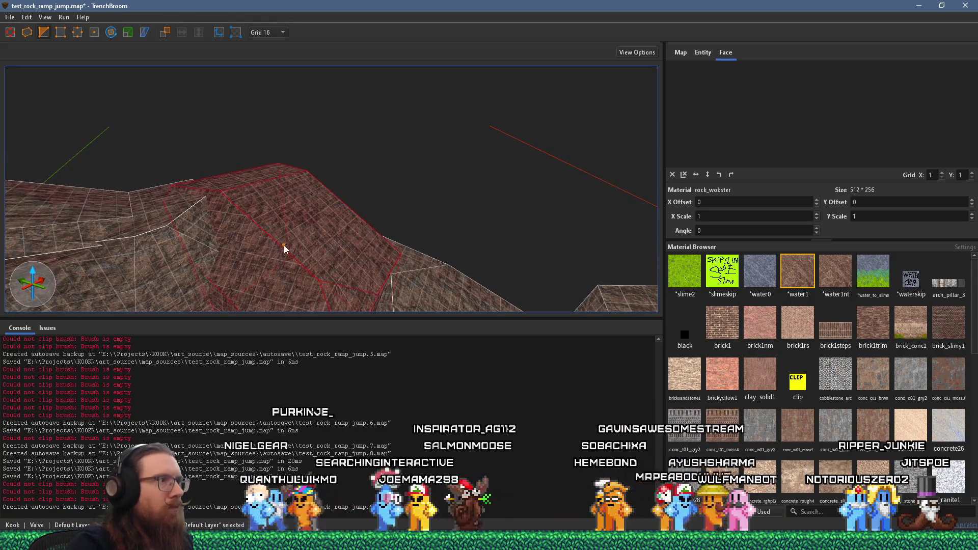
Bevel that rock's ridge with a further three-point cut
click(284, 246)
click(249, 263)
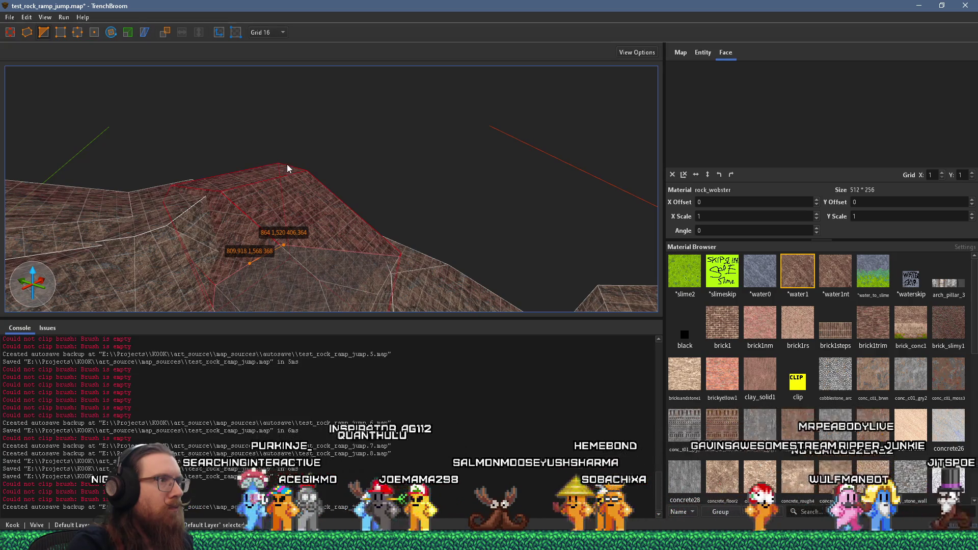
click(289, 168)
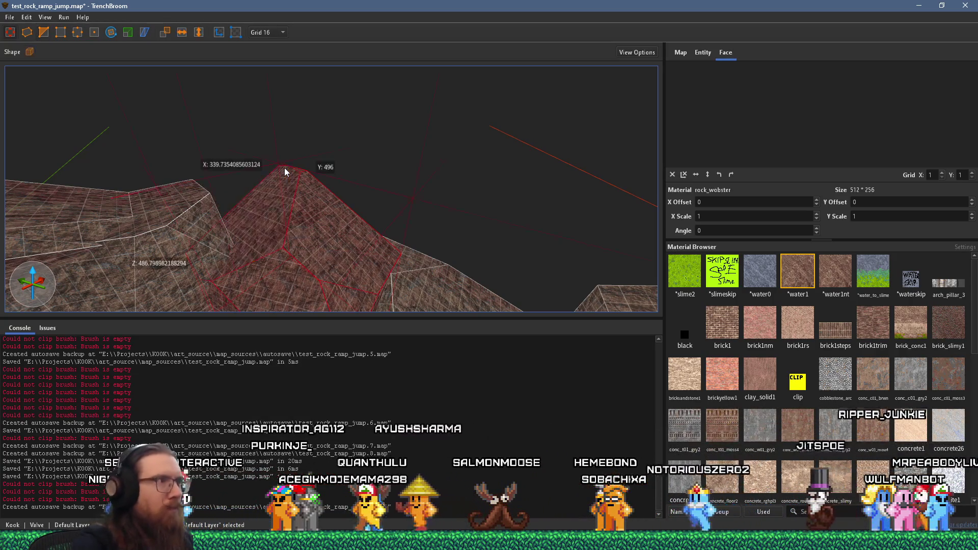
key(Return)
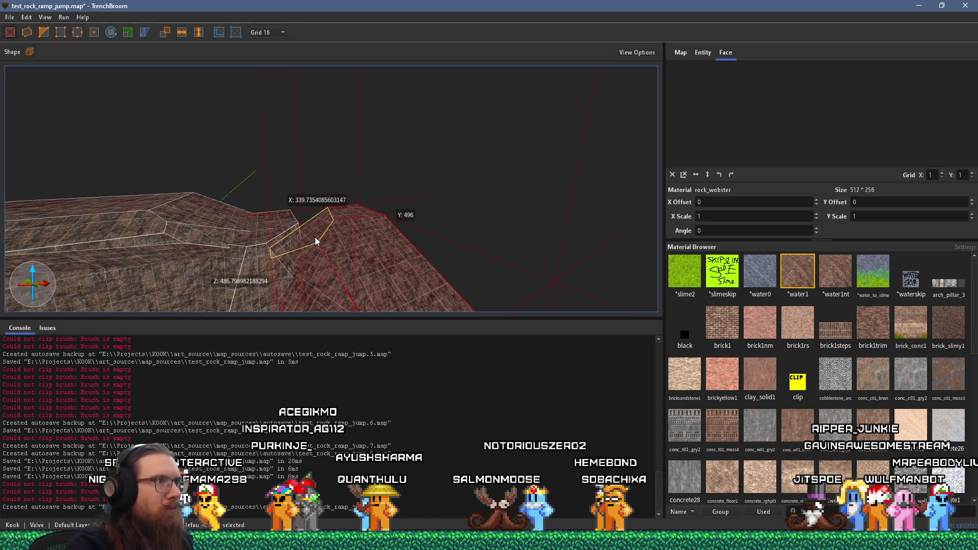
scroll(289, 229, up, 5)
key(Escape)
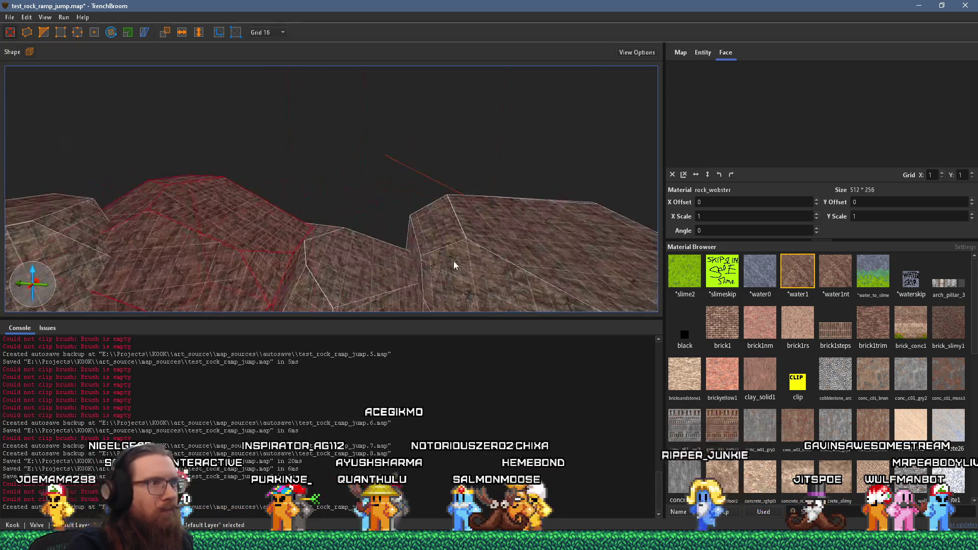
scroll(221, 206, up, 5)
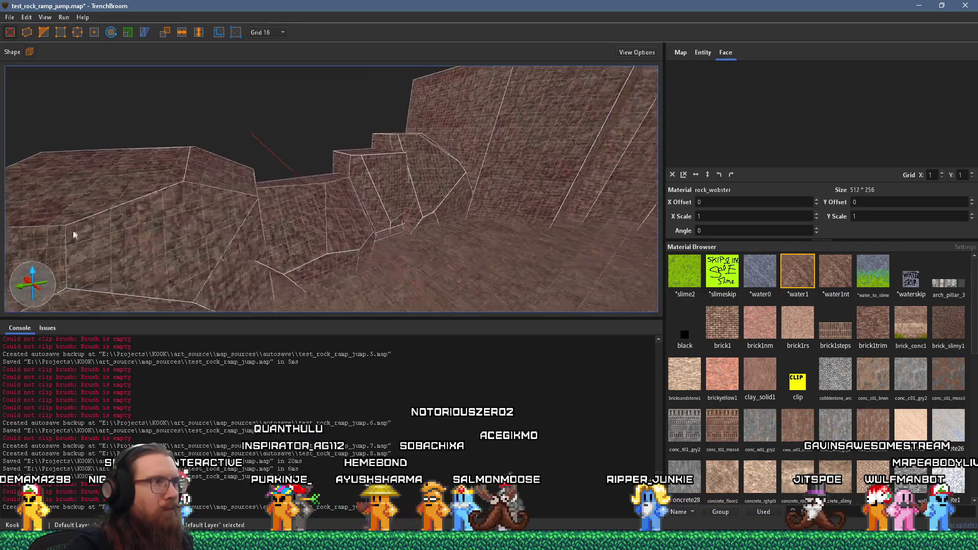
Clip a sloped corner off the rock brush in the gap
click(325, 178)
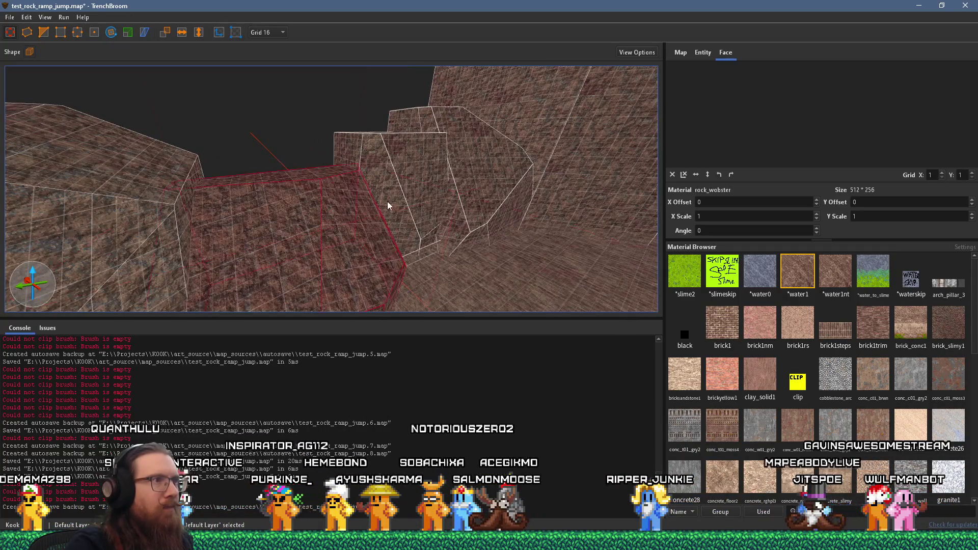
scroll(388, 201, up, 3)
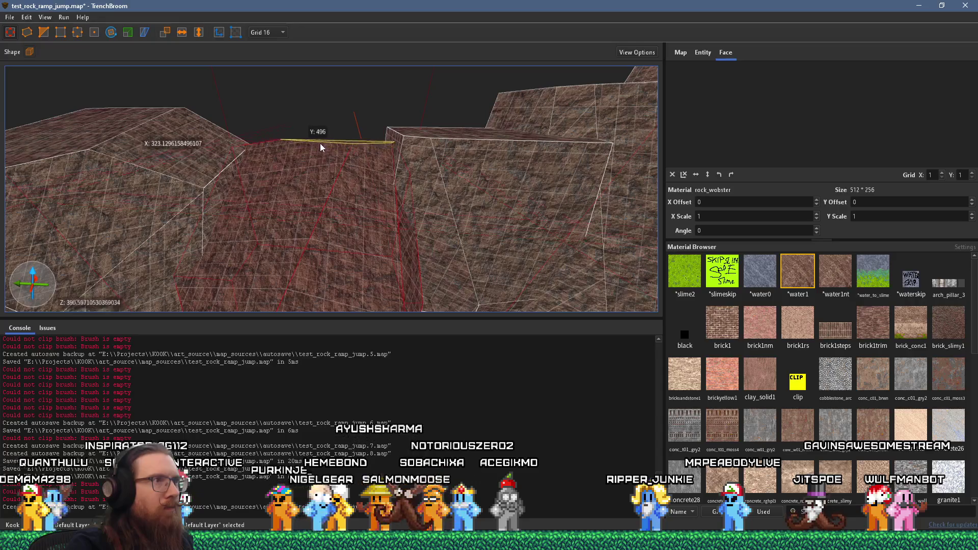
click(45, 33)
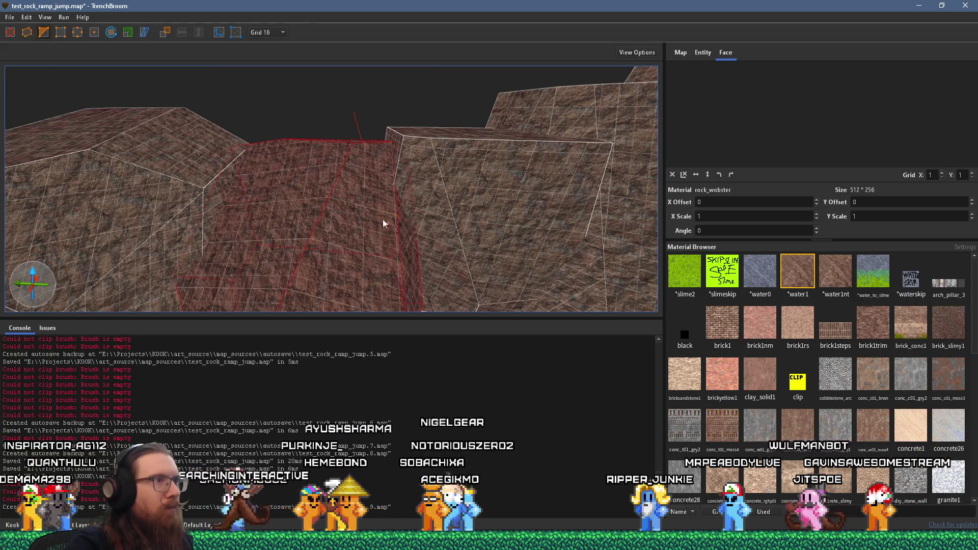
click(323, 218)
click(395, 216)
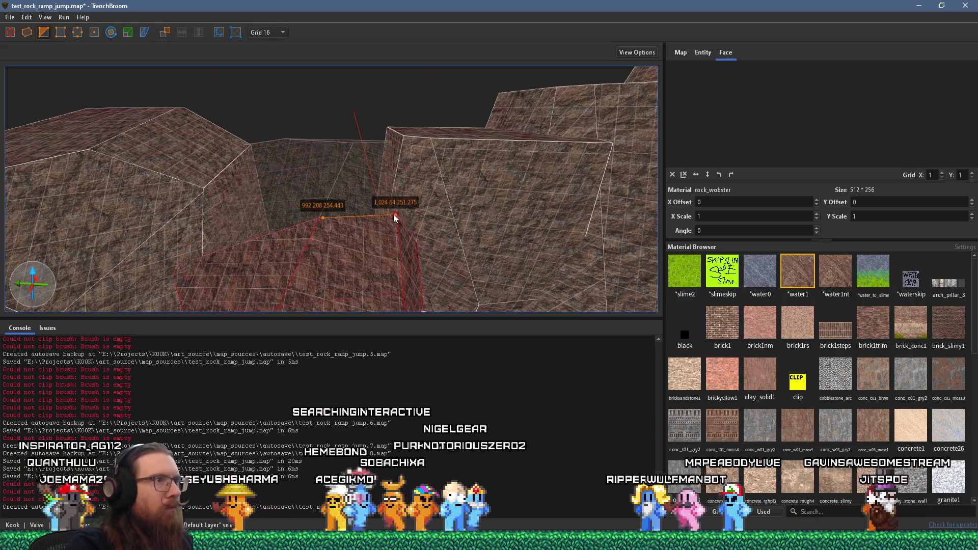
click(314, 158)
key(Return)
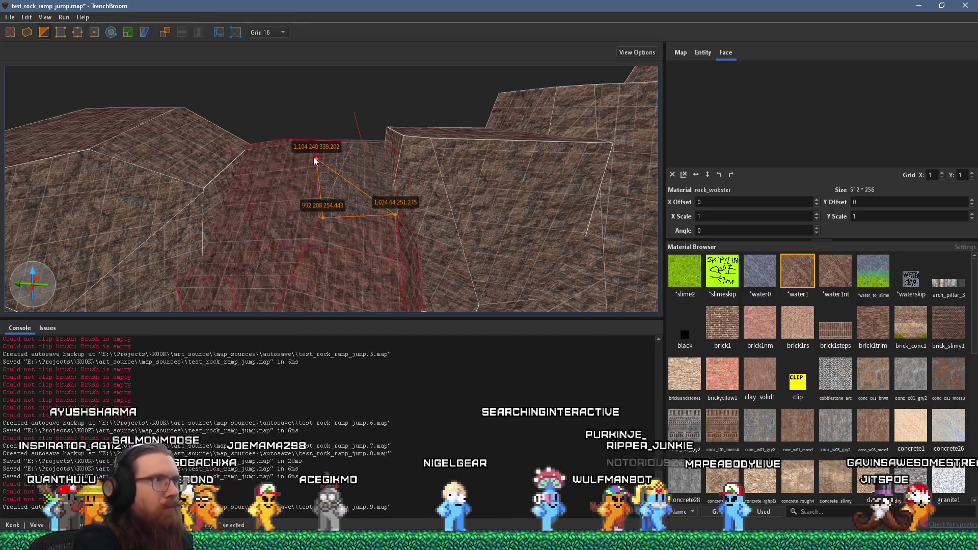
Cut a second angled face across the same rock brush, then deselect it
click(364, 176)
click(299, 183)
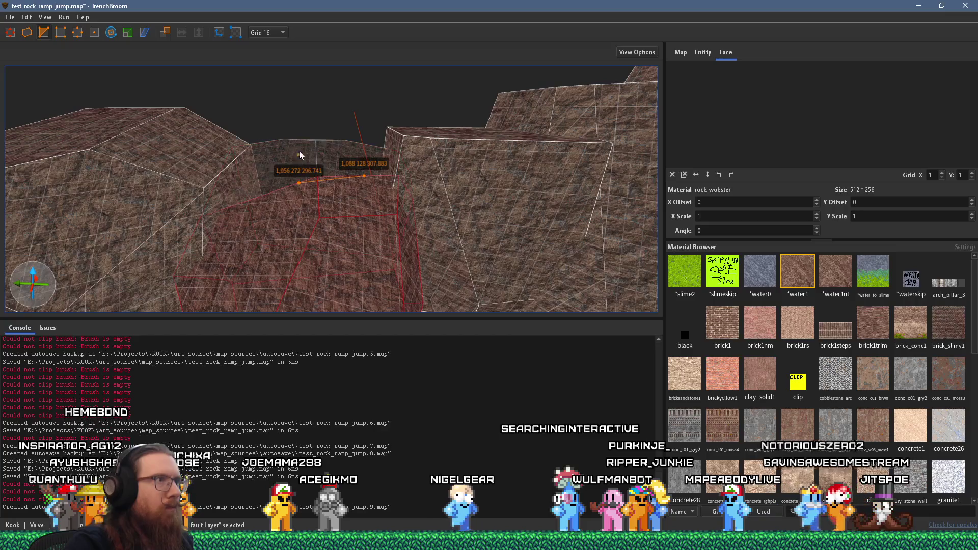
click(284, 145)
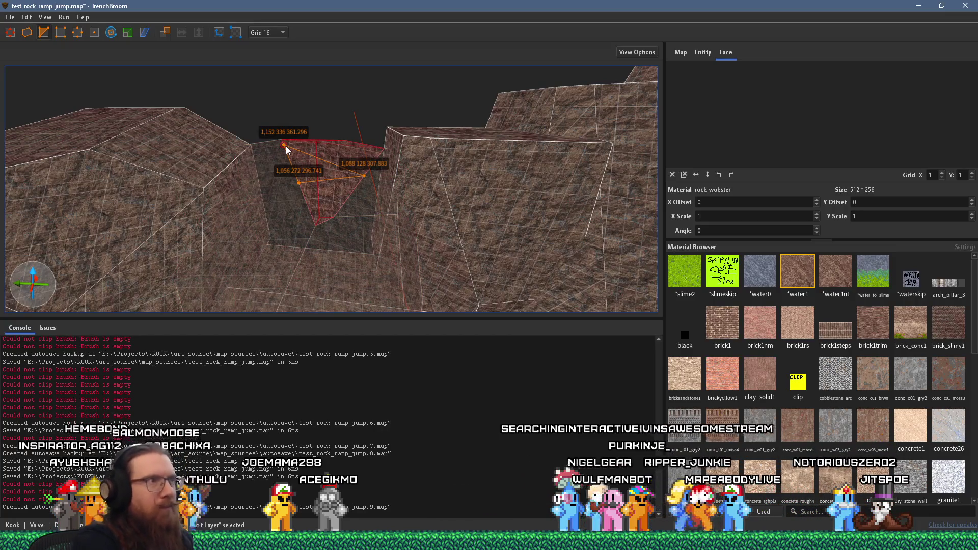
key(Return)
key(Escape)
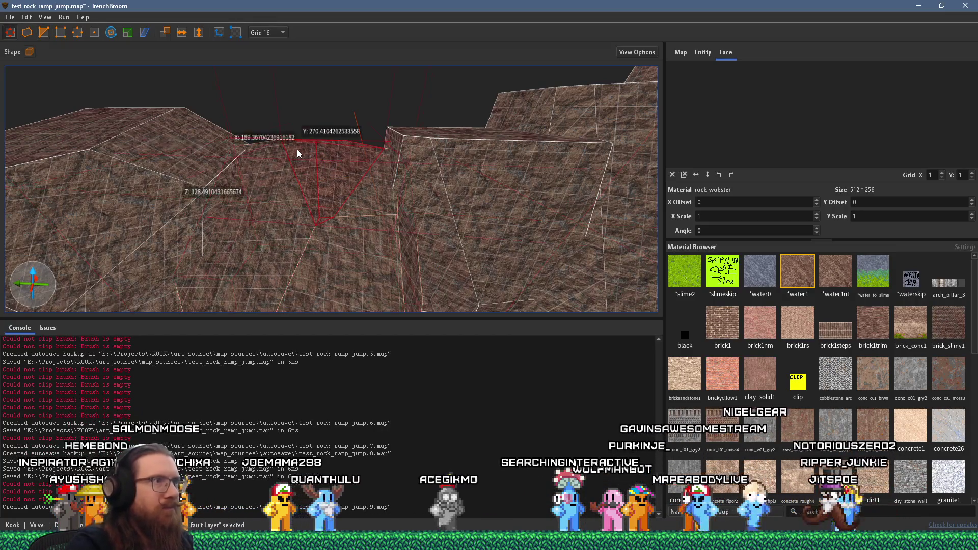
key(Escape)
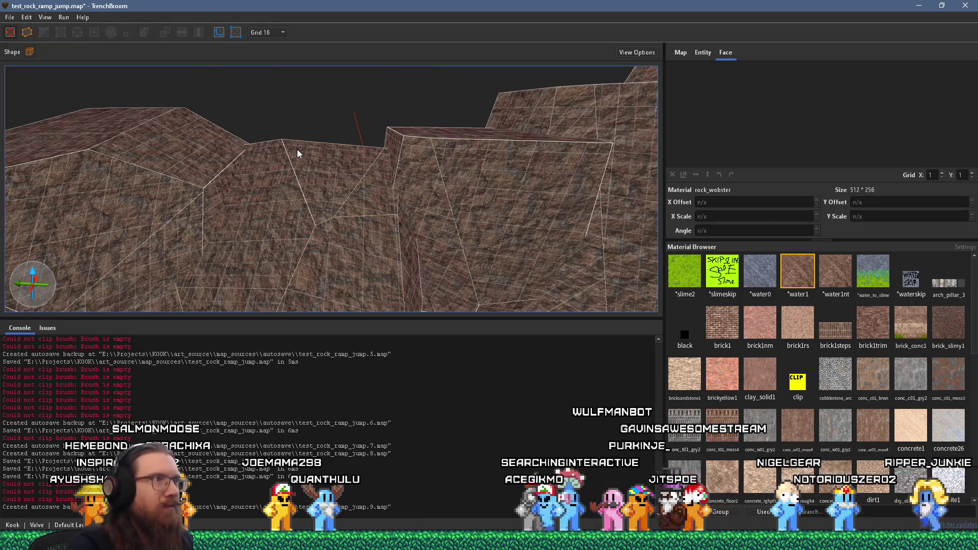
Make the rock brush beside the ridge taller and trim its top with an angled clip
click(323, 176)
mouse_move(323, 176)
mouse_down()
mouse_move(362, 148)
mouse_move(328, 146)
mouse_up()
key(e)
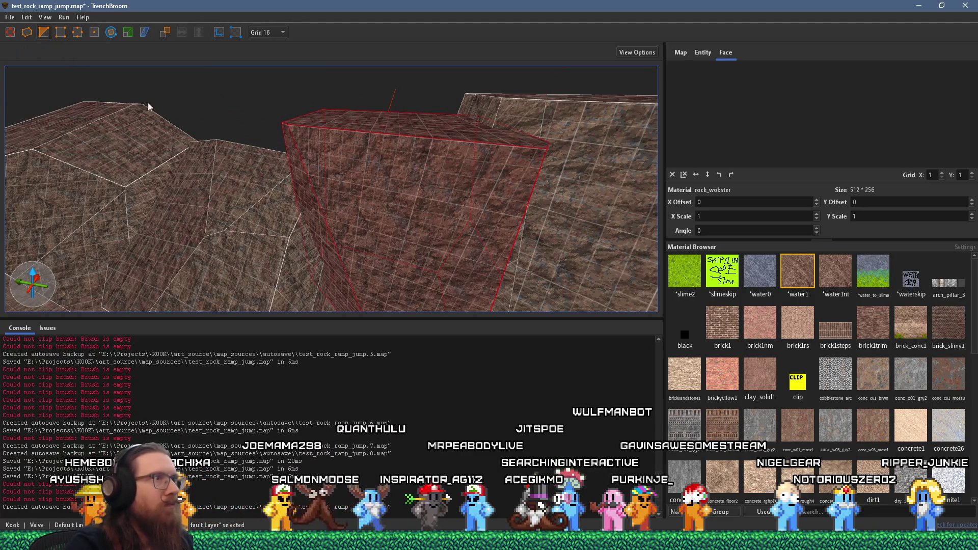
scroll(442, 205, up, 3)
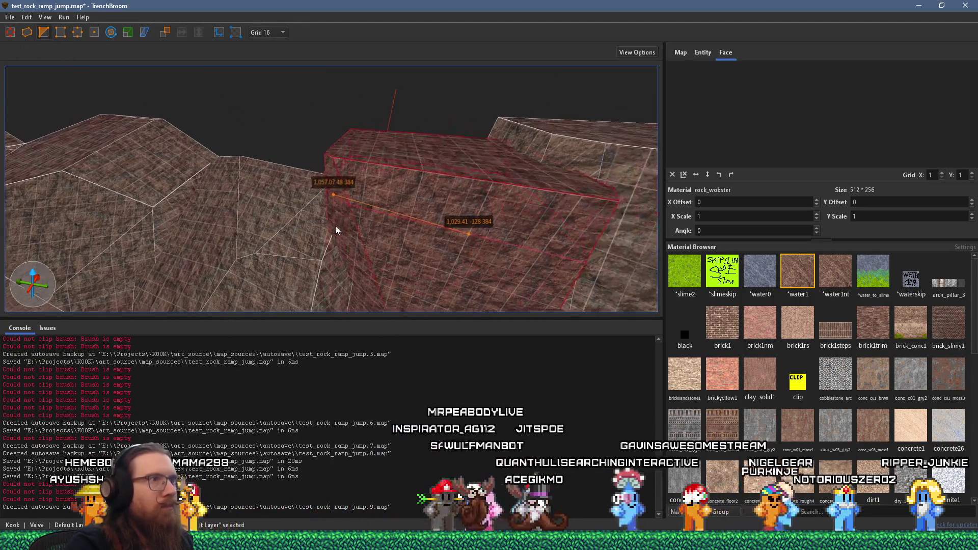
click(332, 195)
key(Tab)
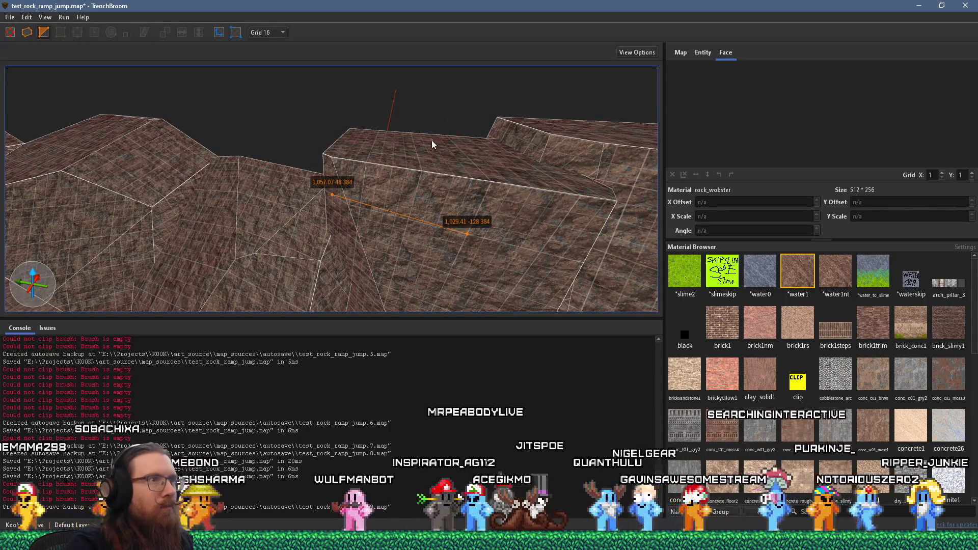
click(428, 135)
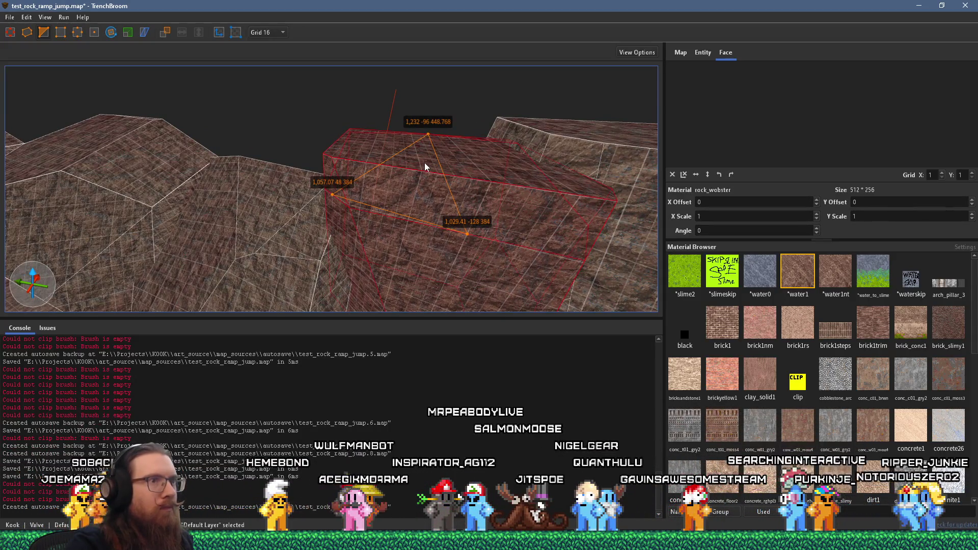
key(Tab)
key(Return)
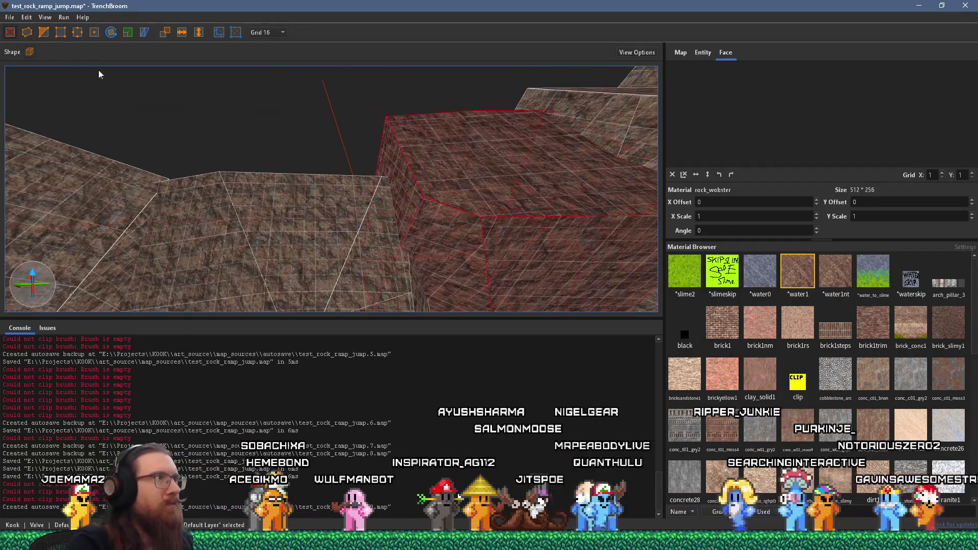
Slice another sloped plane off that rock brush and clear the selection
click(40, 33)
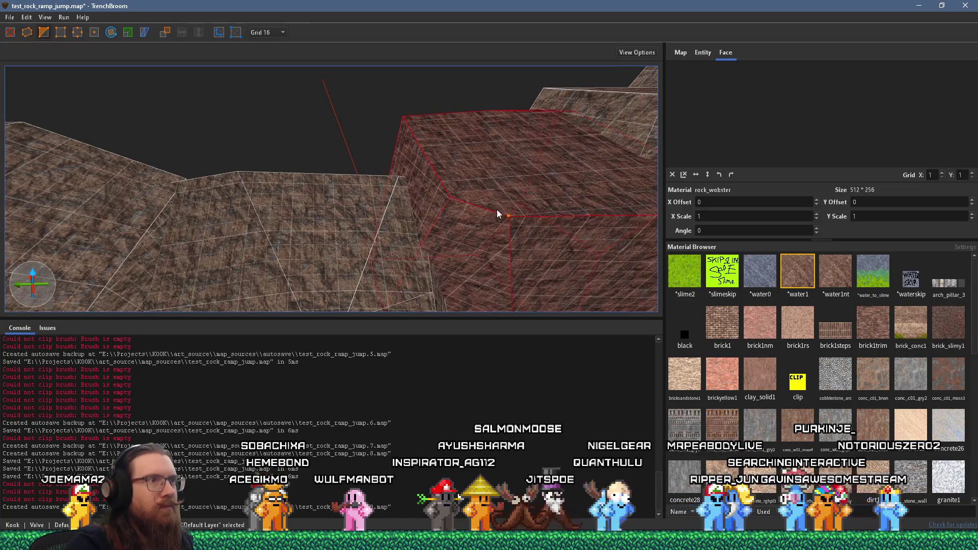
click(507, 214)
click(393, 162)
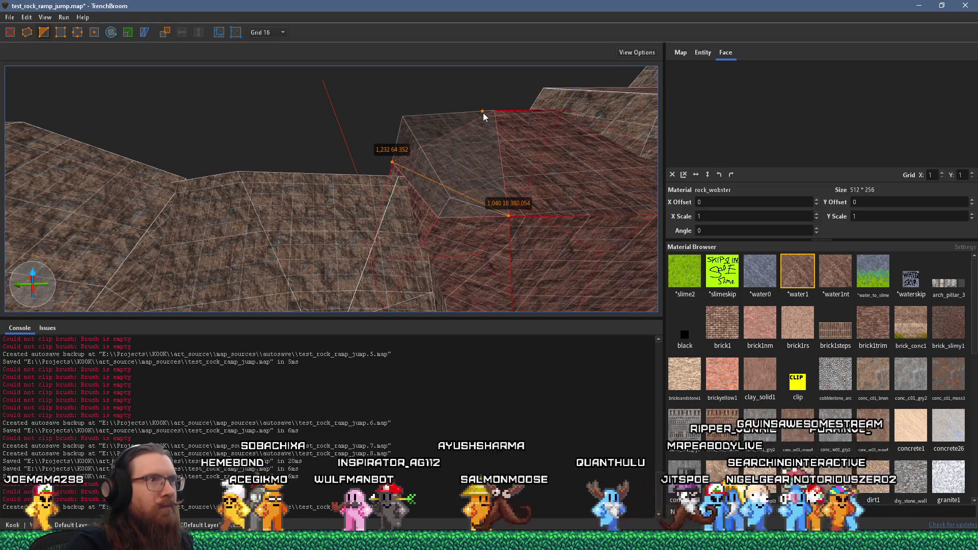
click(482, 111)
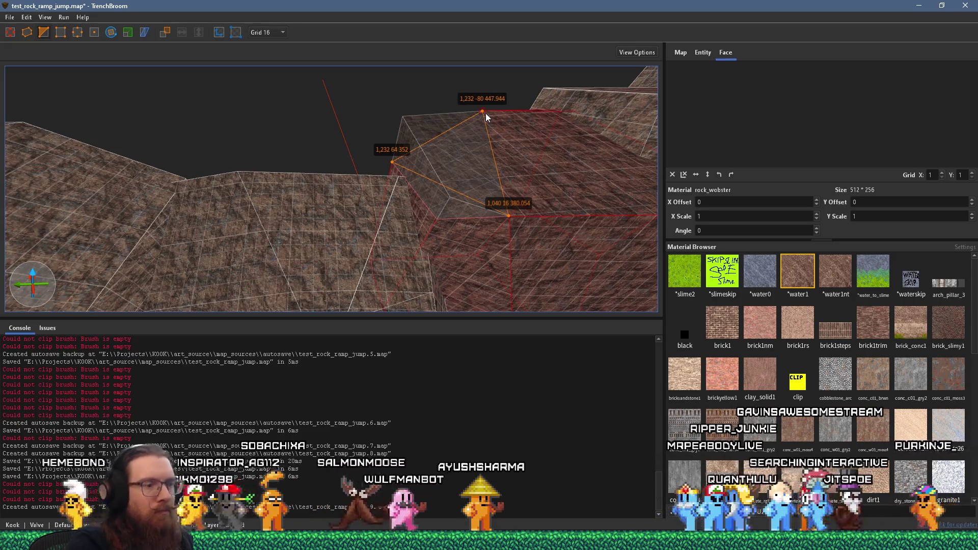
key(Return)
key(Escape)
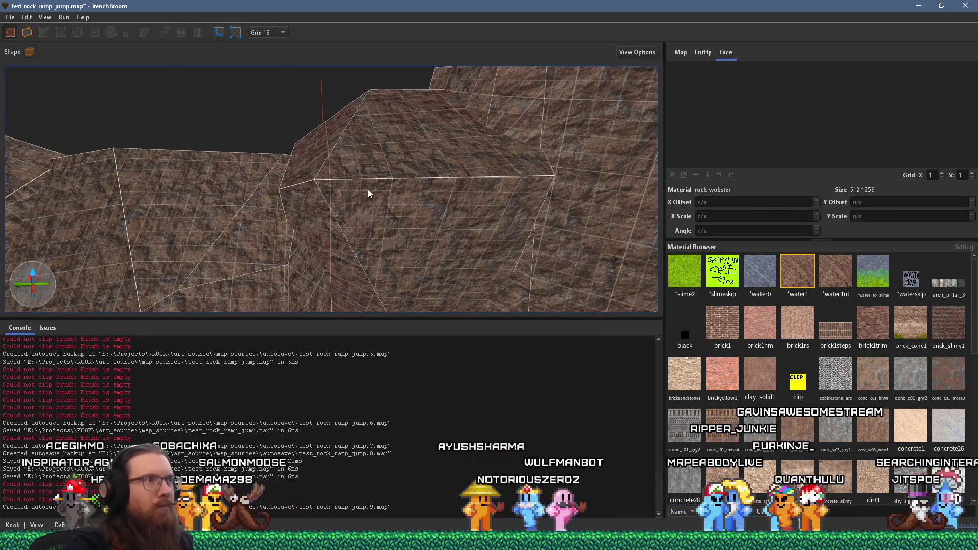
Clip an angled face off the central rock brush
click(368, 193)
scroll(284, 132, up, 2)
key(c)
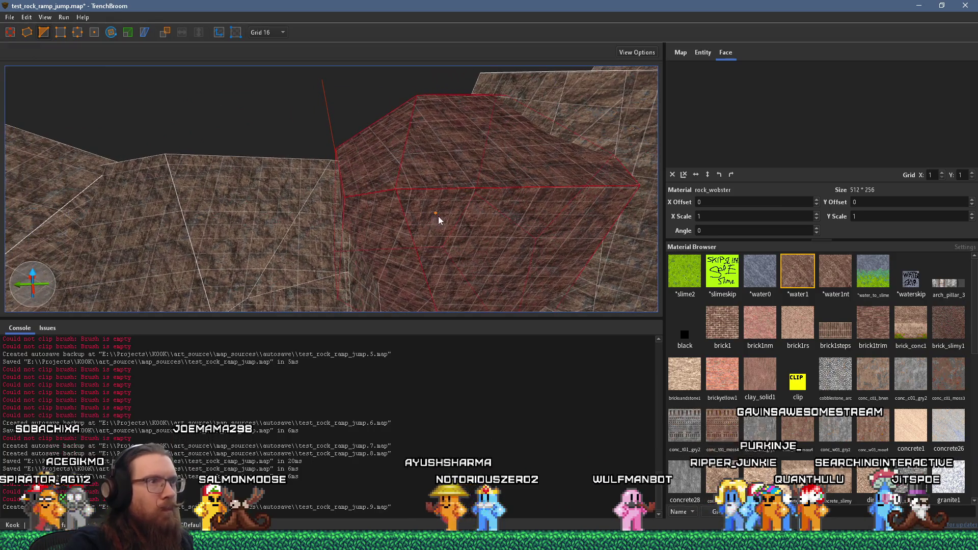
click(435, 212)
click(387, 218)
click(395, 158)
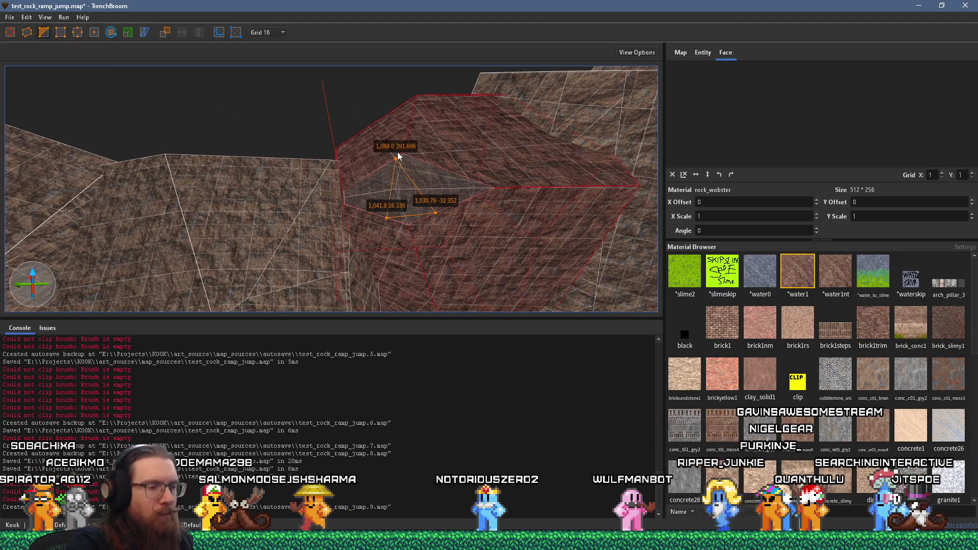
key(Return)
key(Escape)
Cut a slanted face across the raised rock brush
click(448, 228)
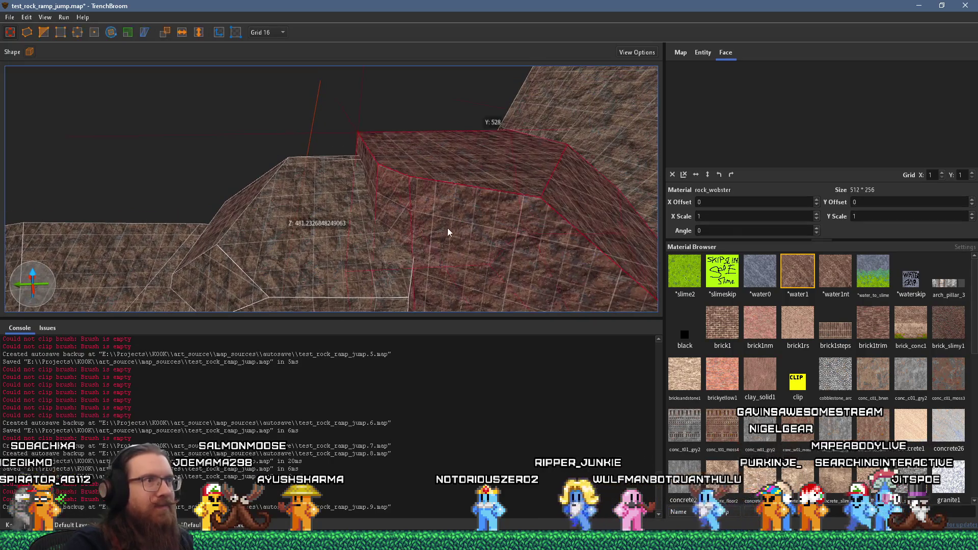
scroll(368, 209, up, 5)
scroll(87, 143, down, 3)
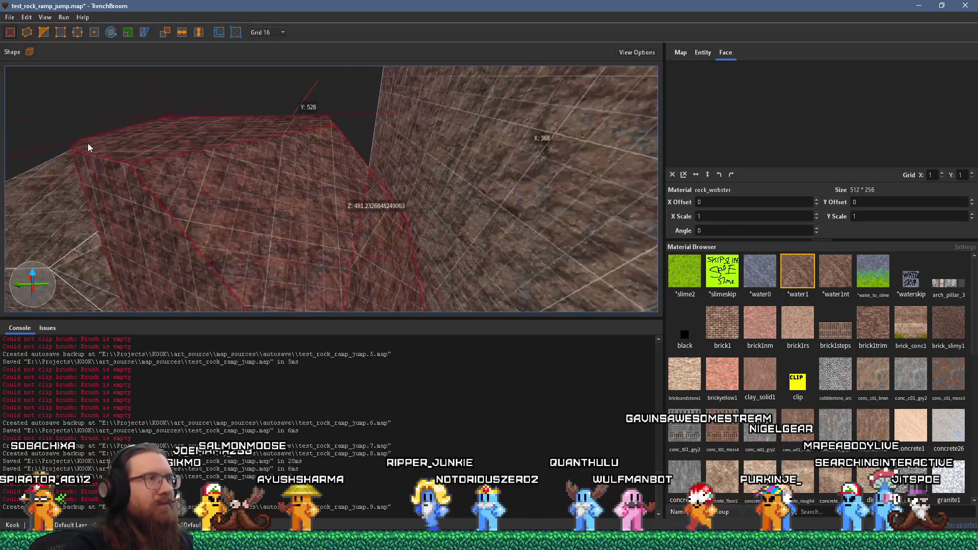
scroll(236, 155, down, 2)
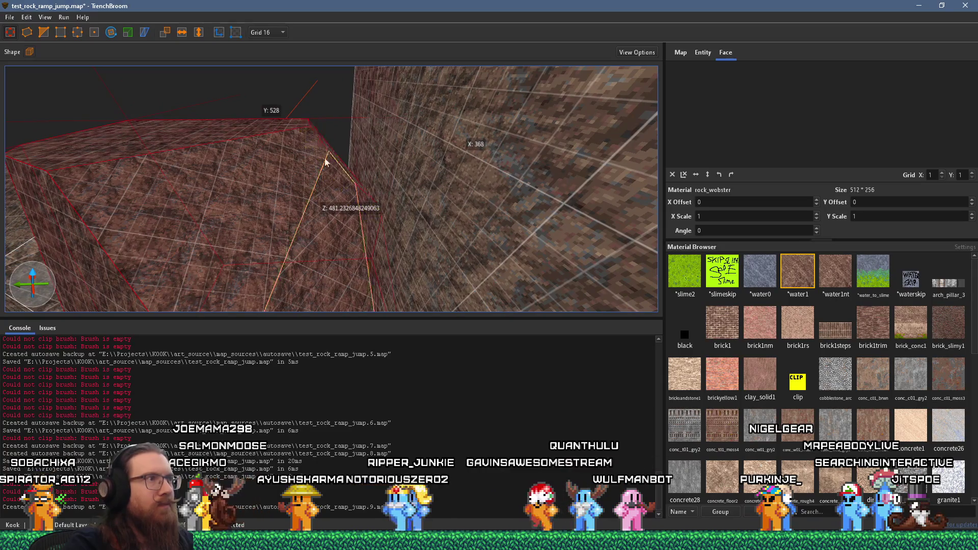
scroll(303, 122, up, 3)
click(44, 33)
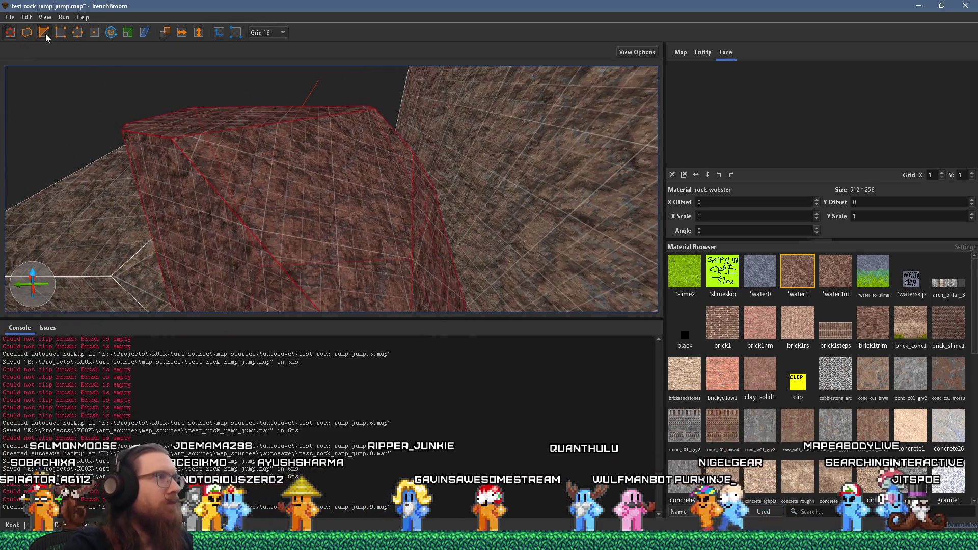
click(344, 192)
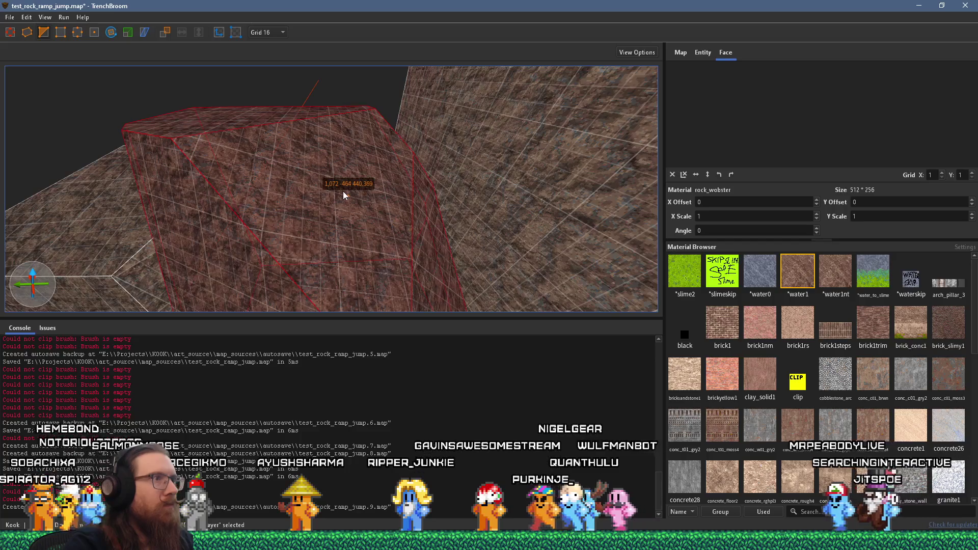
click(213, 209)
click(243, 108)
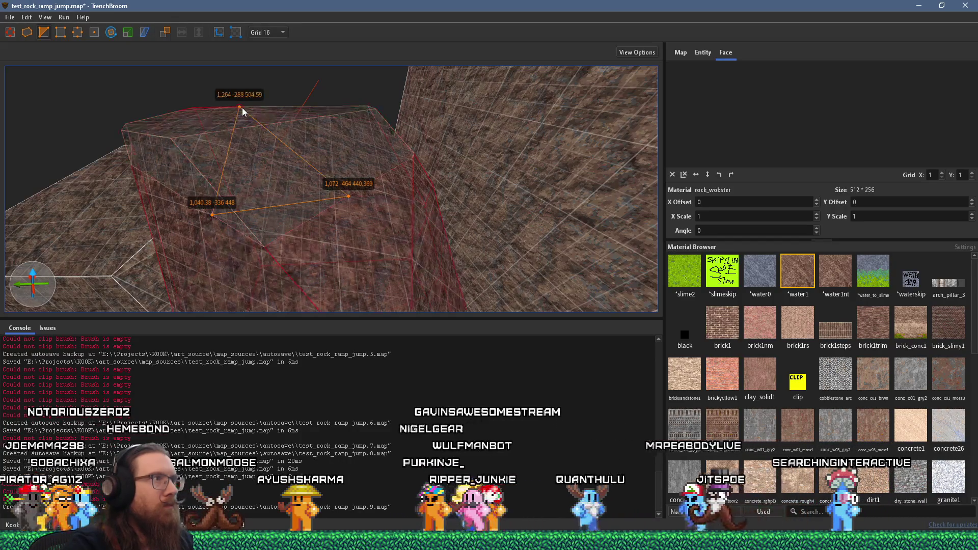
key(Return)
Make a second angled cut on the raised rock brush, then select a floor rock brush
scroll(203, 182, down, 5)
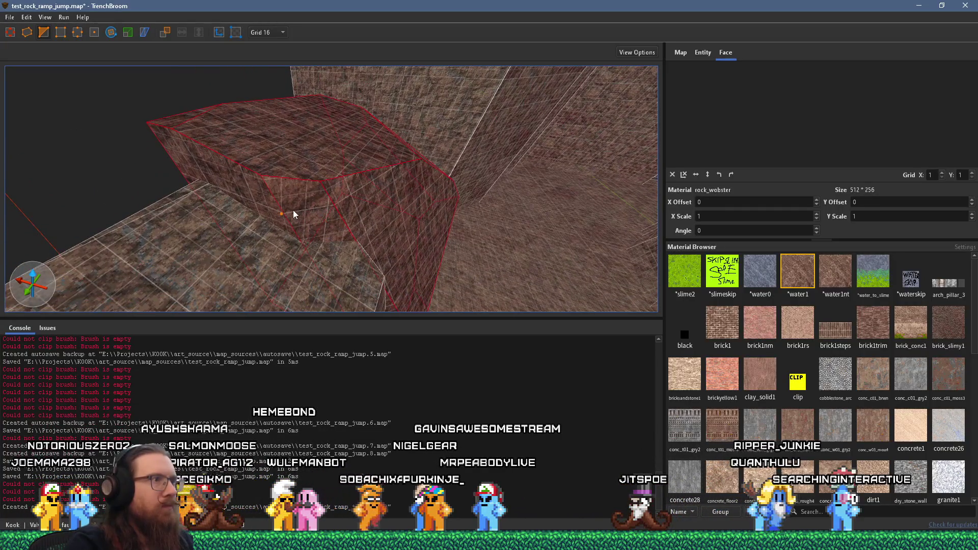
click(284, 213)
click(182, 164)
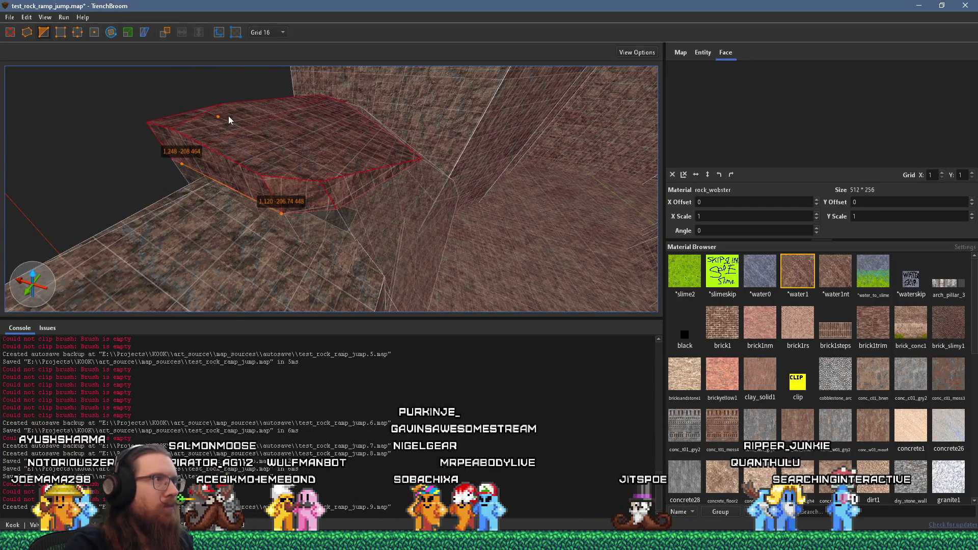
click(256, 100)
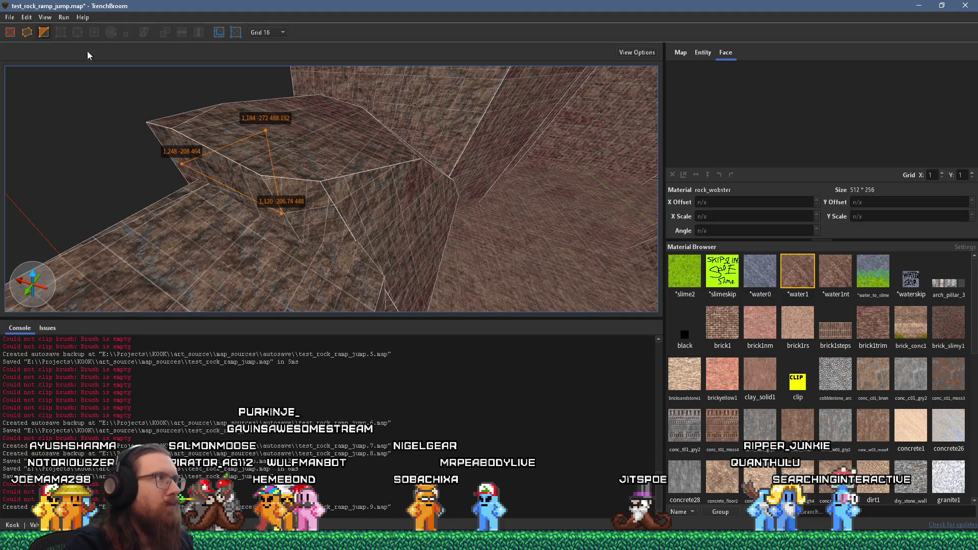
key(Escape)
key(Escape)
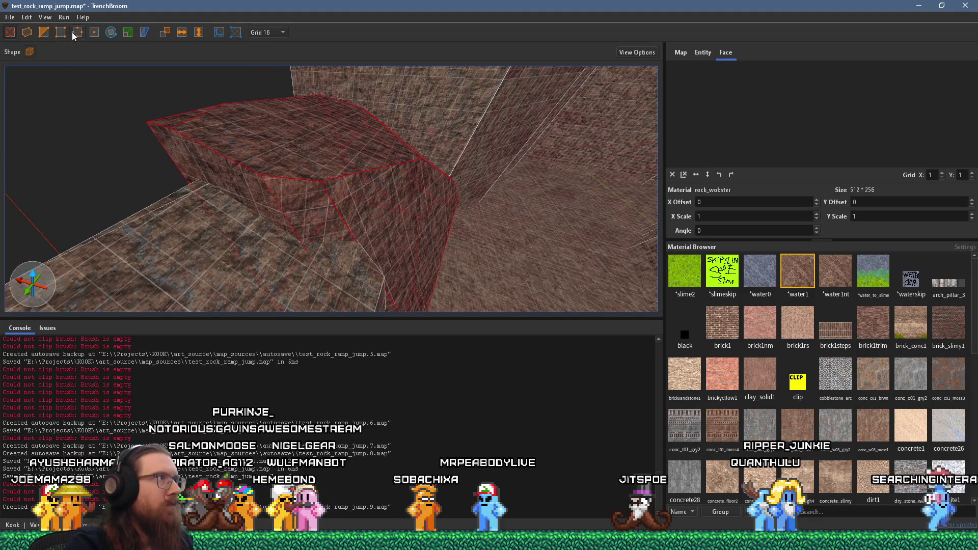
click(44, 33)
click(281, 214)
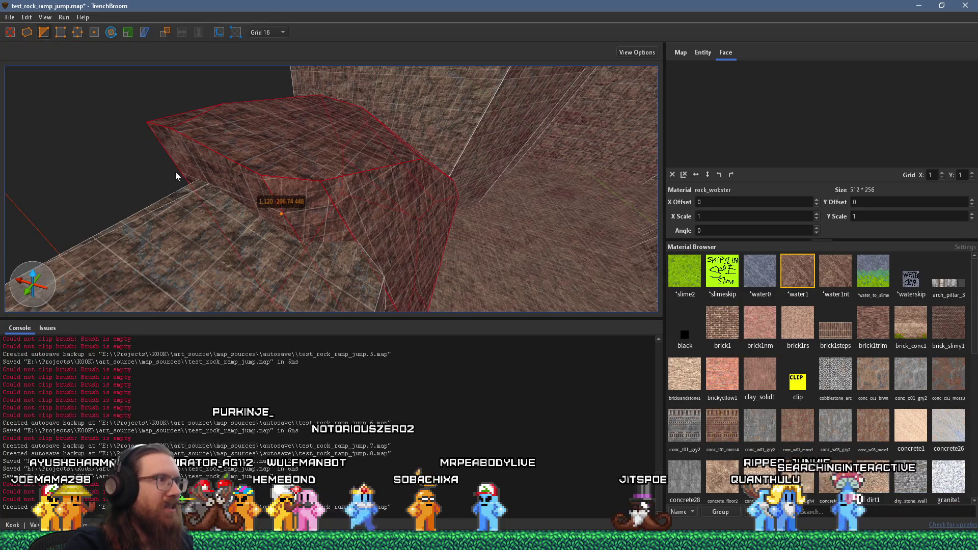
click(173, 161)
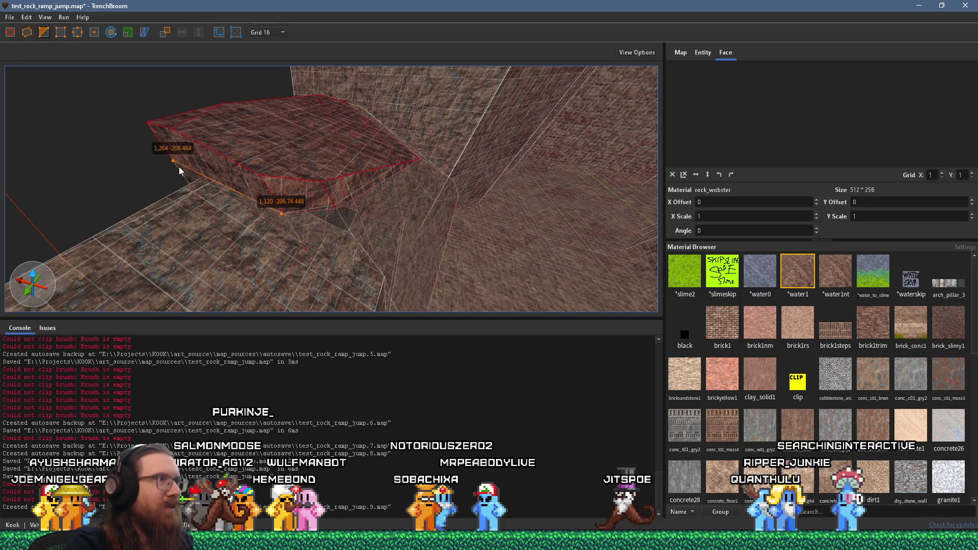
click(260, 102)
key(Return)
key(Escape)
key(Escape)
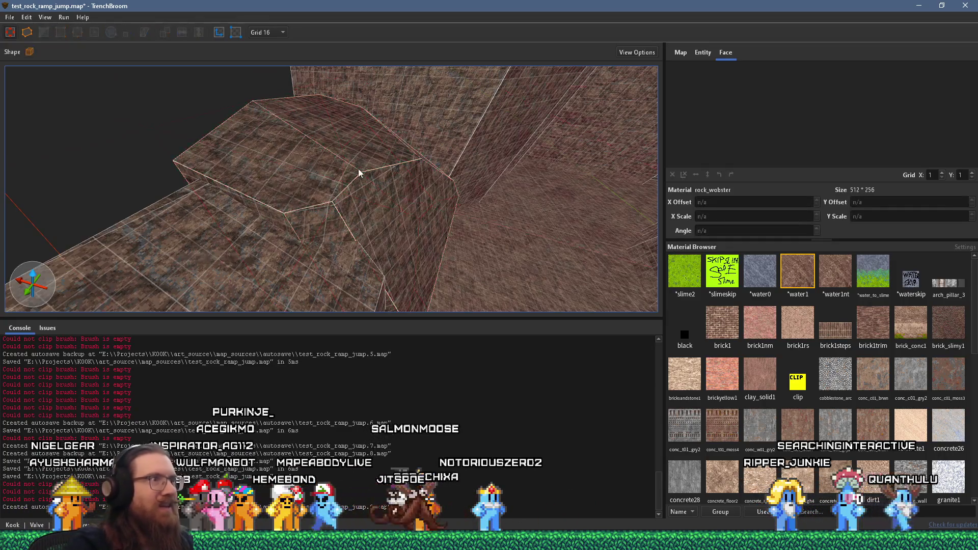
mouse_move(153, 157)
mouse_down()
mouse_move(194, 179)
mouse_move(448, 148)
mouse_move(294, 246)
mouse_move(233, 303)
mouse_move(302, 262)
mouse_move(242, 138)
mouse_move(478, 276)
mouse_move(418, 265)
mouse_move(392, 228)
mouse_up()
click(349, 258)
Clip the floor rock brush, keeping the opposite side of the cut
key(c)
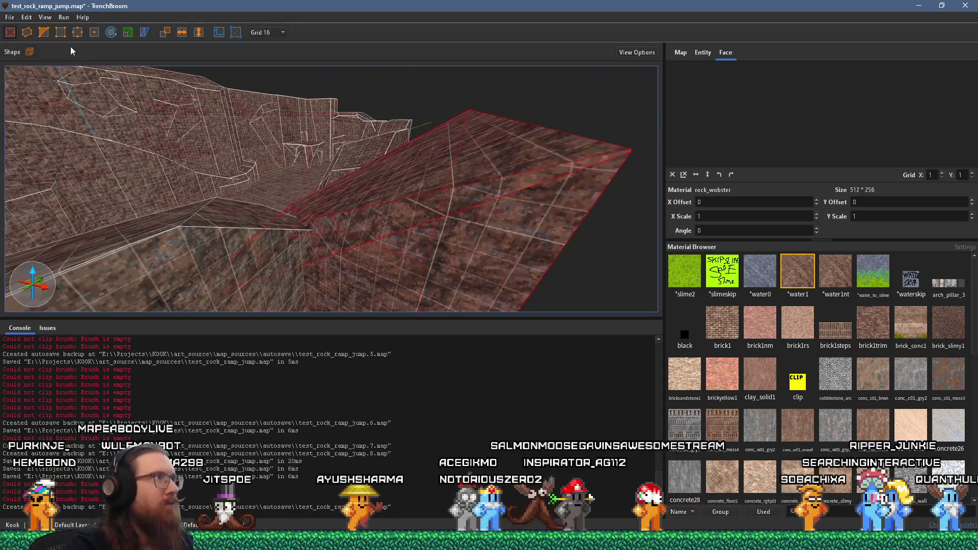
click(338, 186)
click(325, 201)
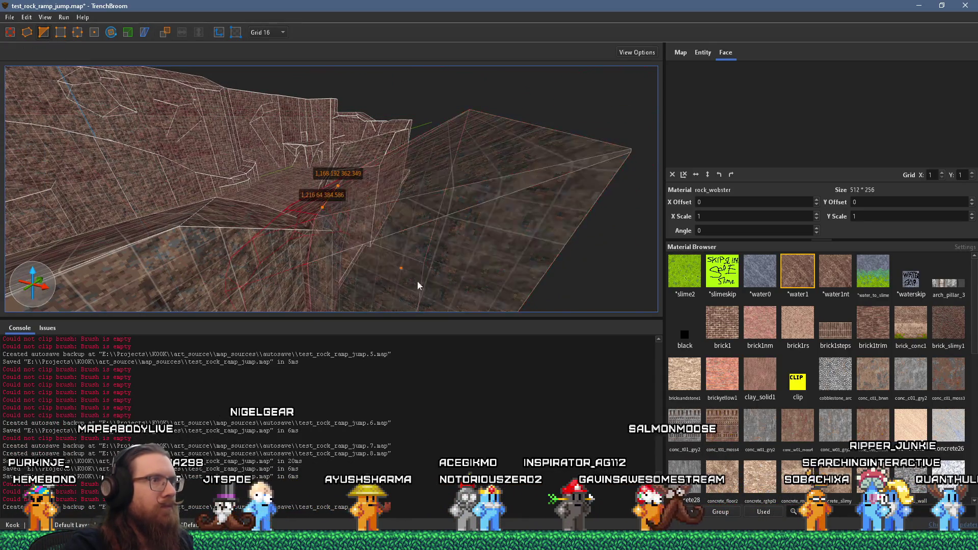
click(465, 216)
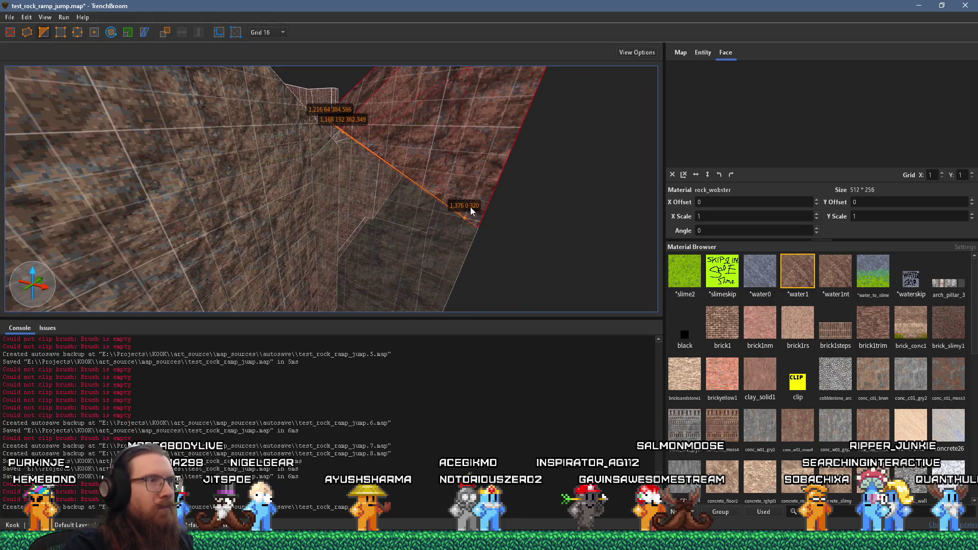
key(ctrl+Return)
key(Return)
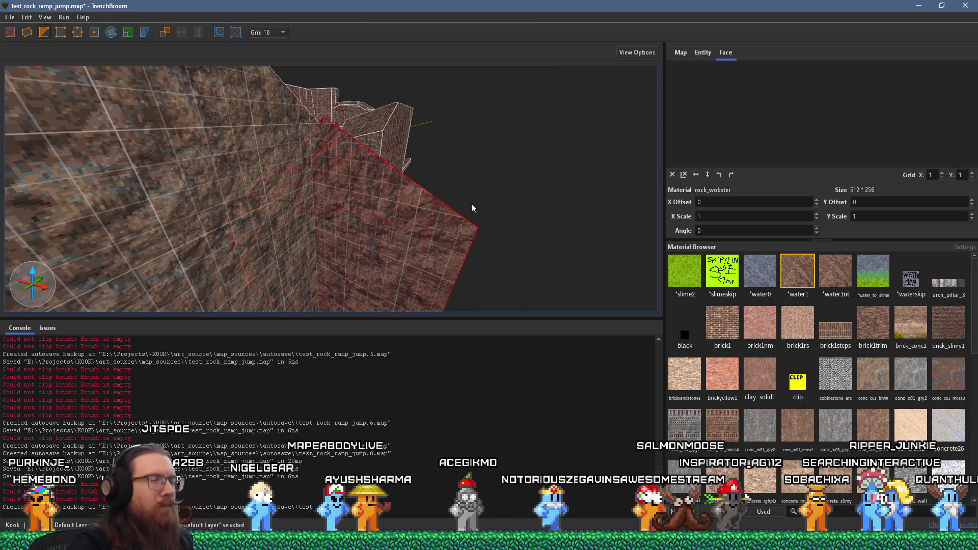
mouse_move(472, 203)
mouse_down()
mouse_move(435, 160)
mouse_move(325, 250)
mouse_move(400, 187)
mouse_move(420, 139)
mouse_move(517, 128)
mouse_move(369, 154)
mouse_move(383, 115)
mouse_move(380, 138)
mouse_move(262, 148)
mouse_move(178, 255)
mouse_move(322, 172)
mouse_move(77, 192)
mouse_up()
key(Escape)
Extend another rock brush to the right and clip an angled face off it
click(320, 169)
drag(365, 182, 387, 183)
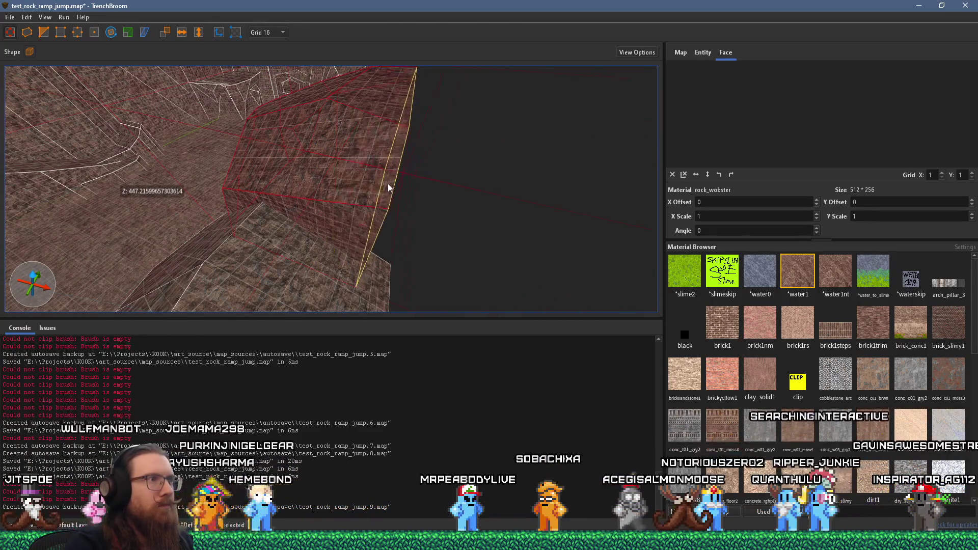
mouse_move(220, 75)
mouse_down()
mouse_move(292, 100)
mouse_move(323, 136)
mouse_up()
click(275, 206)
mouse_move(275, 206)
mouse_down()
mouse_move(308, 218)
mouse_move(403, 139)
mouse_up()
click(413, 136)
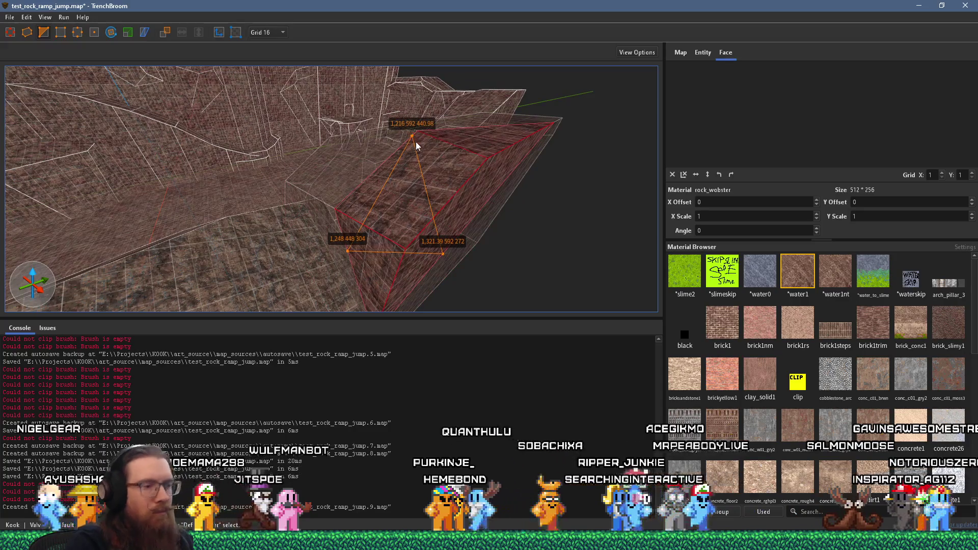
key(Tab)
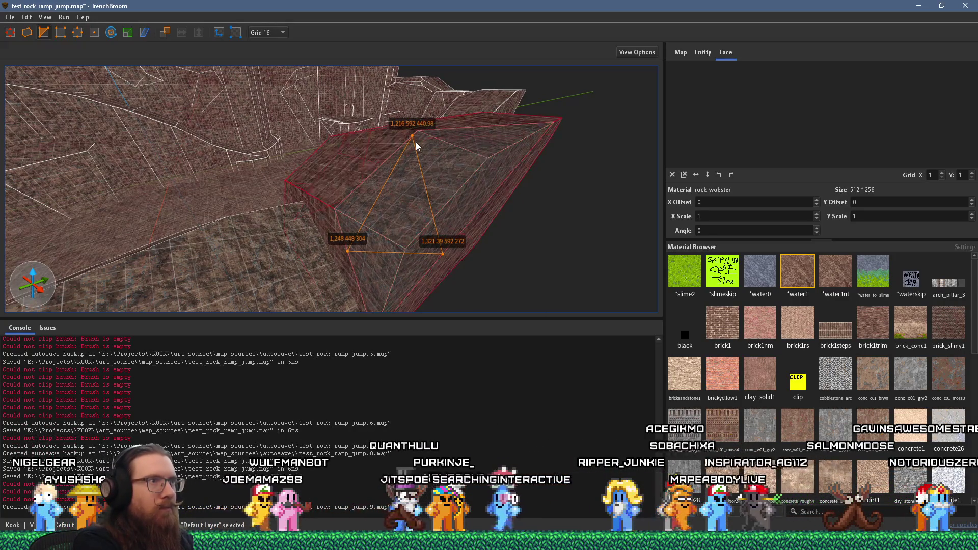
key(Escape)
Cut a second sloped face across the same rock brush
mouse_move(548, 181)
mouse_down()
mouse_move(233, 179)
mouse_move(354, 200)
mouse_move(286, 163)
mouse_up()
click(333, 210)
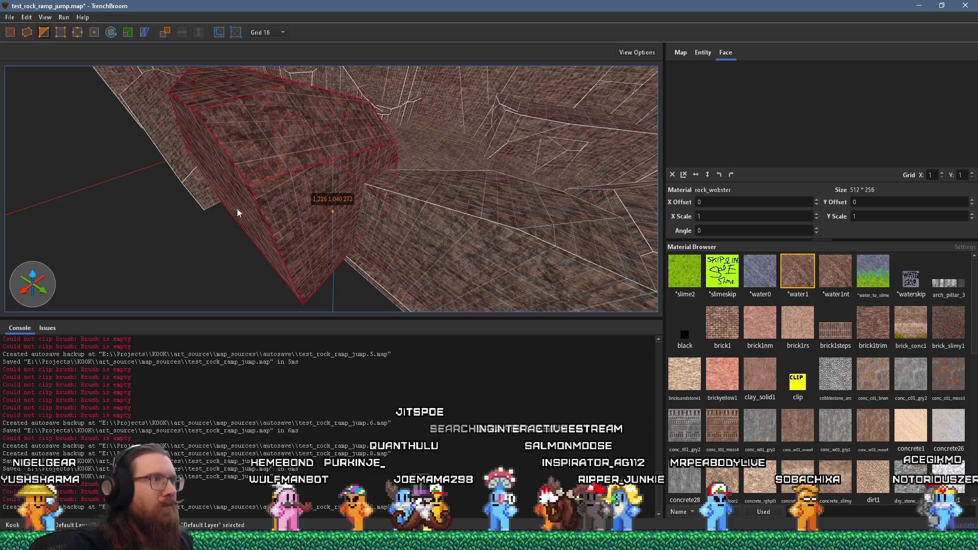
click(241, 202)
click(263, 92)
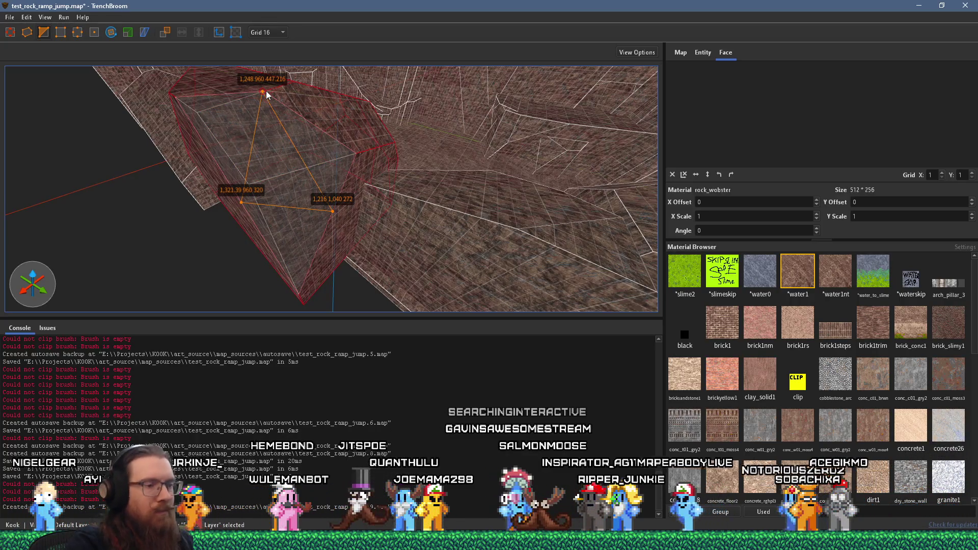
key(Return)
key(Escape)
mouse_move(266, 91)
mouse_down()
mouse_move(352, 176)
mouse_move(416, 201)
mouse_move(118, 197)
mouse_move(63, 144)
mouse_move(126, 216)
mouse_move(242, 198)
mouse_move(353, 232)
mouse_move(395, 232)
mouse_move(341, 290)
mouse_move(295, 263)
mouse_move(309, 199)
mouse_move(362, 151)
mouse_move(153, 86)
mouse_move(225, 88)
mouse_move(282, 54)
mouse_move(327, 236)
mouse_up()
Undo the next rock brush's last edit and stretch it further along the wall
click(416, 202)
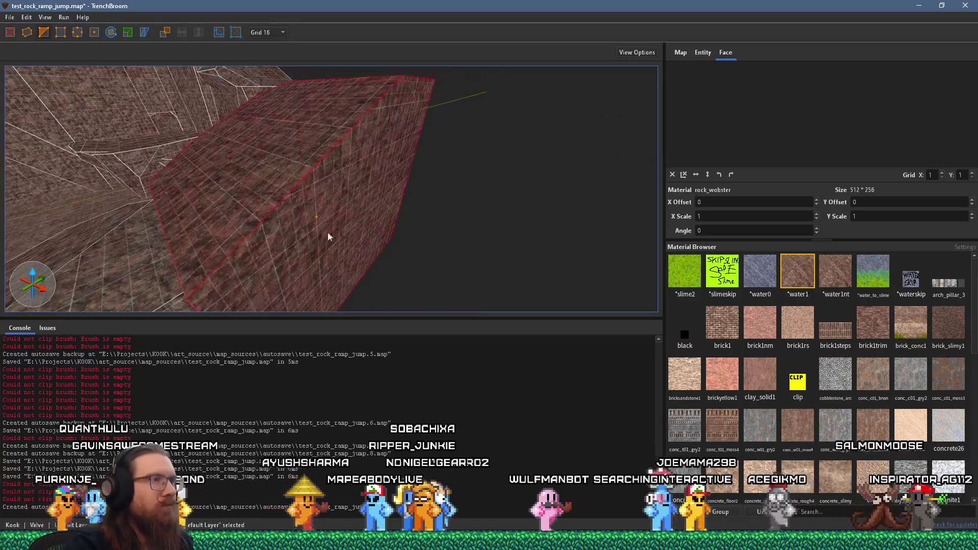
drag(342, 198, 378, 229)
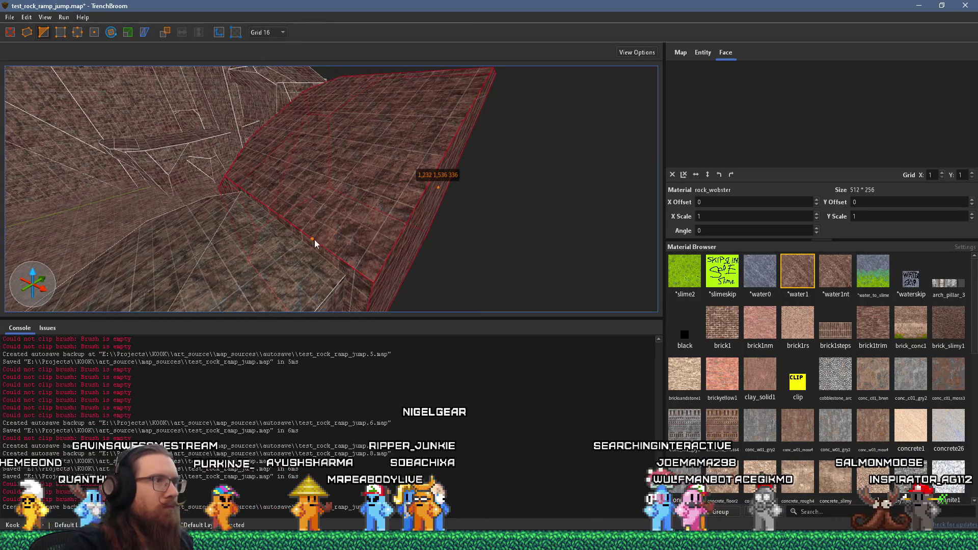
drag(362, 194, 371, 118)
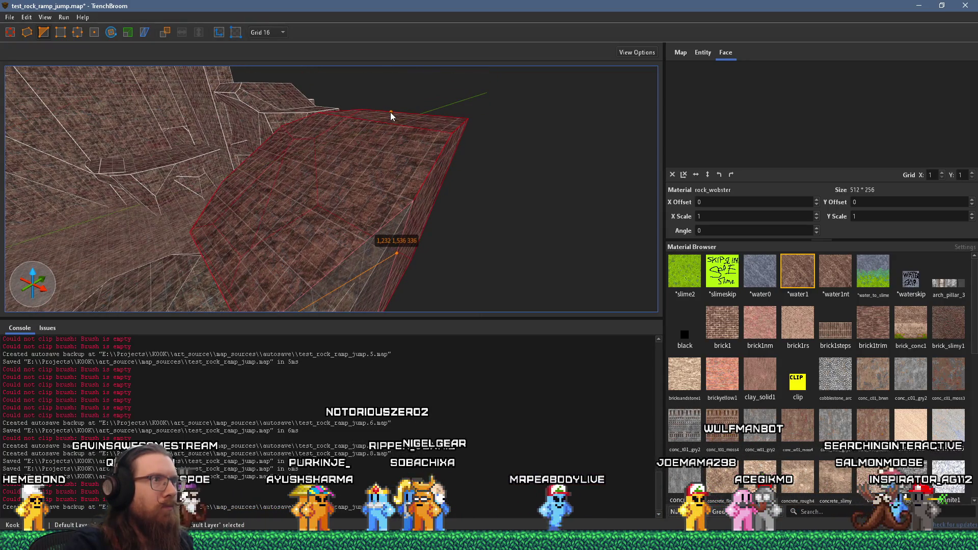
key(ctrl+z)
mouse_move(390, 112)
mouse_down()
mouse_move(332, 222)
mouse_move(478, 115)
mouse_up()
mouse_move(360, 199)
mouse_down()
mouse_move(357, 259)
mouse_move(396, 292)
mouse_move(210, 177)
mouse_move(398, 77)
mouse_move(371, 151)
mouse_move(579, 150)
mouse_move(556, 161)
mouse_move(234, 84)
mouse_move(287, 220)
mouse_move(320, 253)
mouse_move(368, 109)
mouse_up()
key(e)
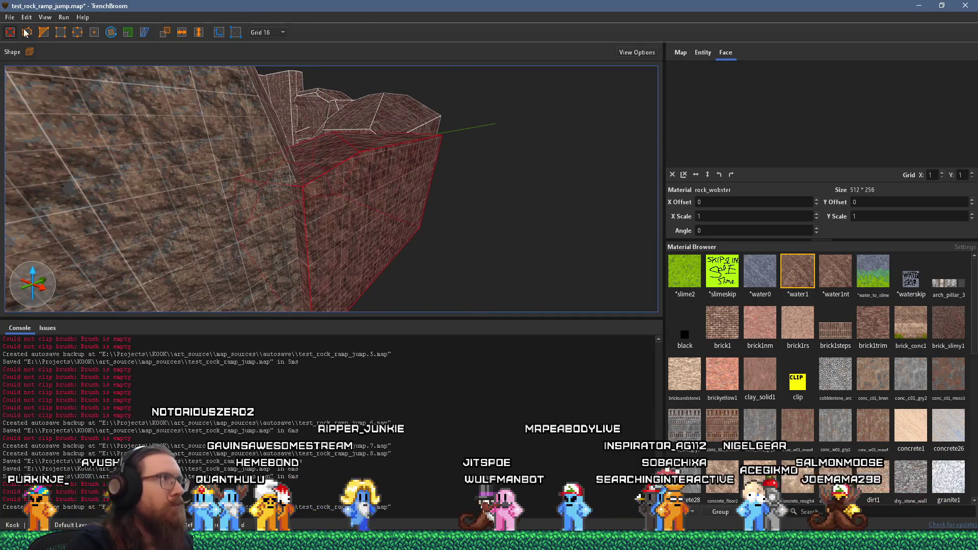
Slice an angled corner off the rock brush along the canyon wall
click(381, 202)
click(349, 140)
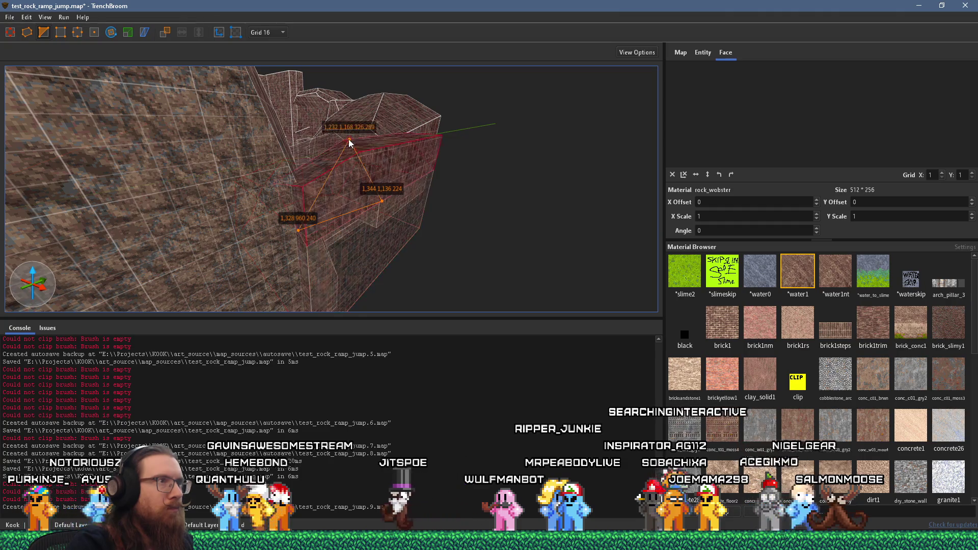
key(Return)
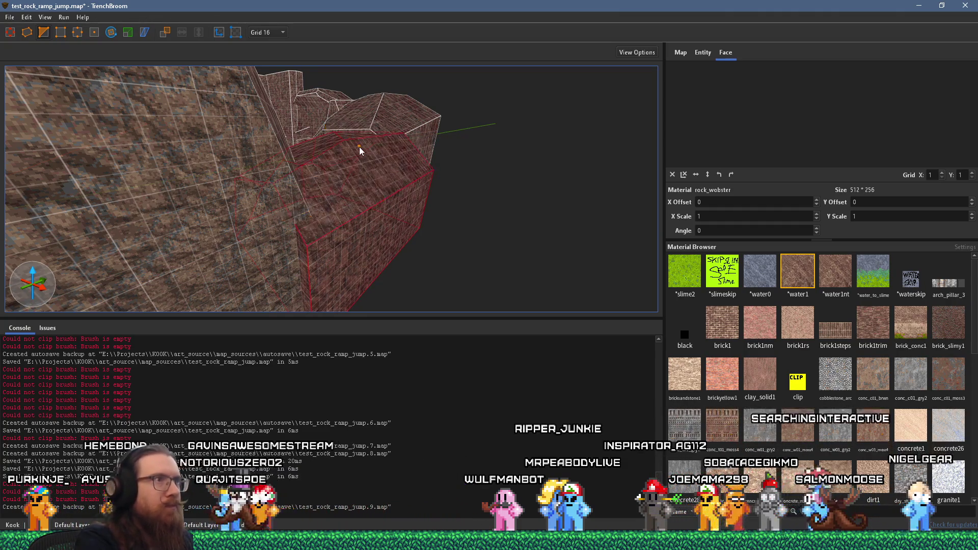
Abandon a started cut and fly the camera back down into the canyon corridor
key(d)
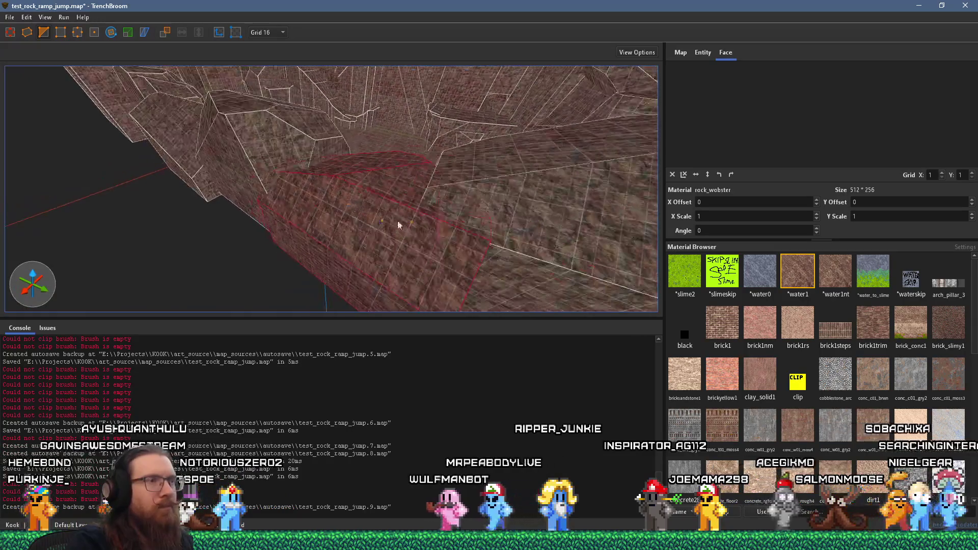
key(d)
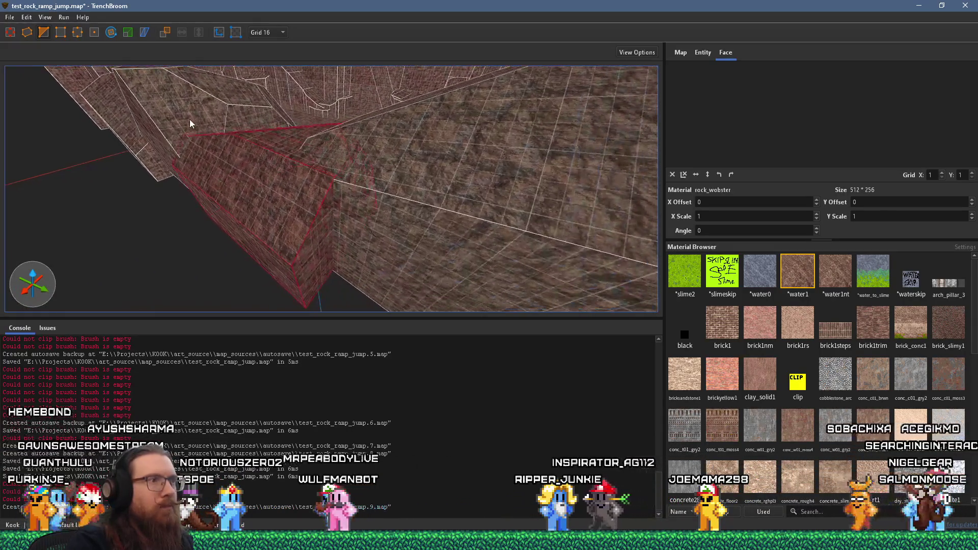
drag(283, 260, 345, 219)
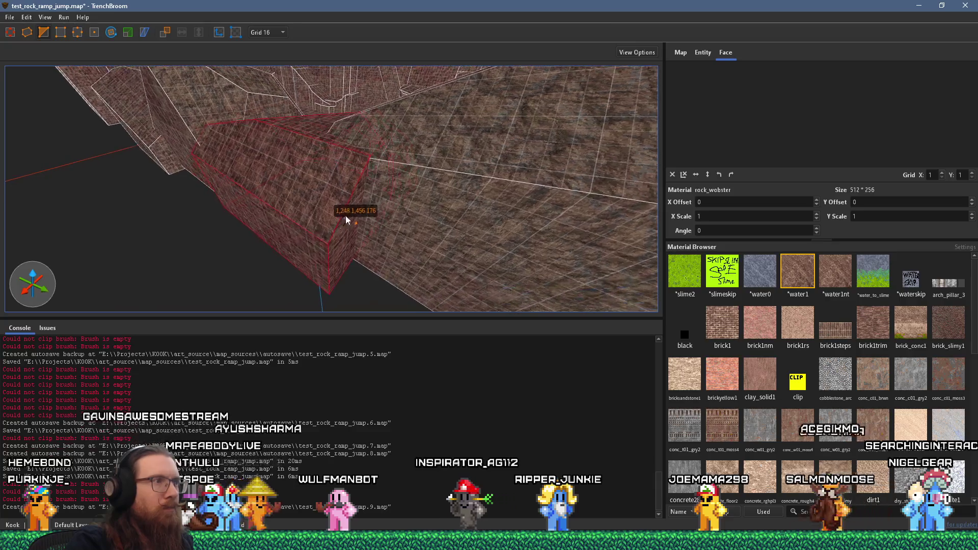
click(287, 234)
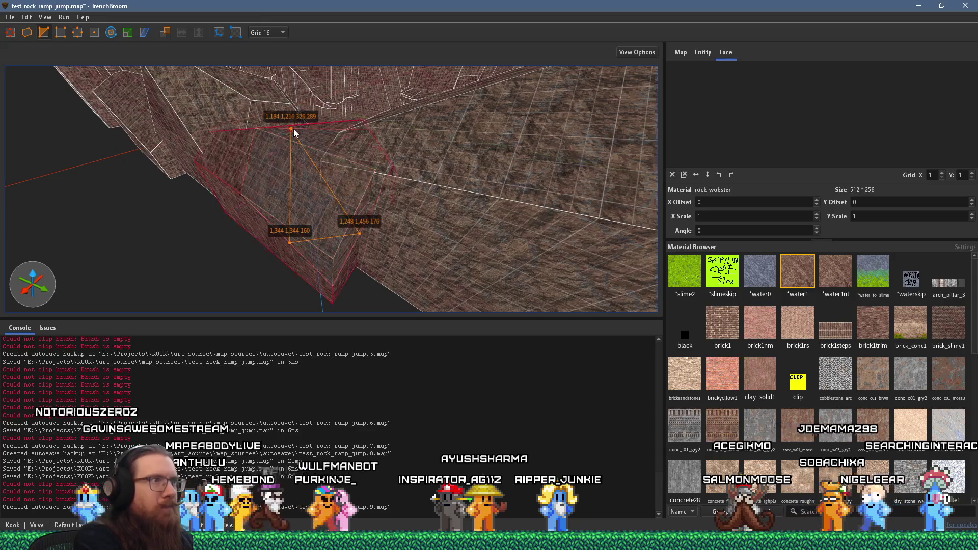
key(Escape)
mouse_move(294, 133)
mouse_down()
mouse_move(328, 212)
mouse_move(300, 208)
mouse_up()
mouse_move(95, 160)
mouse_down()
mouse_move(352, 175)
mouse_move(485, 162)
mouse_move(371, 190)
mouse_move(270, 118)
mouse_move(323, 218)
mouse_move(426, 284)
mouse_move(324, 174)
mouse_move(524, 194)
mouse_move(560, 216)
mouse_up()
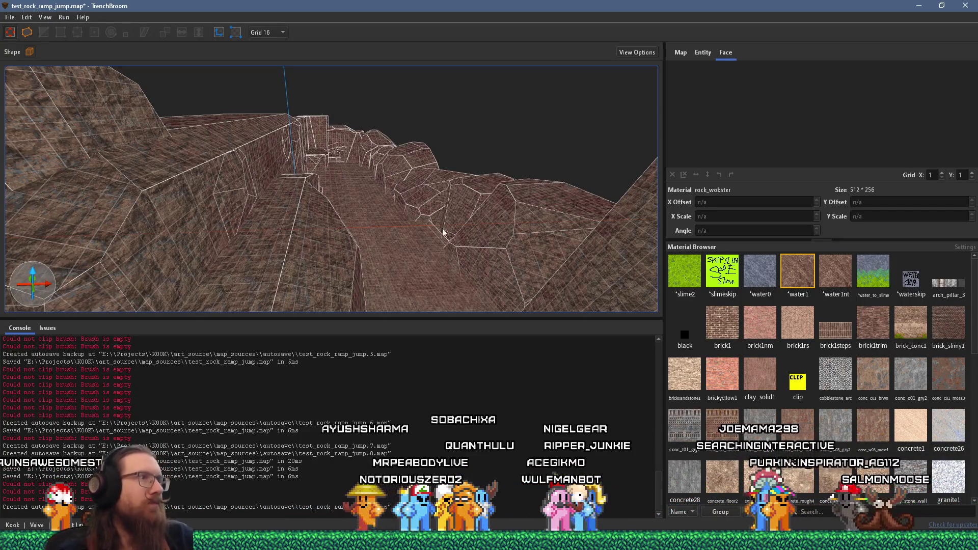
Save the map via File > Save Document and move into the canyon
click(8, 18)
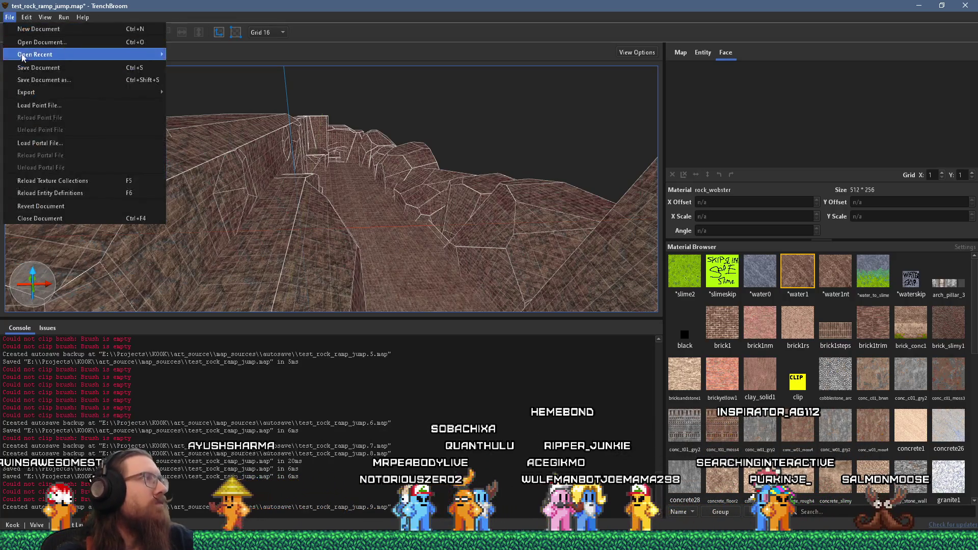
click(23, 53)
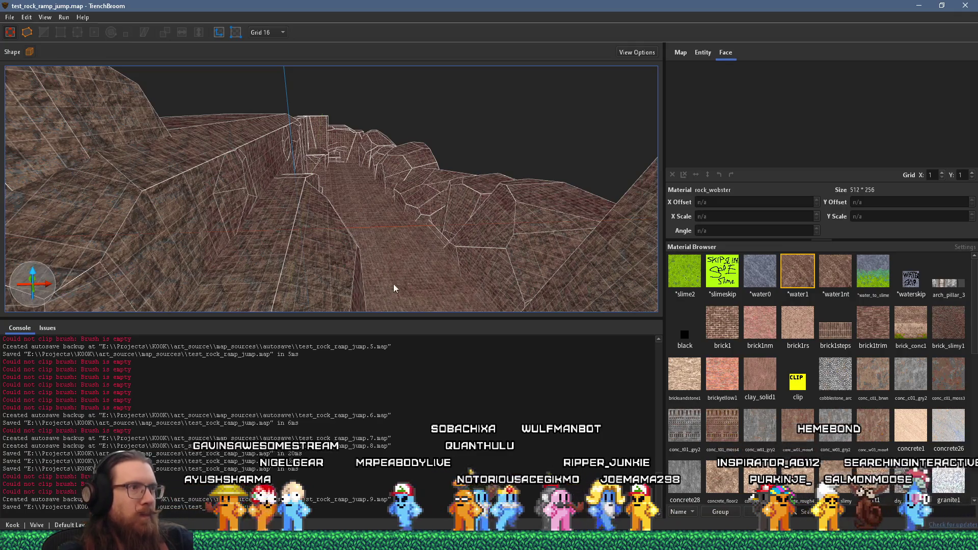
scroll(393, 283, up, 5)
scroll(232, 258, up, 8)
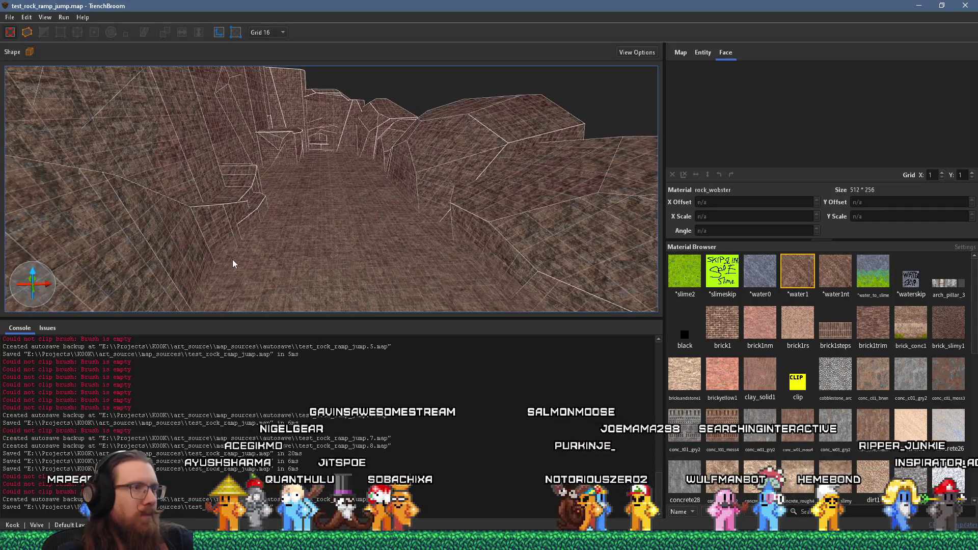
scroll(232, 259, up, 5)
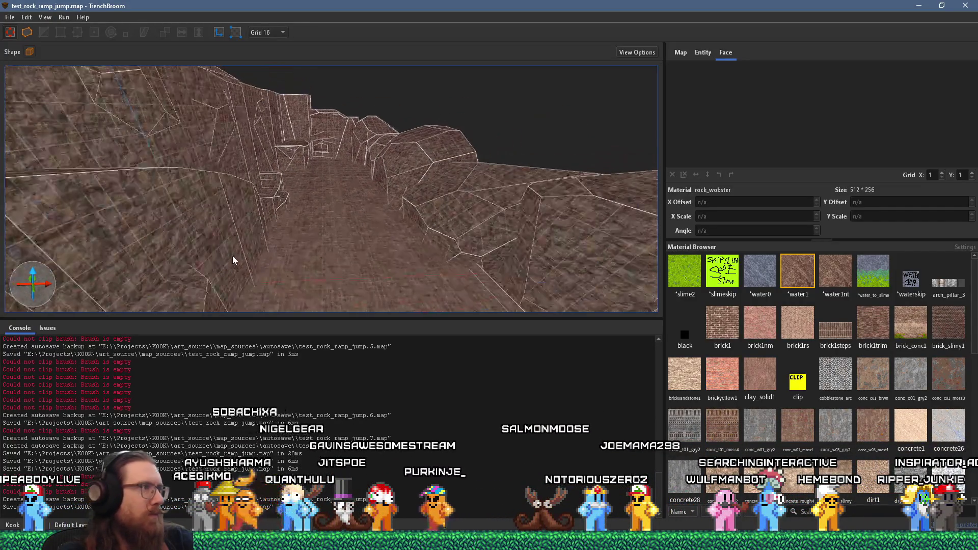
scroll(233, 260, up, 10)
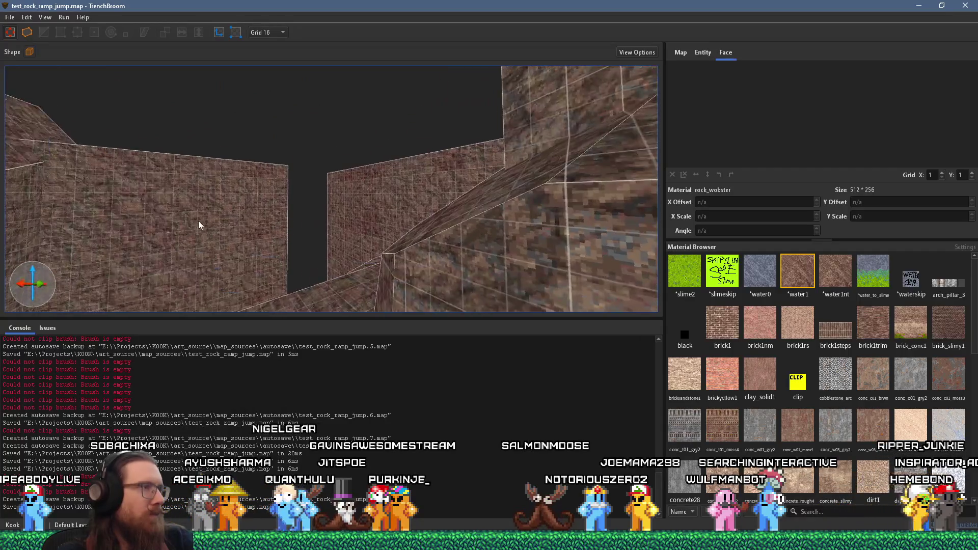
scroll(199, 234, up, 10)
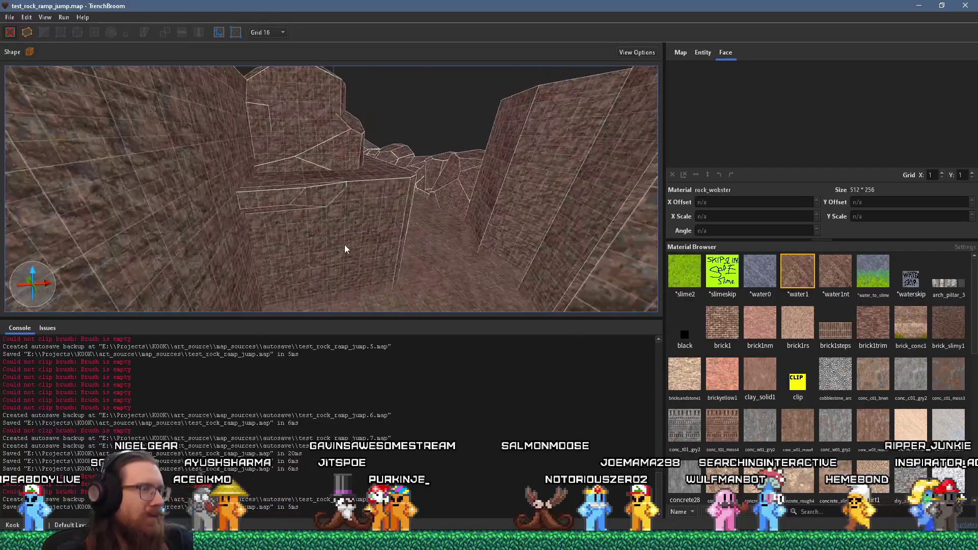
scroll(345, 245, up, 10)
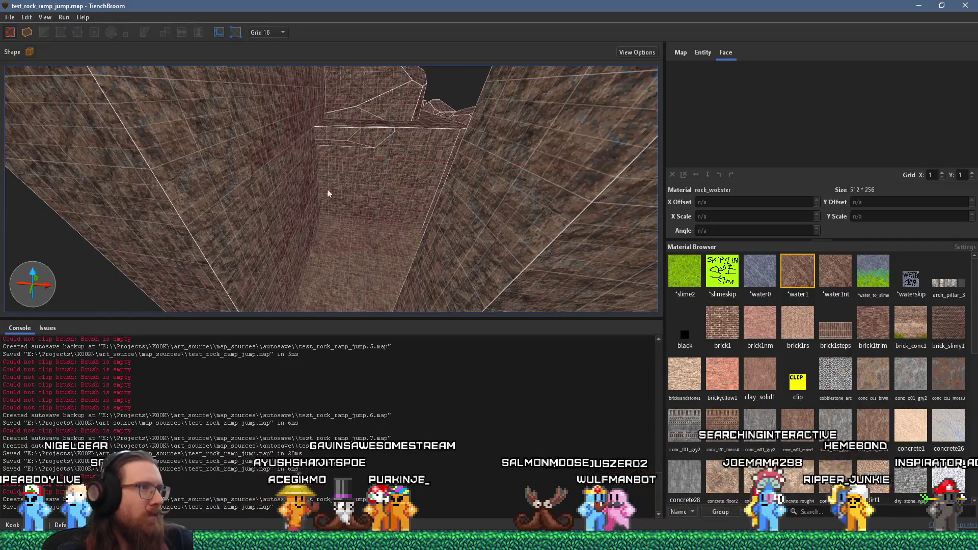
Inspect the rock walls along the corridor, then select a brush and stretch its Y size
scroll(352, 143, down, 4)
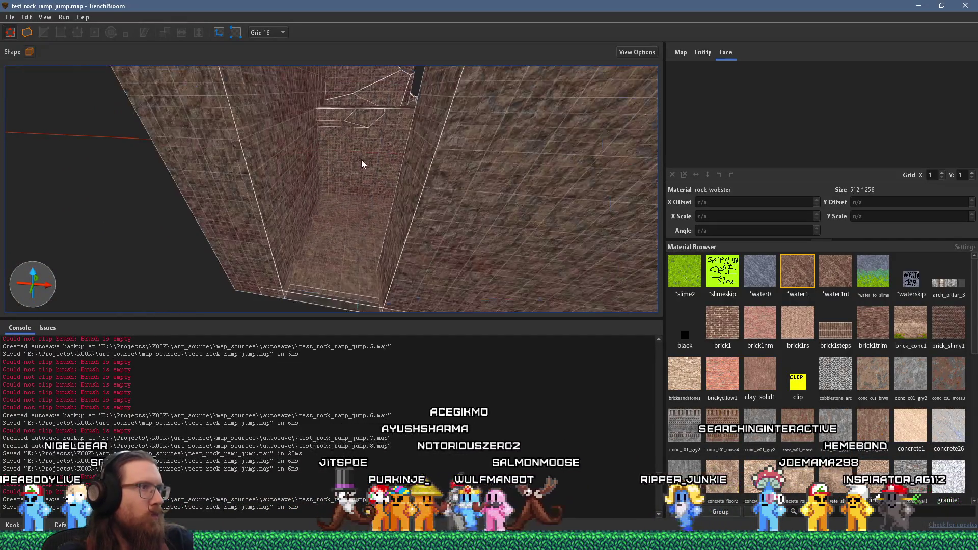
scroll(389, 244, up, 3)
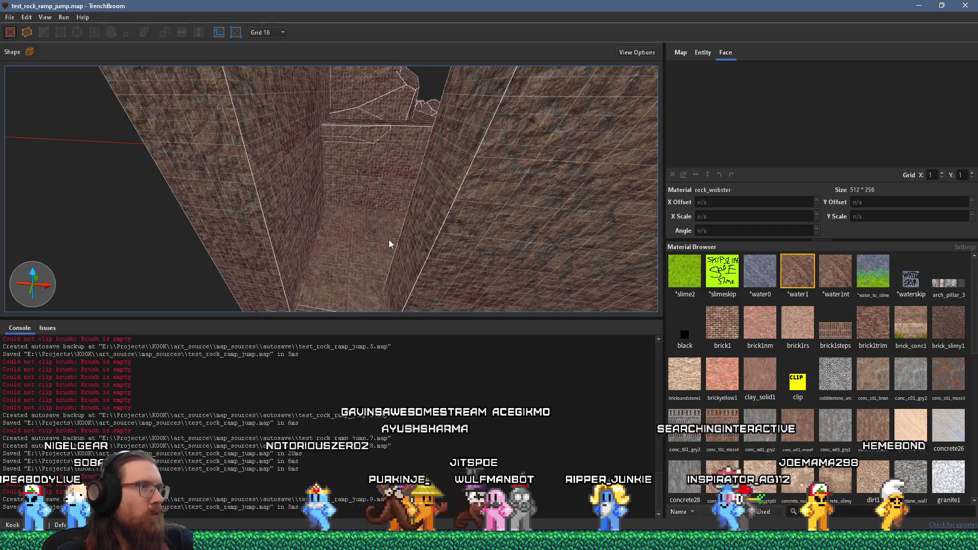
scroll(403, 260, up, 3)
scroll(403, 260, up, 4)
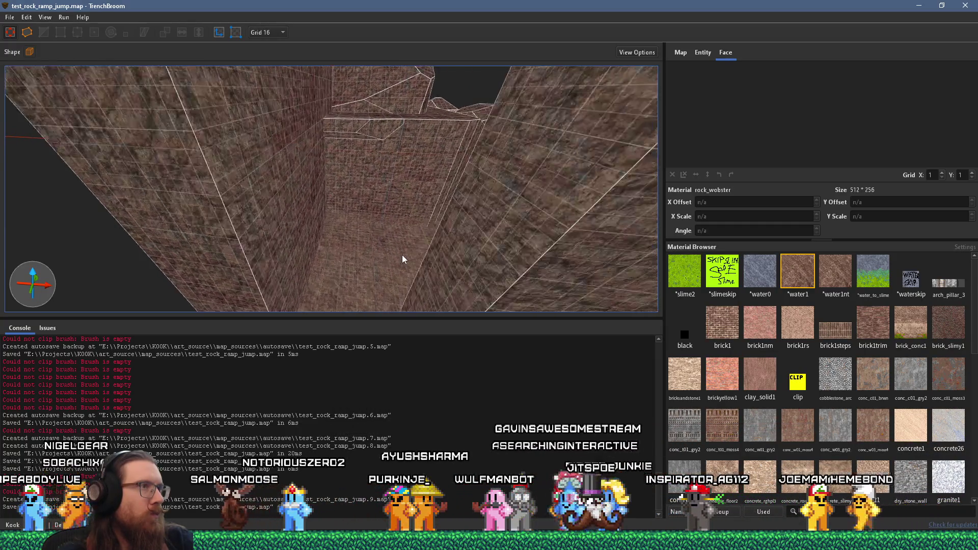
scroll(402, 259, down, 1)
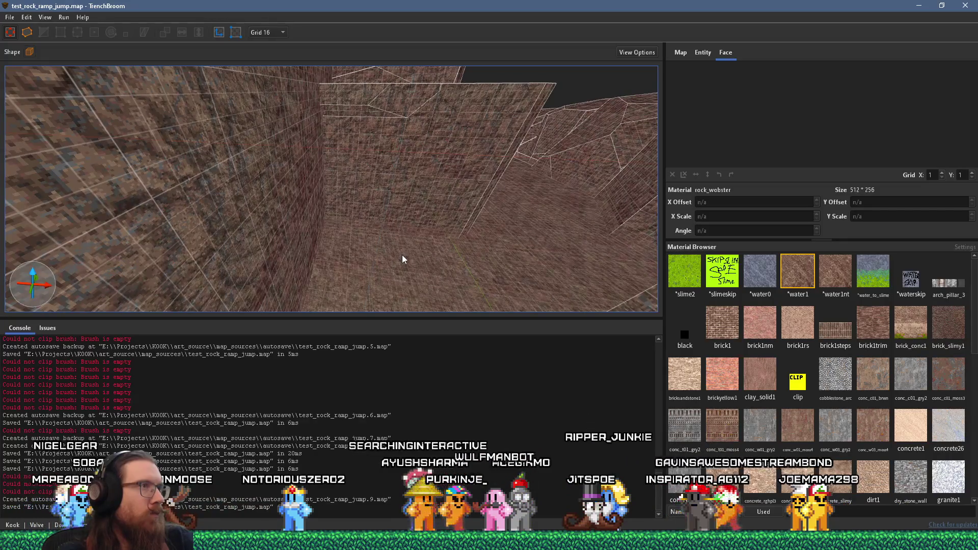
scroll(403, 259, down, 1)
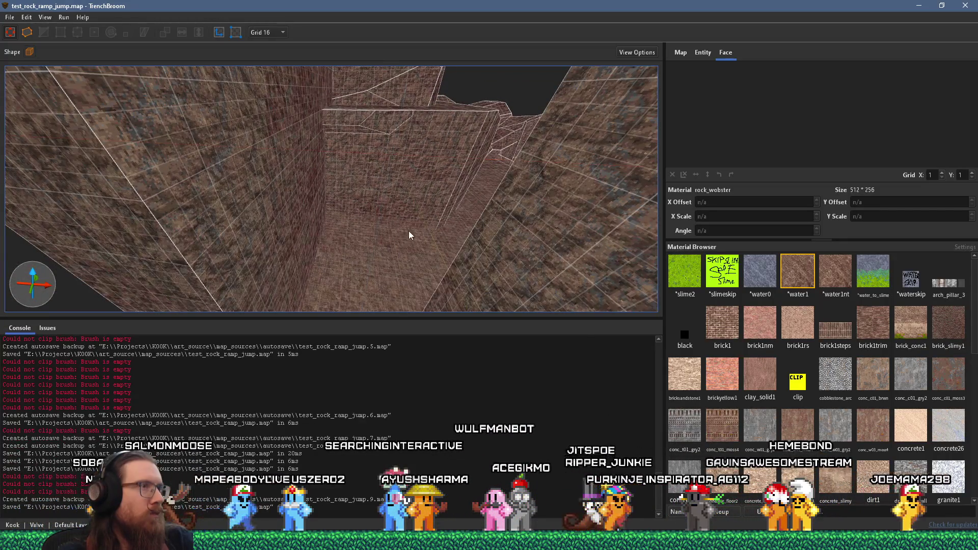
scroll(405, 239, down, 3)
scroll(389, 197, down, 3)
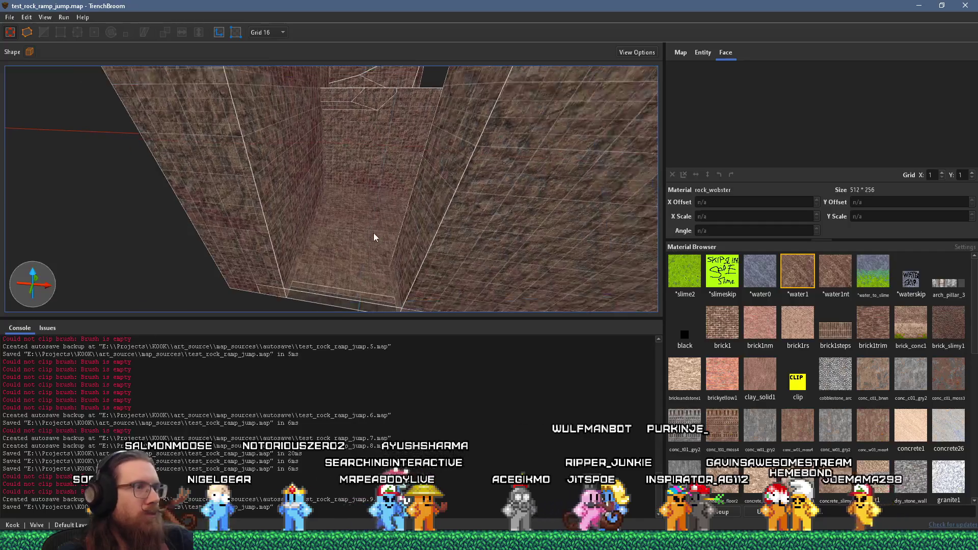
click(374, 234)
mouse_move(366, 284)
mouse_down()
mouse_move(464, 97)
mouse_move(408, 249)
mouse_move(417, 285)
mouse_move(391, 198)
mouse_move(397, 188)
mouse_move(395, 227)
mouse_move(428, 136)
mouse_move(387, 204)
mouse_move(340, 328)
mouse_move(345, 247)
mouse_move(362, 321)
mouse_move(357, 212)
mouse_move(386, 191)
mouse_move(413, 221)
mouse_up()
Resize the flat slab brush's top face to 64 units tall
click(406, 225)
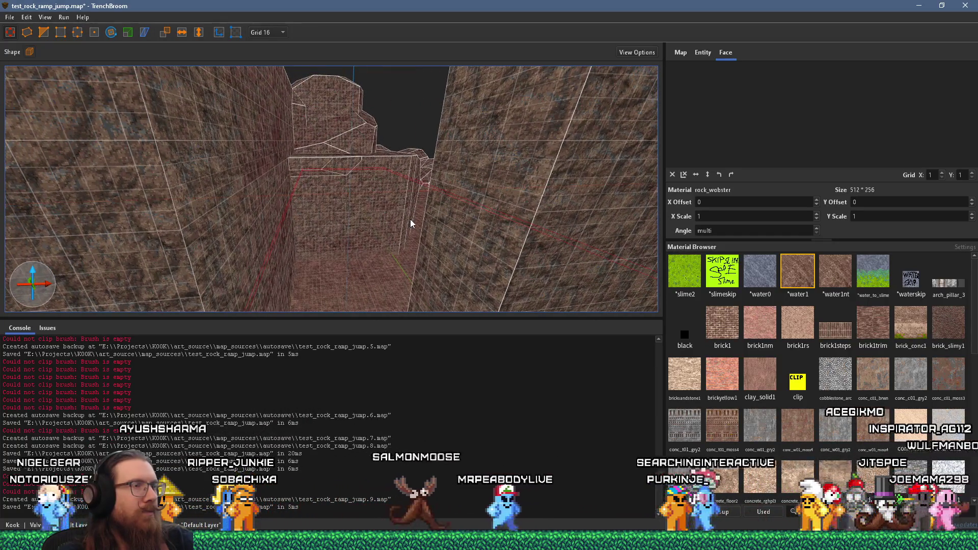
mouse_move(411, 223)
mouse_down()
mouse_move(389, 266)
mouse_move(323, 240)
mouse_move(466, 263)
mouse_move(296, 234)
mouse_move(357, 292)
mouse_move(382, 190)
mouse_move(353, 4)
mouse_up()
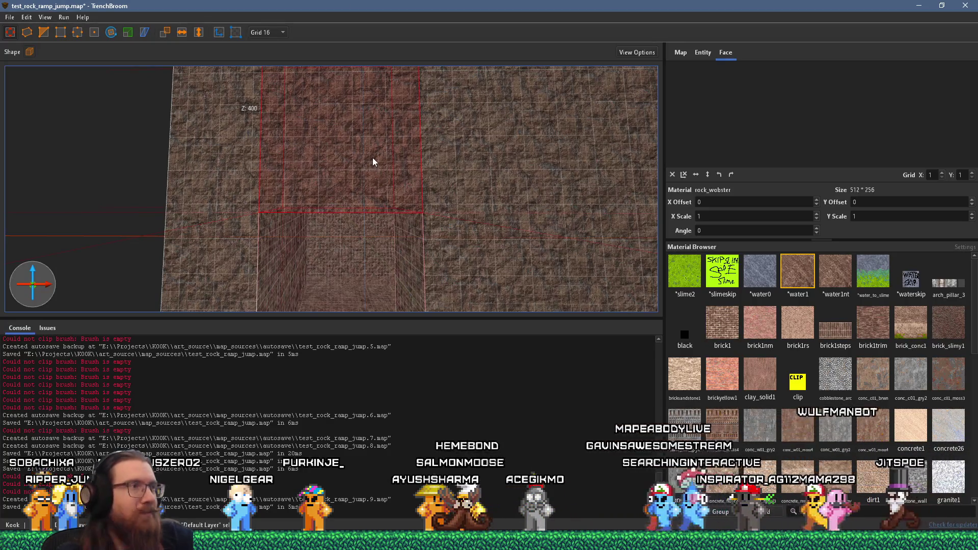
mouse_move(372, 157)
mouse_down()
mouse_move(328, 218)
mouse_move(354, 242)
mouse_up()
drag(361, 168, 355, 258)
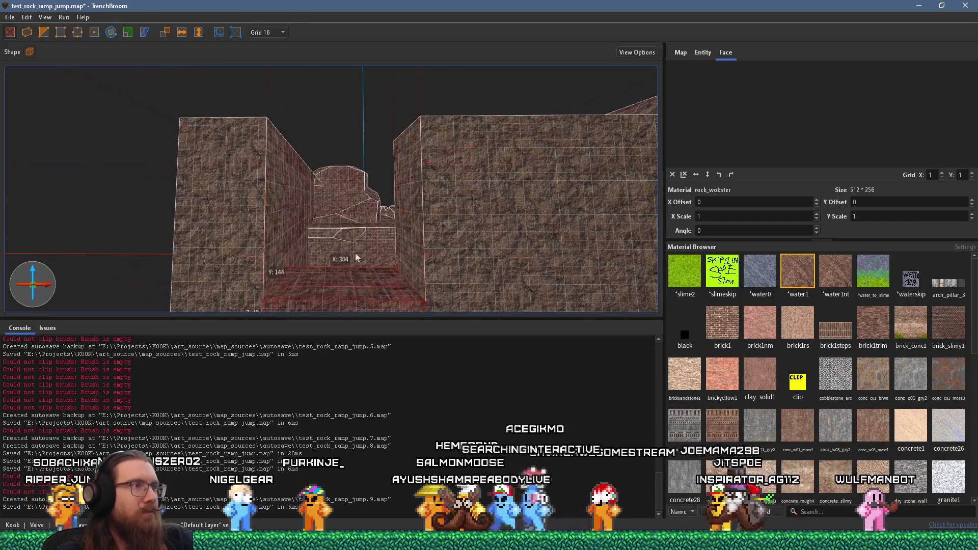
mouse_move(368, 190)
mouse_down()
mouse_move(273, 138)
mouse_move(372, 273)
mouse_move(371, 263)
mouse_up()
mouse_move(390, 219)
mouse_down()
mouse_move(469, 172)
mouse_move(404, 135)
mouse_move(390, 192)
mouse_up()
Narrow the red ledge brush from 304 to 64 units wide
key(v)
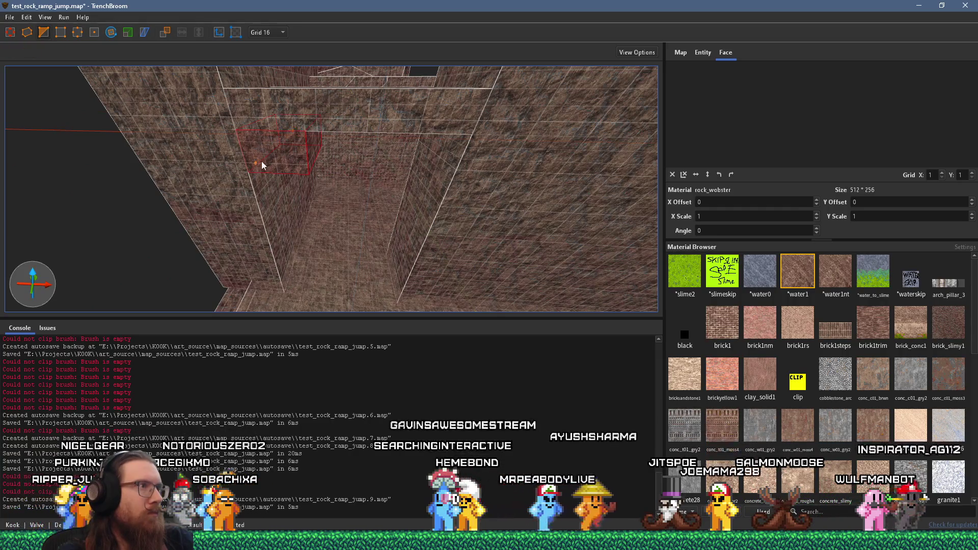
drag(255, 170, 360, 148)
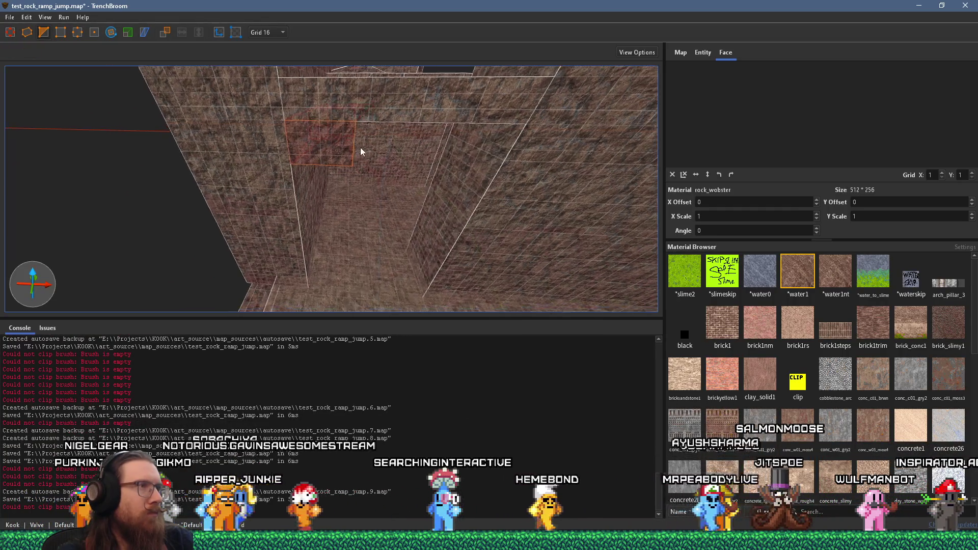
click(54, 33)
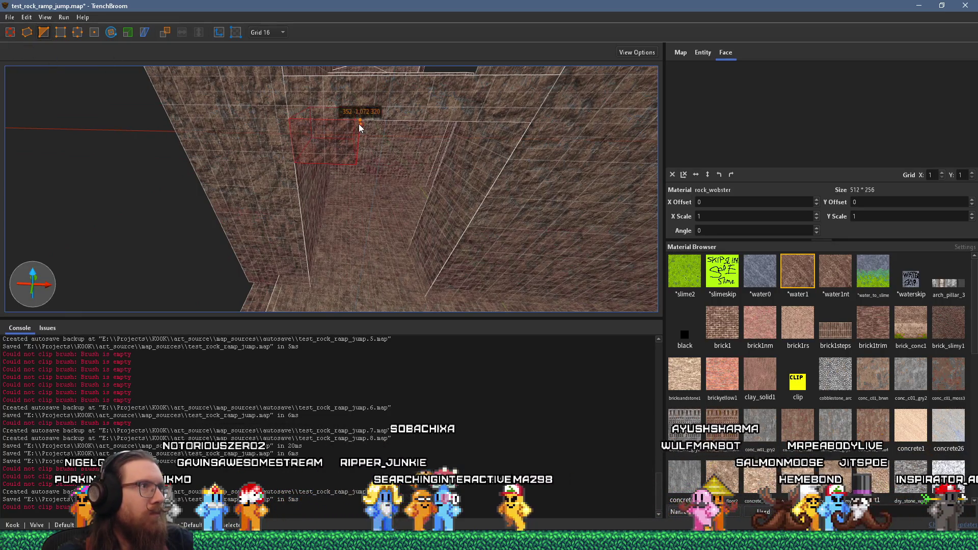
scroll(363, 133, up, 2)
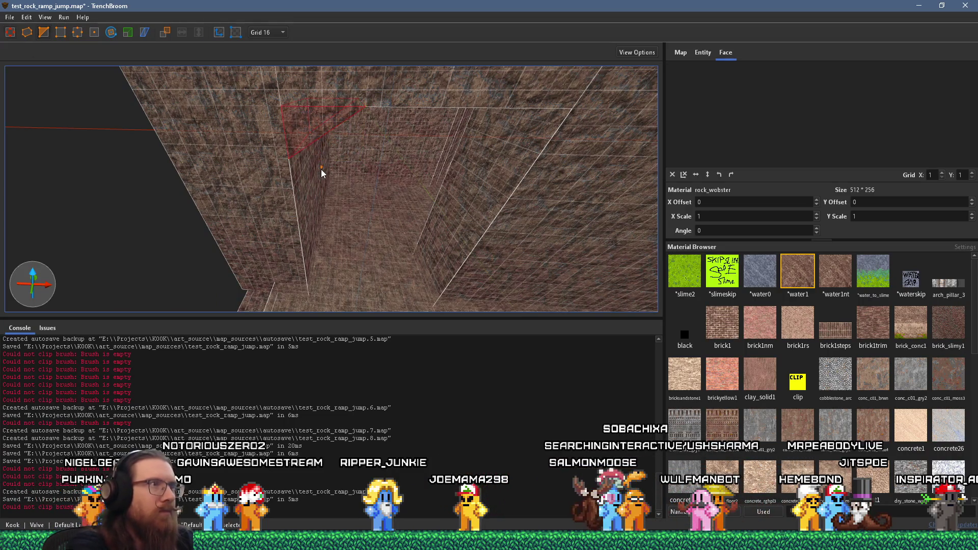
scroll(344, 159, down, 2)
shift+click(405, 155)
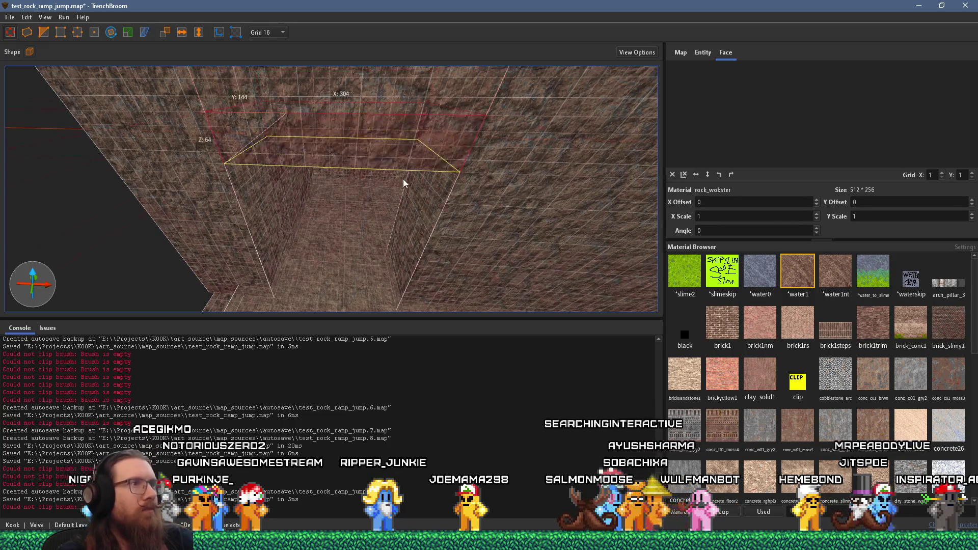
drag(216, 135, 408, 153)
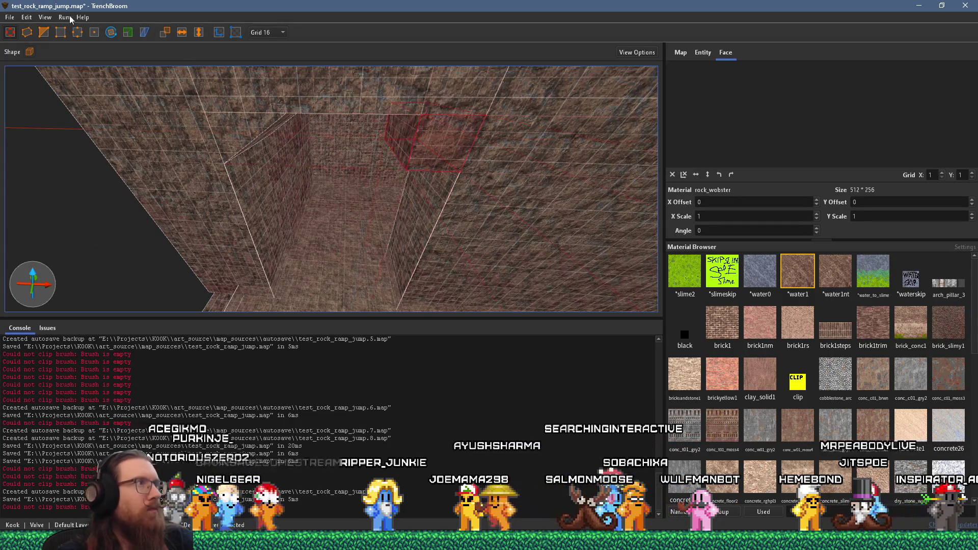
Clip a diagonal cut across the ledge brush with three points
click(461, 173)
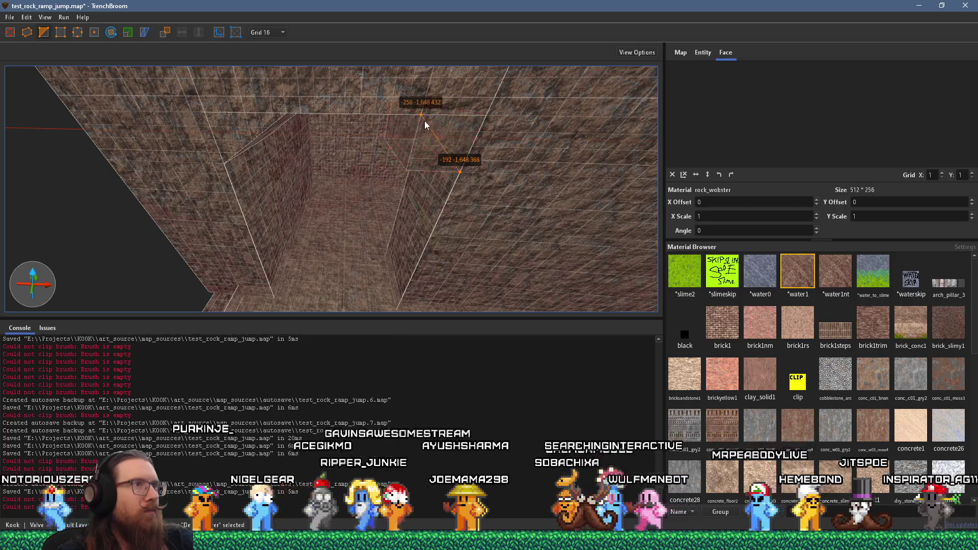
click(424, 121)
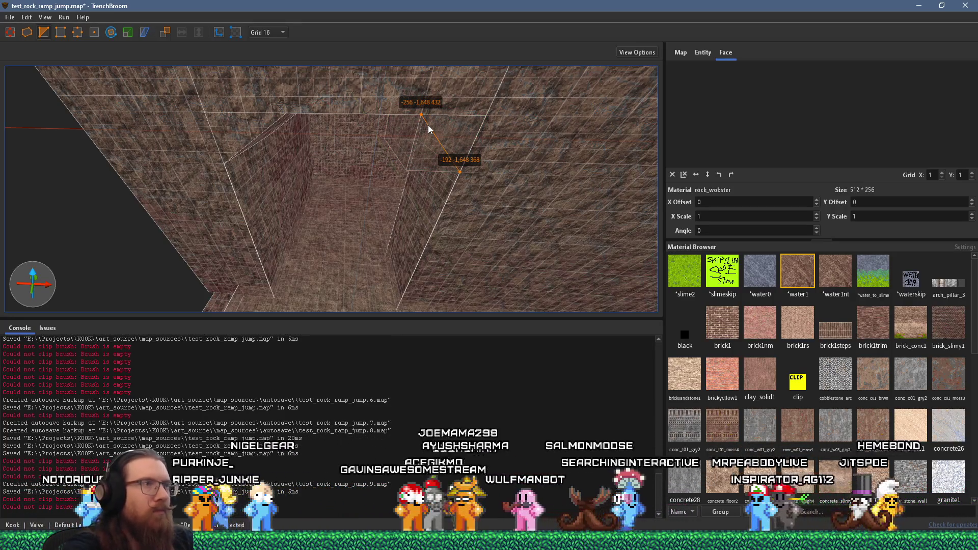
mouse_move(425, 283)
mouse_down()
mouse_move(444, 204)
mouse_move(396, 153)
mouse_move(448, 141)
mouse_move(403, 245)
mouse_move(420, 169)
mouse_move(393, 267)
mouse_move(391, 253)
mouse_up()
click(397, 153)
key(Return)
mouse_move(309, 182)
mouse_down()
mouse_move(283, 245)
mouse_move(339, 227)
mouse_move(375, 164)
mouse_move(375, 207)
mouse_up()
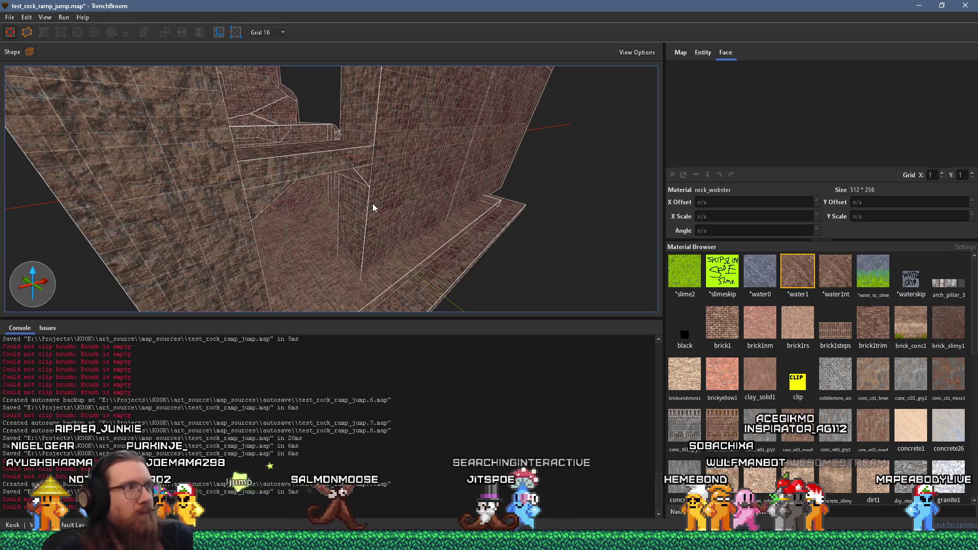
mouse_move(391, 166)
mouse_down()
mouse_move(332, 212)
mouse_move(414, 123)
mouse_move(264, 214)
mouse_move(330, 208)
mouse_up()
scroll(330, 208, down, 3)
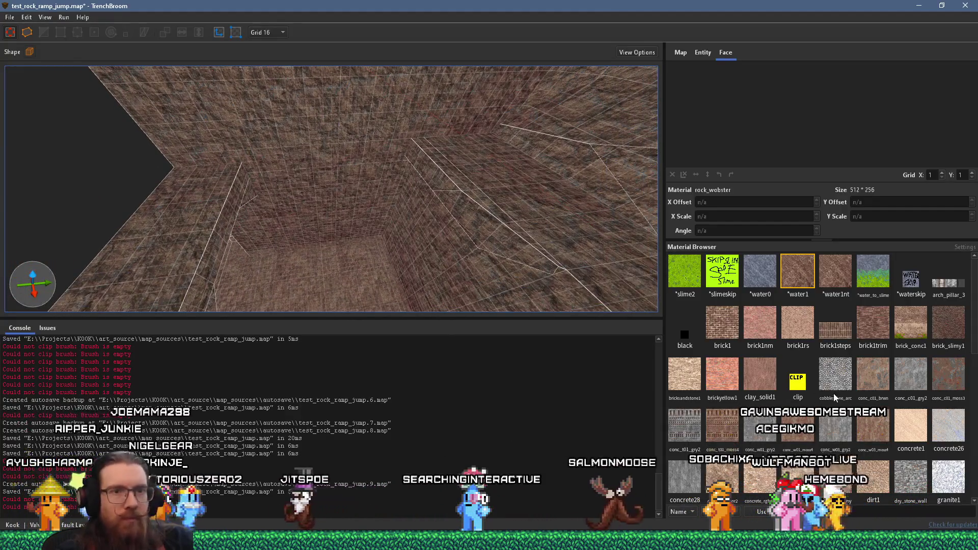
Save the map from the File menu
scroll(834, 393, down, 15)
click(9, 17)
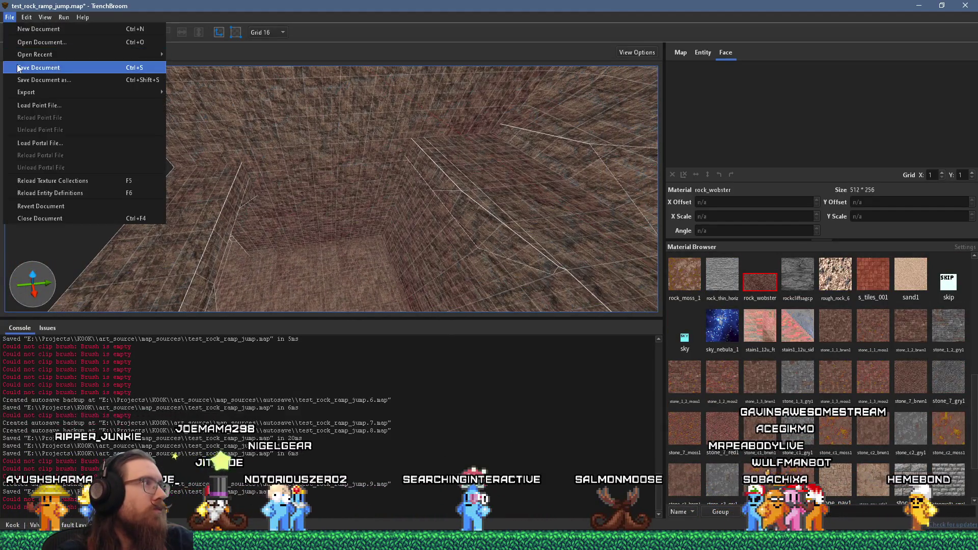
click(18, 68)
Add kook_wood.wad to the map's wad files and pick the woodbeam1ng material
click(699, 54)
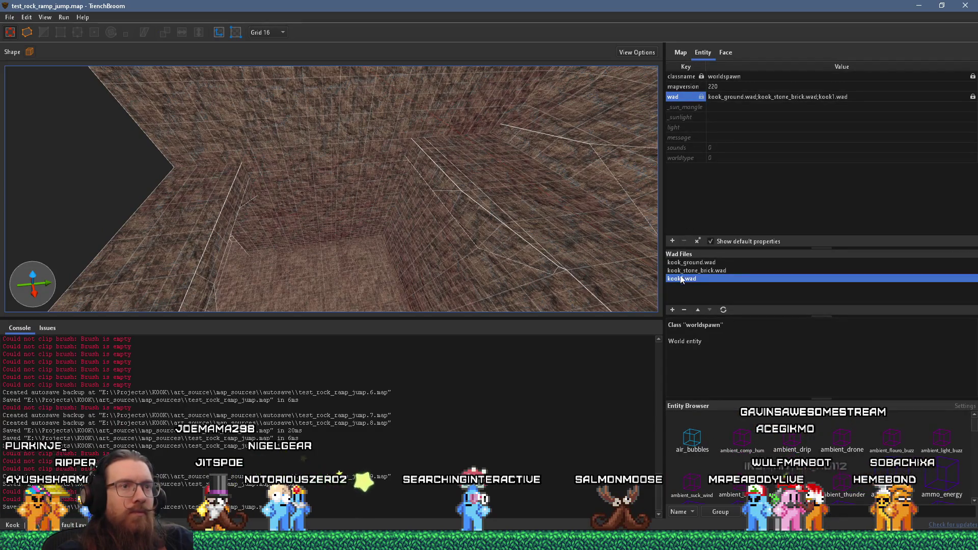
click(673, 311)
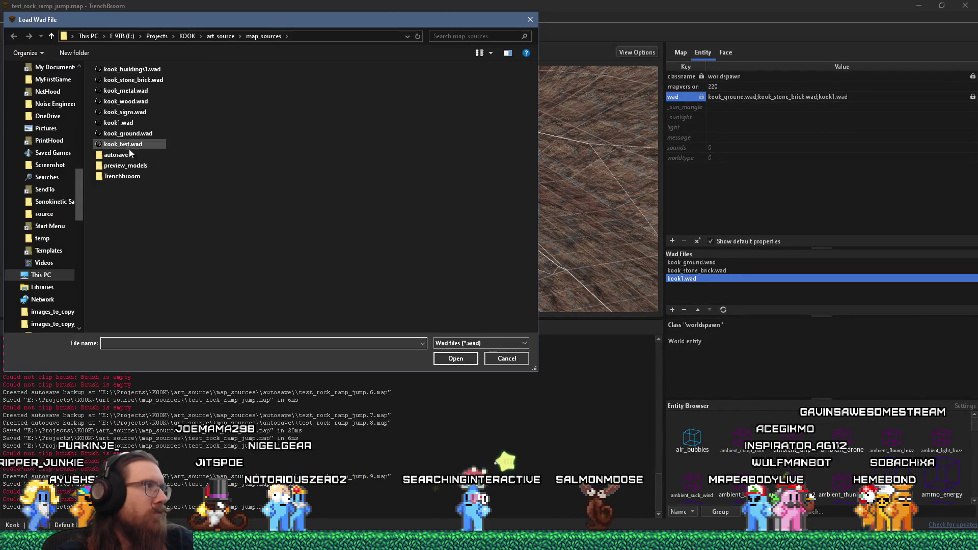
click(127, 102)
click(464, 359)
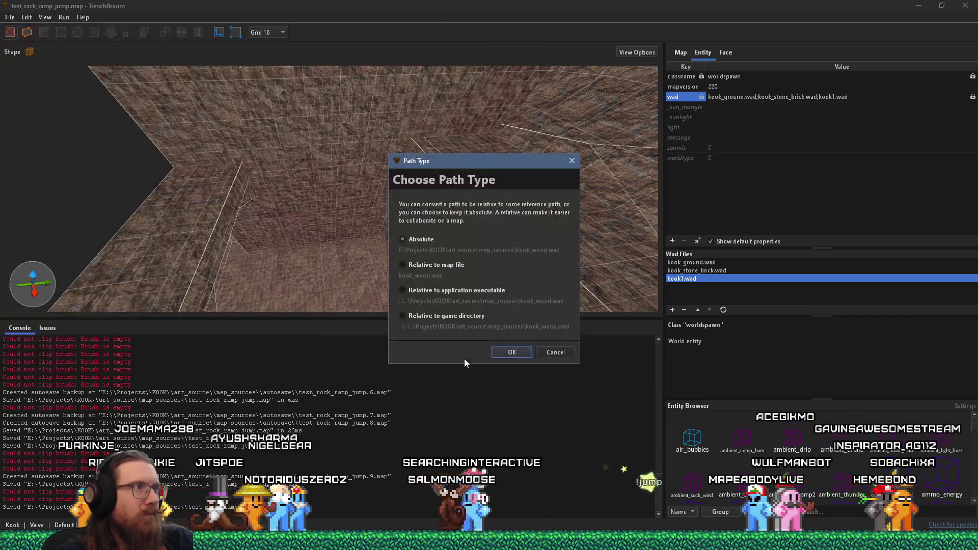
click(508, 351)
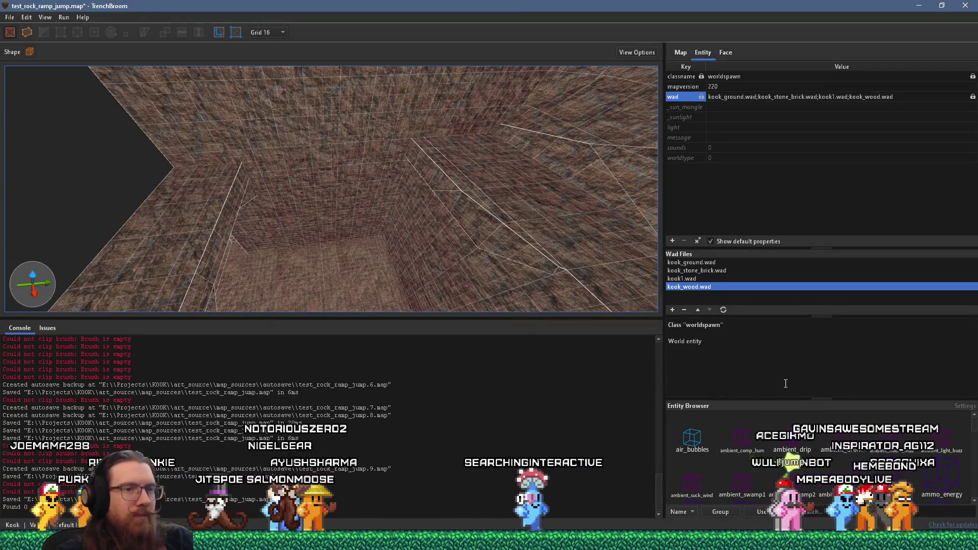
click(726, 53)
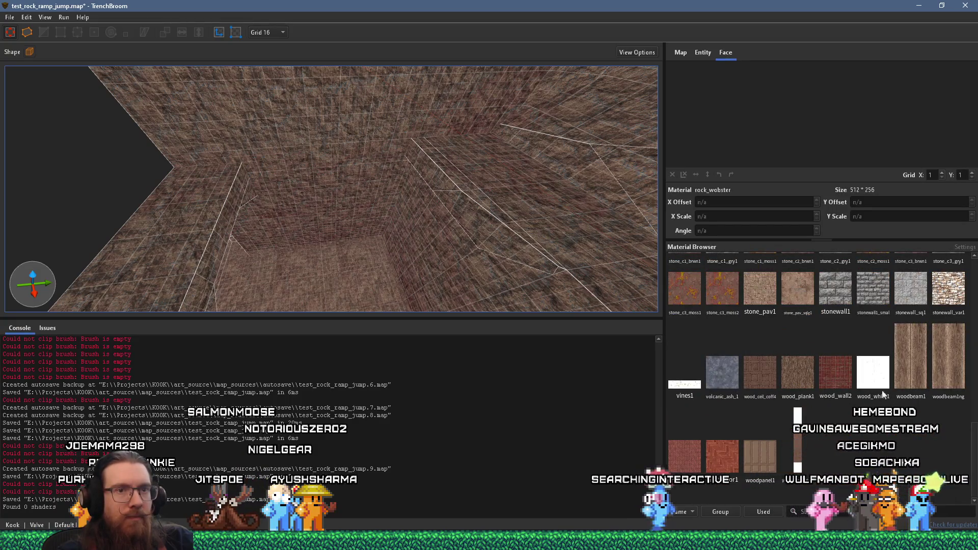
click(936, 343)
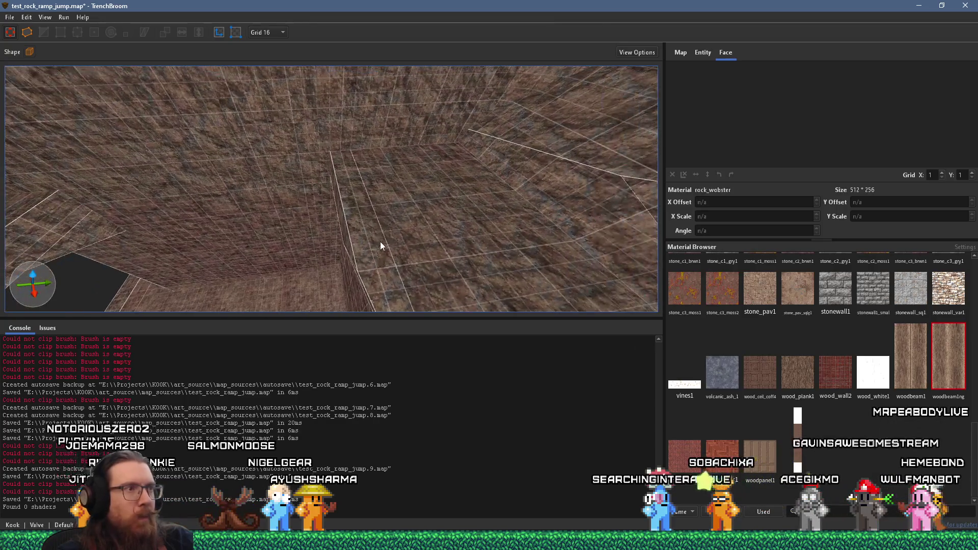
Draw and commit a new woodbeam1ng brush on the canyon floor
mouse_move(387, 249)
mouse_down()
mouse_move(392, 231)
mouse_move(423, 227)
mouse_move(398, 229)
mouse_move(398, 210)
mouse_move(365, 222)
mouse_move(384, 209)
mouse_up()
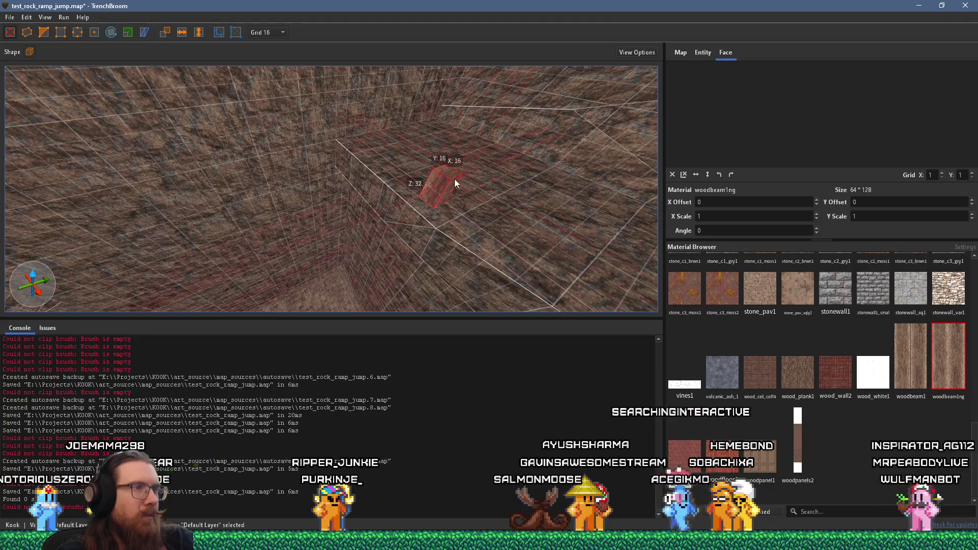
mouse_move(454, 179)
mouse_down()
mouse_move(466, 247)
mouse_move(366, 170)
mouse_move(356, 206)
mouse_move(345, 106)
mouse_move(377, 126)
mouse_move(356, 131)
mouse_up()
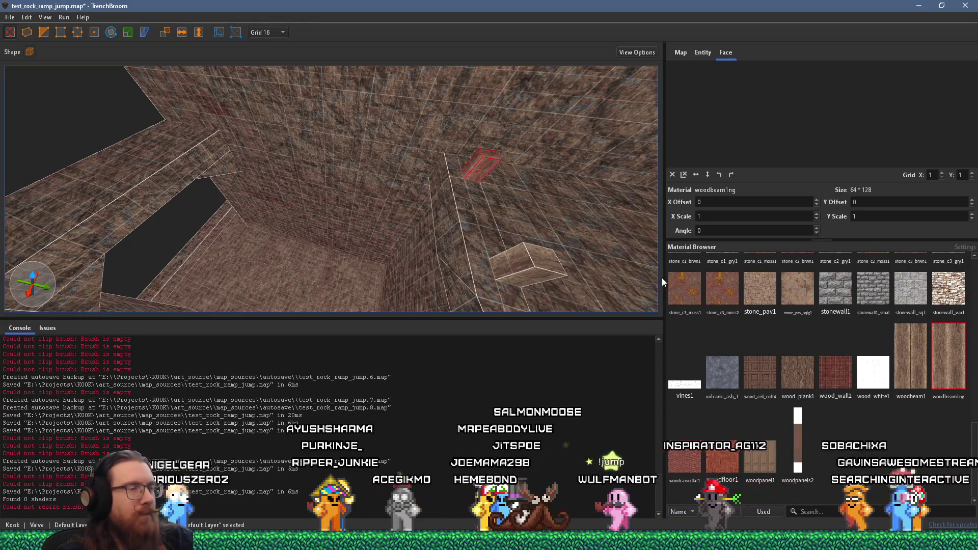
mouse_move(423, 245)
mouse_down()
mouse_move(416, 137)
mouse_move(431, 115)
mouse_move(428, 167)
mouse_move(406, 218)
mouse_move(499, 234)
mouse_up()
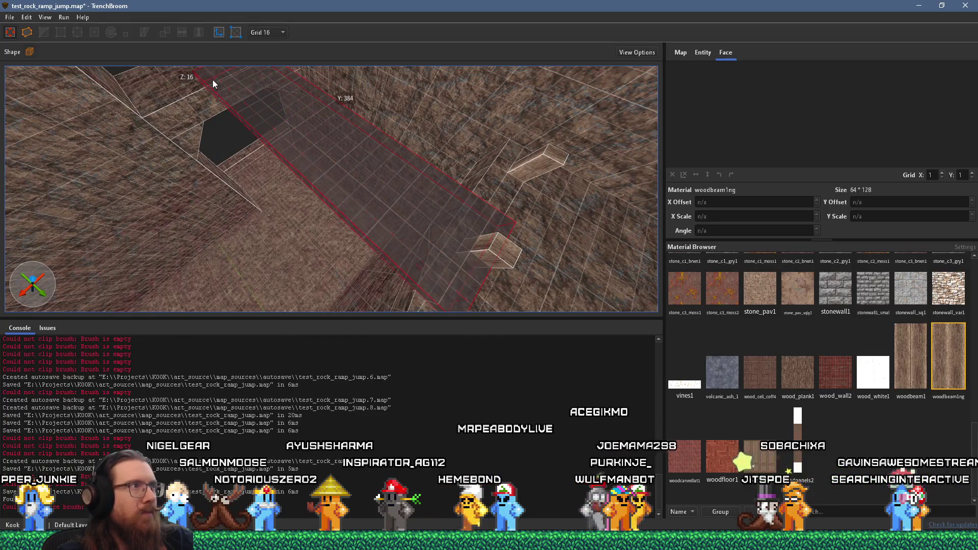
key(Return)
Slim the brush into a long narrow beam and inspect its top face texture
mouse_move(228, 49)
mouse_down()
mouse_move(285, 120)
mouse_move(457, 215)
mouse_move(382, 46)
mouse_move(368, 240)
mouse_up()
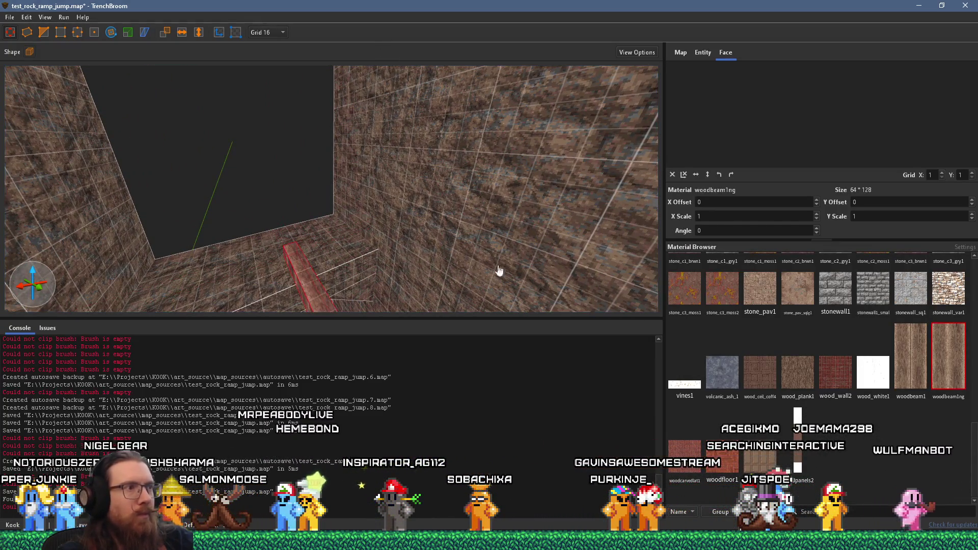
mouse_move(499, 270)
mouse_down()
mouse_move(463, 274)
mouse_move(472, 173)
mouse_move(510, 184)
mouse_up()
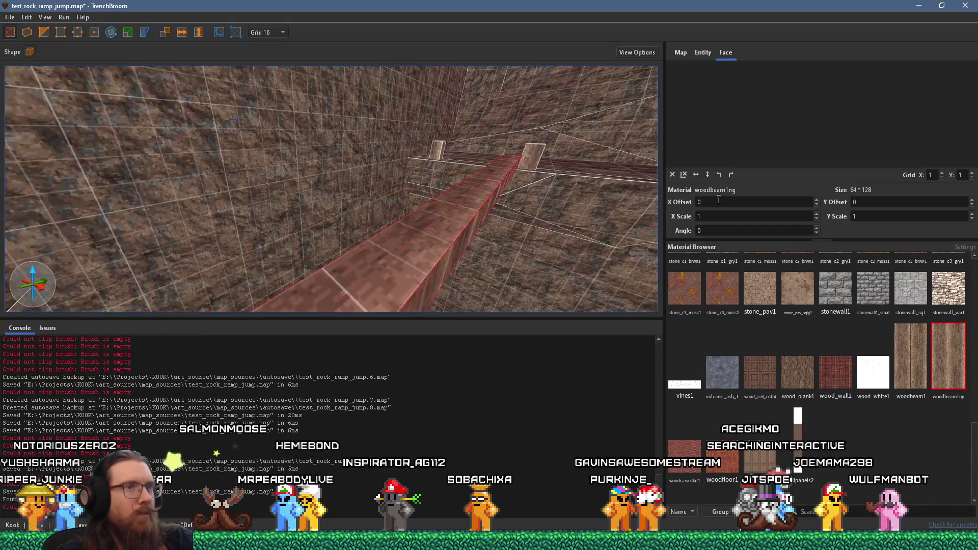
drag(479, 213, 470, 237)
shift+click(472, 238)
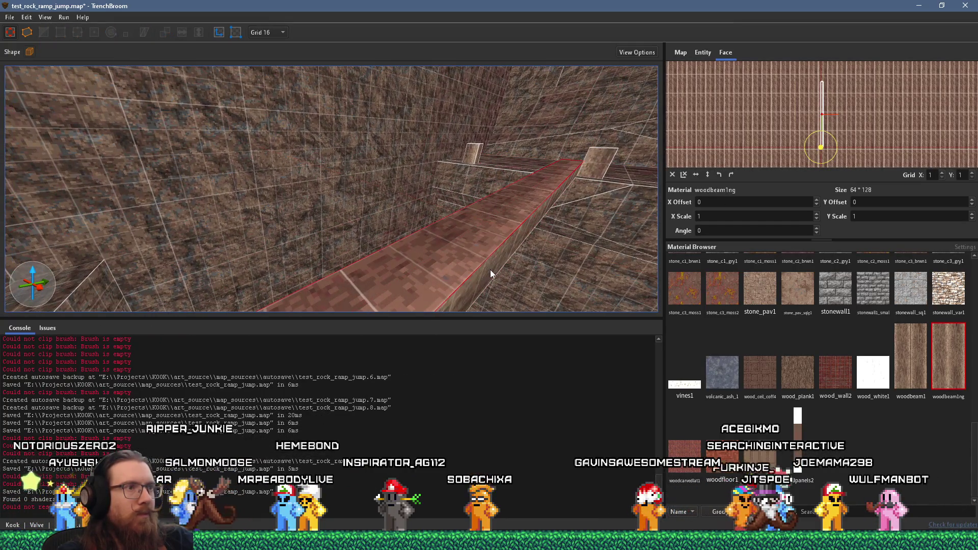
mouse_move(490, 270)
mouse_down()
mouse_move(436, 268)
mouse_move(434, 254)
mouse_move(632, 258)
mouse_move(561, 227)
mouse_up()
Select the whole beam so it can be copied sideways
mouse_move(497, 214)
mouse_down()
mouse_move(440, 243)
mouse_move(333, 224)
mouse_move(326, 218)
mouse_move(361, 194)
mouse_move(249, 130)
mouse_move(421, 170)
mouse_move(243, 195)
mouse_move(232, 230)
mouse_move(299, 233)
mouse_up()
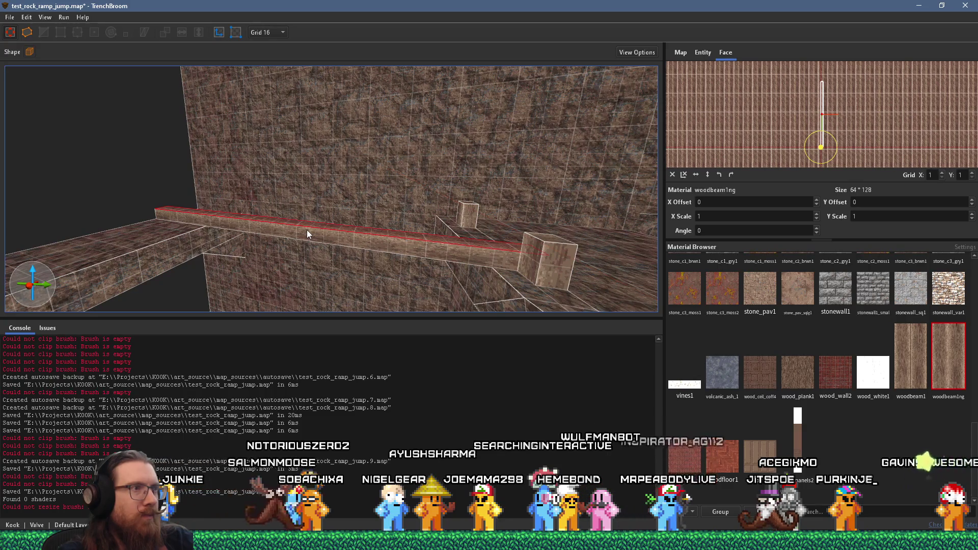
scroll(307, 231, down, 2)
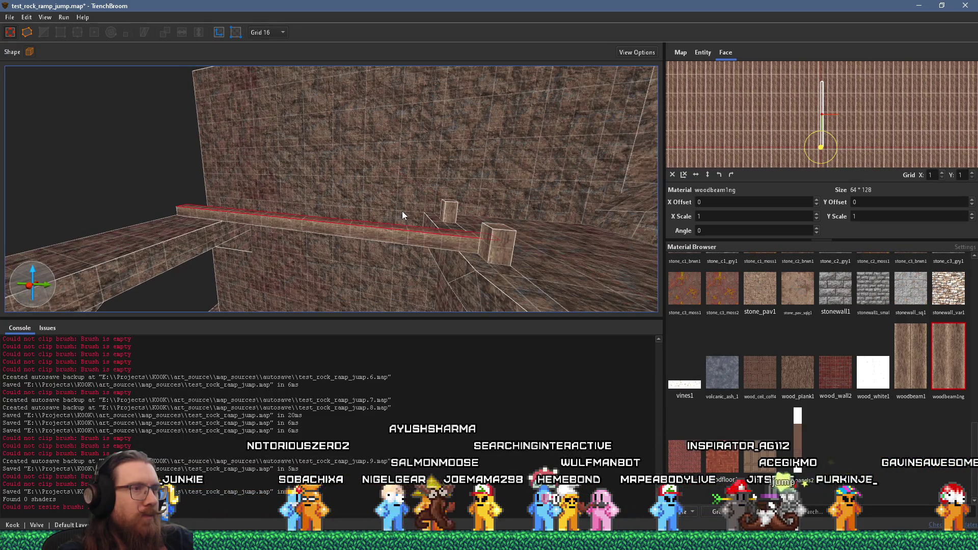
mouse_move(402, 211)
mouse_down()
mouse_move(334, 253)
mouse_move(326, 184)
mouse_move(307, 228)
mouse_move(394, 242)
mouse_move(392, 305)
mouse_move(389, 276)
mouse_move(318, 226)
mouse_move(352, 230)
mouse_move(383, 216)
mouse_up()
click(306, 228)
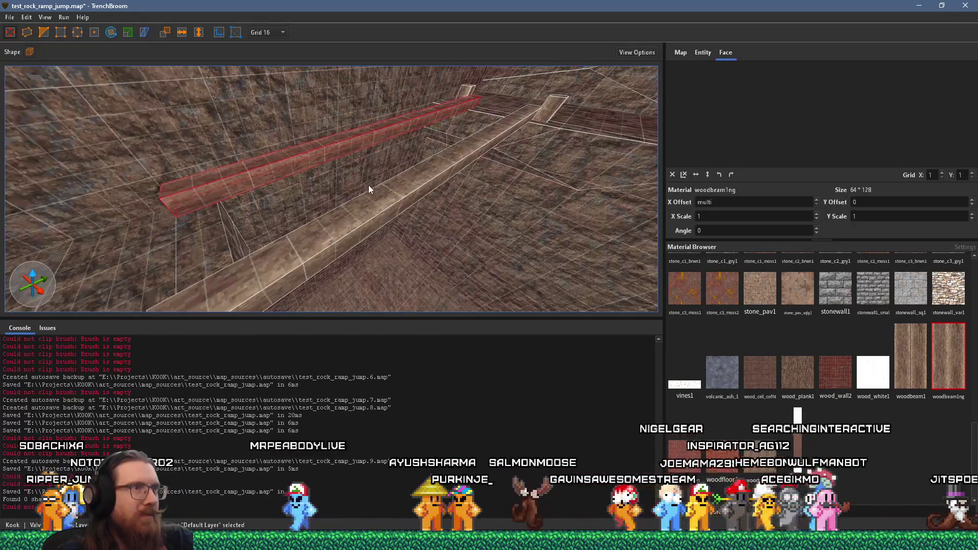
click(267, 33)
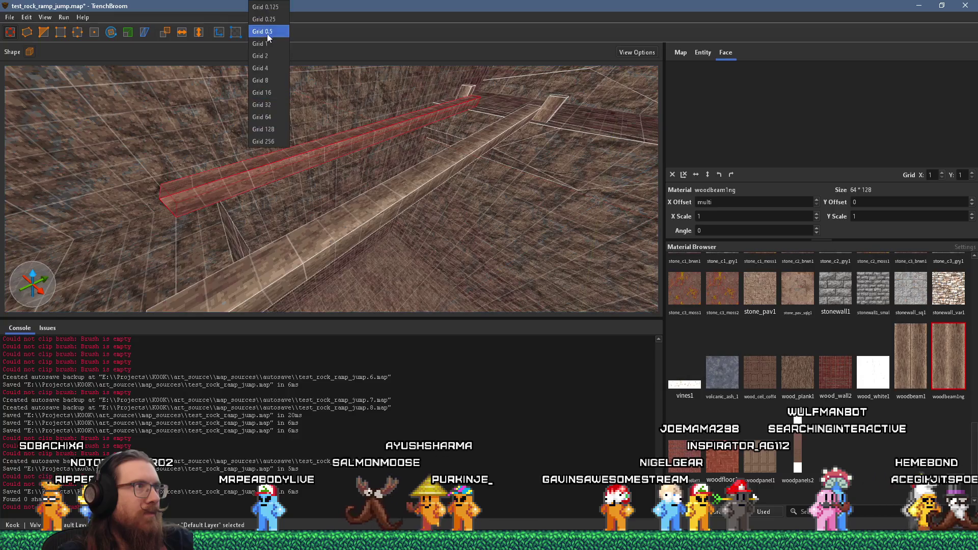
Set the grid to 8 units, select only the lower beam, and save
click(270, 81)
ctrl+click(350, 225)
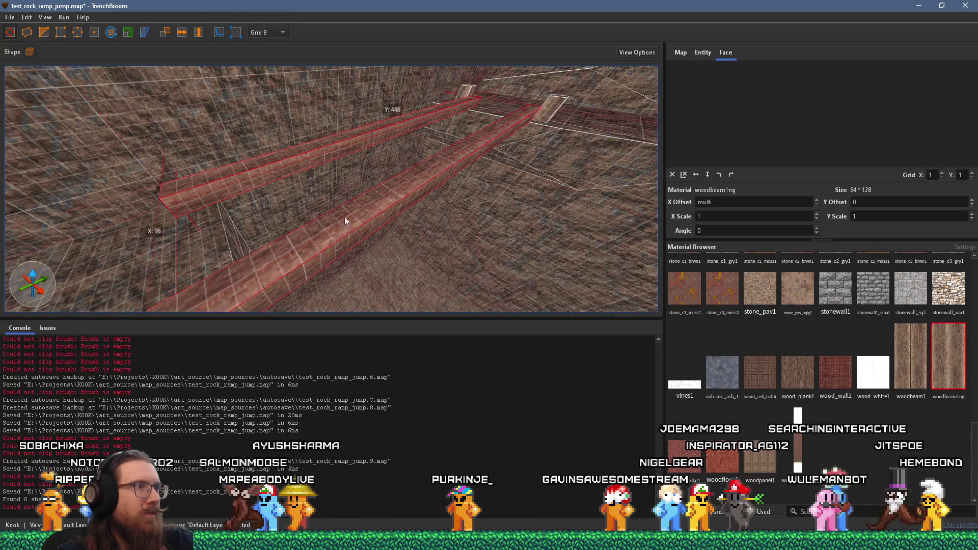
ctrl+click(295, 169)
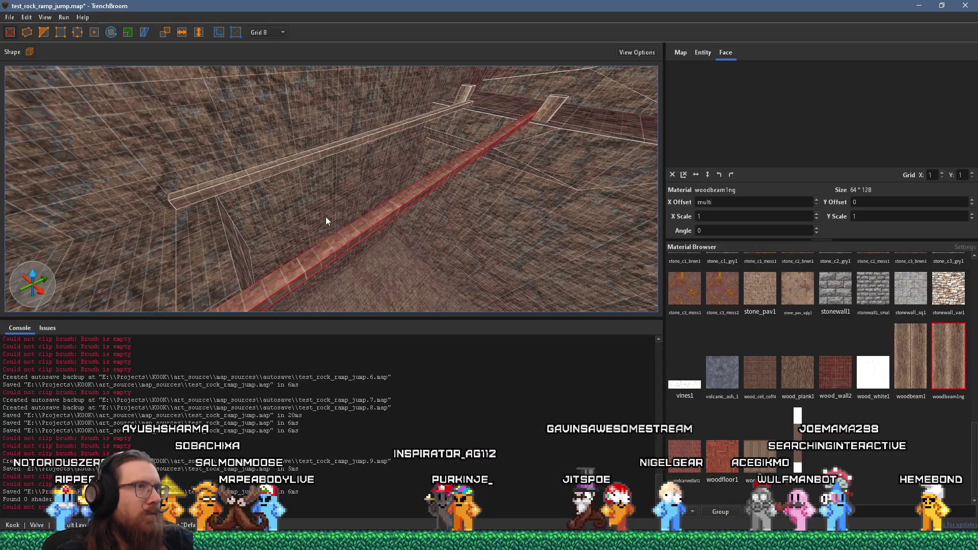
mouse_move(326, 216)
mouse_down()
mouse_move(423, 200)
mouse_move(472, 162)
mouse_move(437, 163)
mouse_move(400, 270)
mouse_move(381, 237)
mouse_move(468, 228)
mouse_move(462, 252)
mouse_move(445, 231)
mouse_move(390, 233)
mouse_up()
key(ctrl+s)
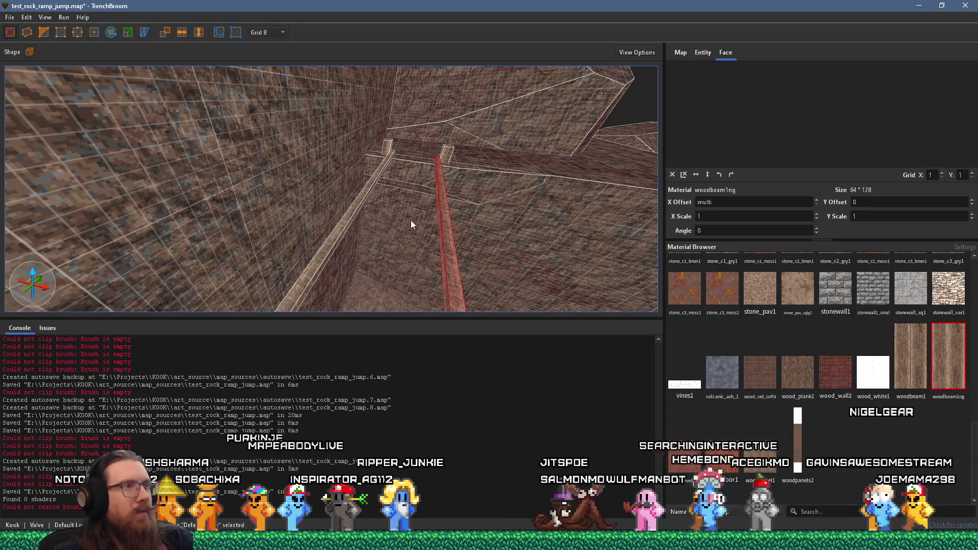
On a 4-unit grid, slide the plank into line beside the others
mouse_move(454, 189)
mouse_down()
mouse_move(372, 222)
mouse_move(420, 198)
mouse_move(355, 208)
mouse_move(526, 298)
mouse_move(294, 179)
mouse_move(283, 209)
mouse_move(339, 215)
mouse_move(324, 177)
mouse_move(340, 210)
mouse_move(356, 179)
mouse_move(396, 277)
mouse_move(399, 264)
mouse_up()
key(Escape)
scroll(393, 240, down, 3)
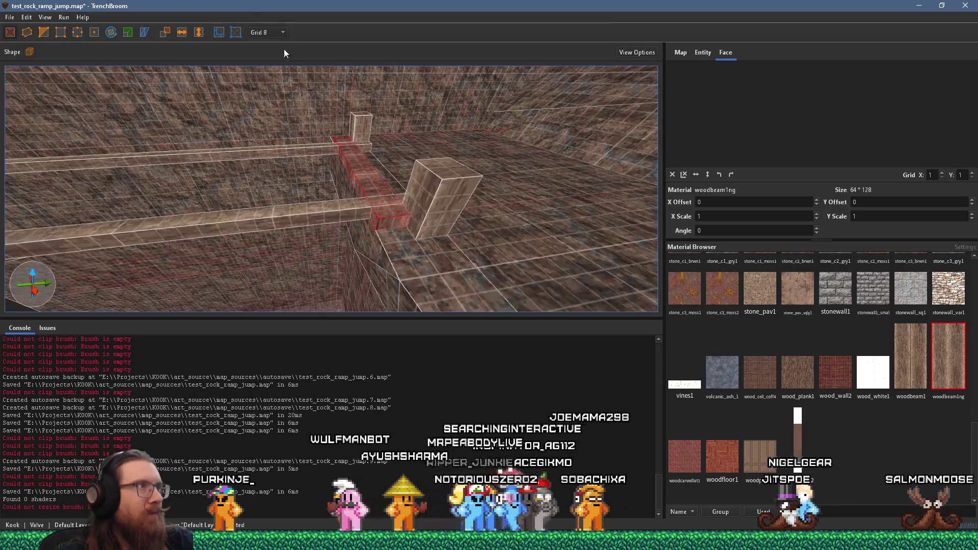
click(273, 69)
scroll(360, 176, up, 2)
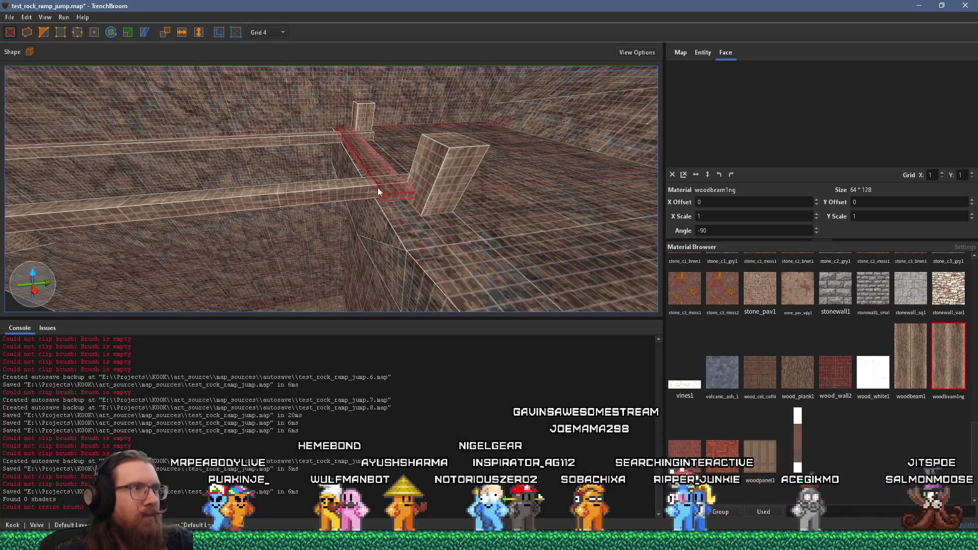
scroll(408, 191, up, 3)
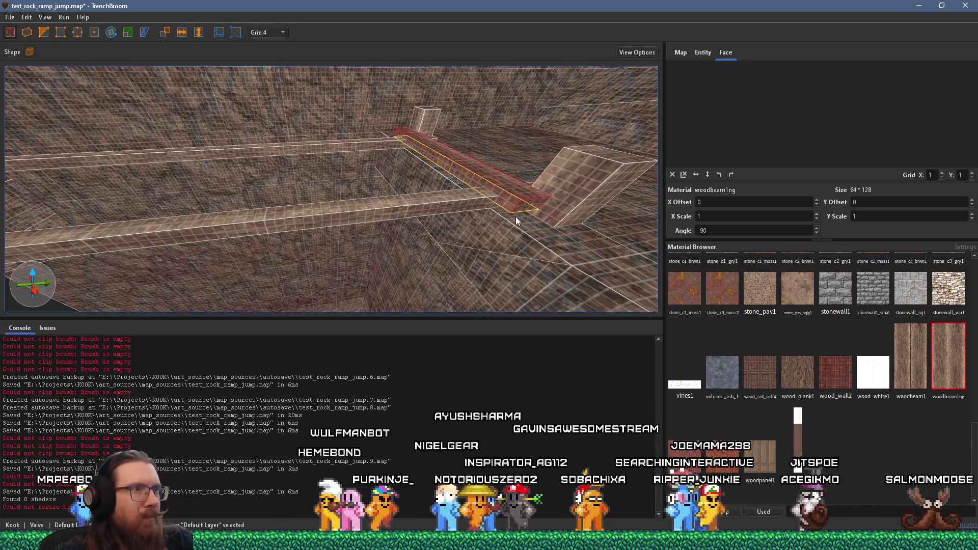
mouse_move(511, 198)
mouse_down()
mouse_move(490, 187)
mouse_move(379, 204)
mouse_move(411, 182)
mouse_move(427, 194)
mouse_move(376, 164)
mouse_move(388, 229)
mouse_move(412, 235)
mouse_move(412, 224)
mouse_move(441, 222)
mouse_move(393, 208)
mouse_move(367, 218)
mouse_move(339, 206)
mouse_move(316, 219)
mouse_move(284, 201)
mouse_move(258, 206)
mouse_up()
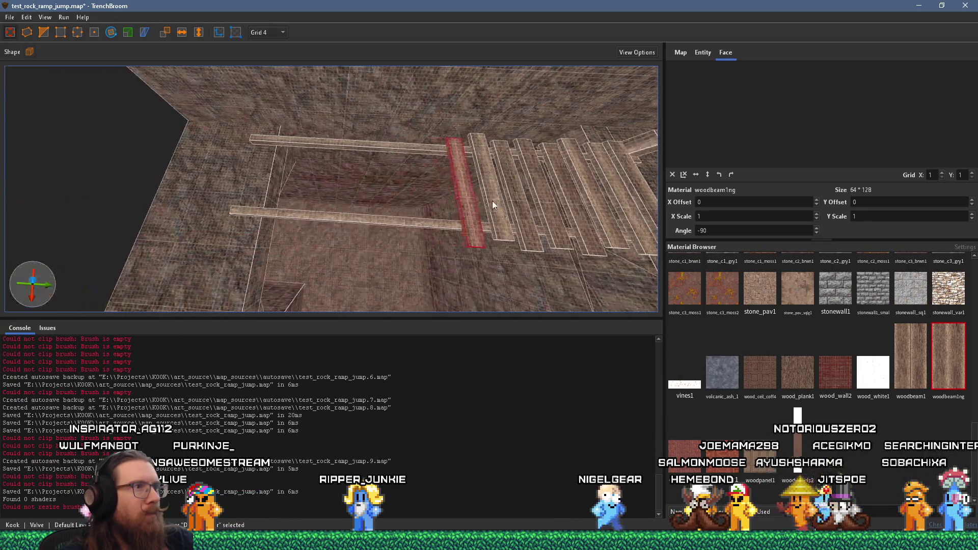
mouse_move(446, 199)
mouse_down()
mouse_move(419, 189)
mouse_move(378, 196)
mouse_move(309, 187)
mouse_move(151, 153)
mouse_move(304, 164)
mouse_move(477, 224)
mouse_move(395, 226)
mouse_move(498, 220)
mouse_move(332, 221)
mouse_move(453, 193)
mouse_move(430, 191)
mouse_move(372, 106)
mouse_move(390, 180)
mouse_move(310, 72)
mouse_move(383, 101)
mouse_move(385, 160)
mouse_move(321, 236)
mouse_move(484, 240)
mouse_move(496, 212)
mouse_move(399, 293)
mouse_move(408, 256)
mouse_move(255, 248)
mouse_up()
key(Escape)
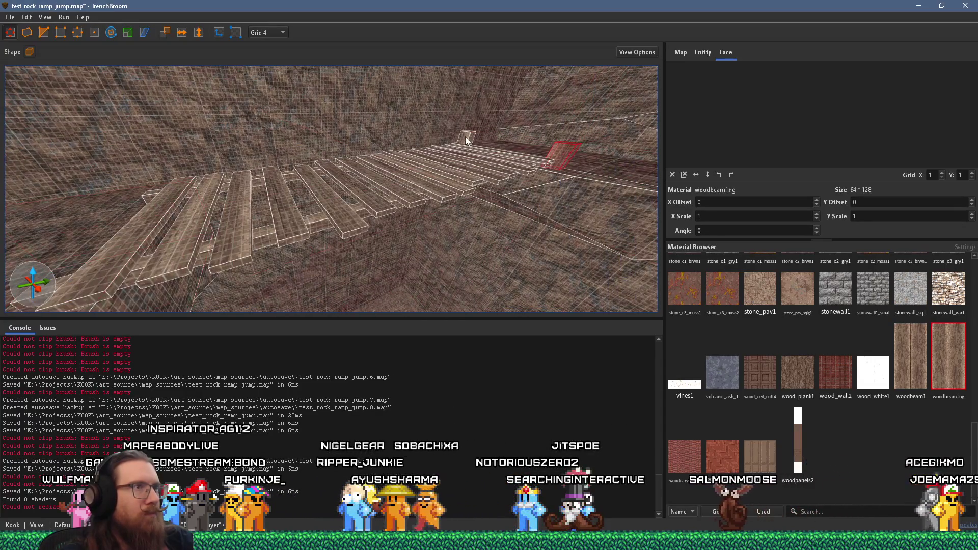
Move the small block to the upper start of the plank ramp
mouse_move(466, 136)
mouse_down()
mouse_move(459, 183)
mouse_move(550, 245)
mouse_up()
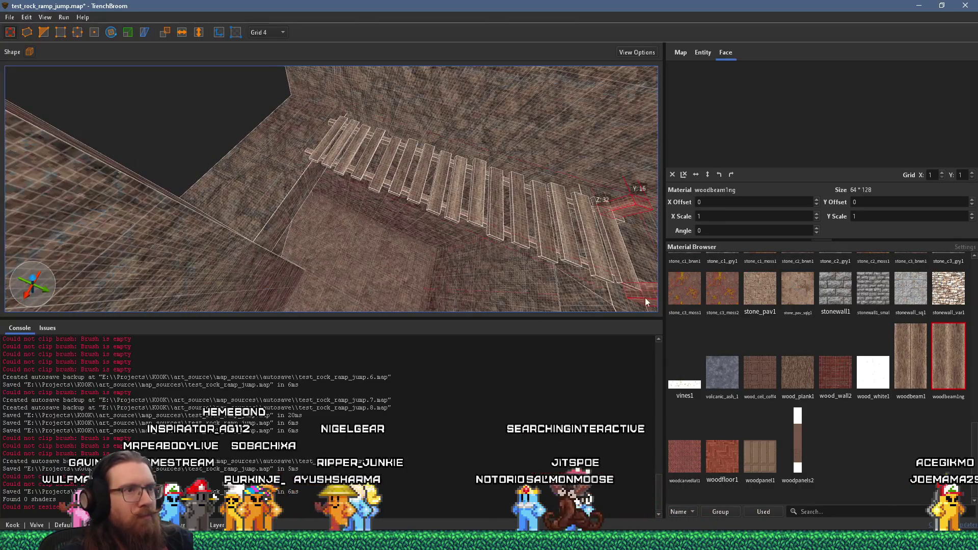
mouse_move(645, 300)
mouse_down()
mouse_move(302, 185)
mouse_move(295, 154)
mouse_move(288, 166)
mouse_move(354, 213)
mouse_move(387, 196)
mouse_move(429, 208)
mouse_move(474, 154)
mouse_move(456, 123)
mouse_move(479, 130)
mouse_up()
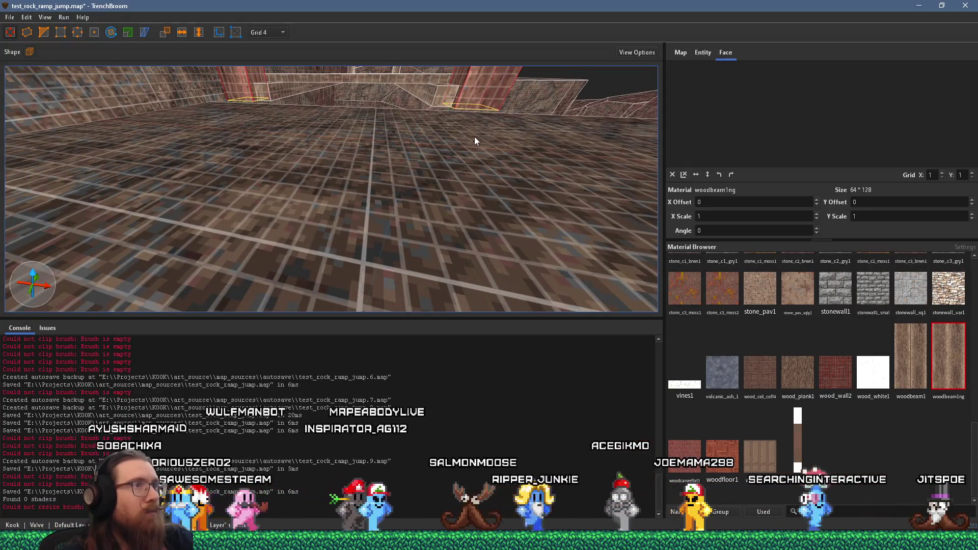
mouse_move(460, 129)
mouse_down()
mouse_move(453, 204)
mouse_move(421, 203)
mouse_move(391, 238)
mouse_up()
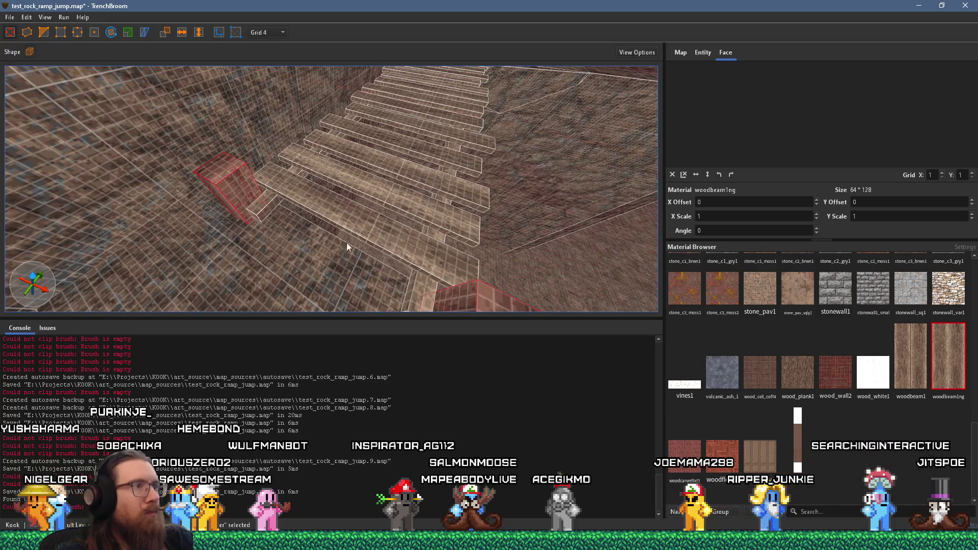
drag(264, 218, 293, 170)
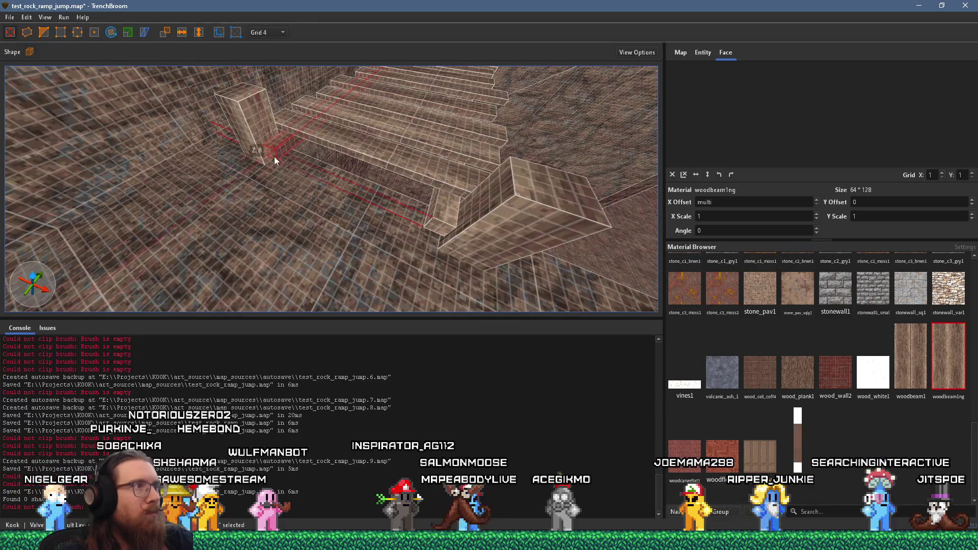
Select one stair plank and drag its end face to resize it slightly
click(399, 163)
scroll(392, 190, up, 5)
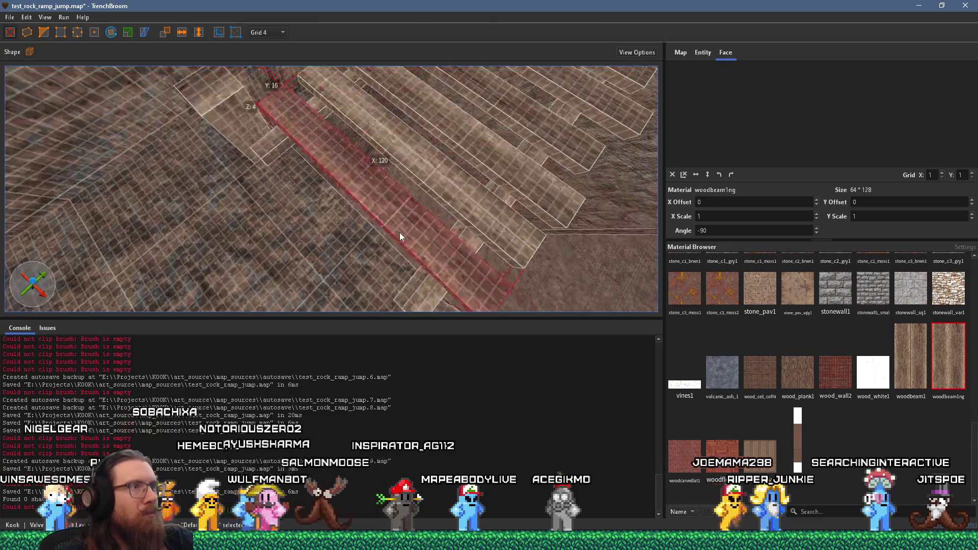
drag(400, 246, 384, 283)
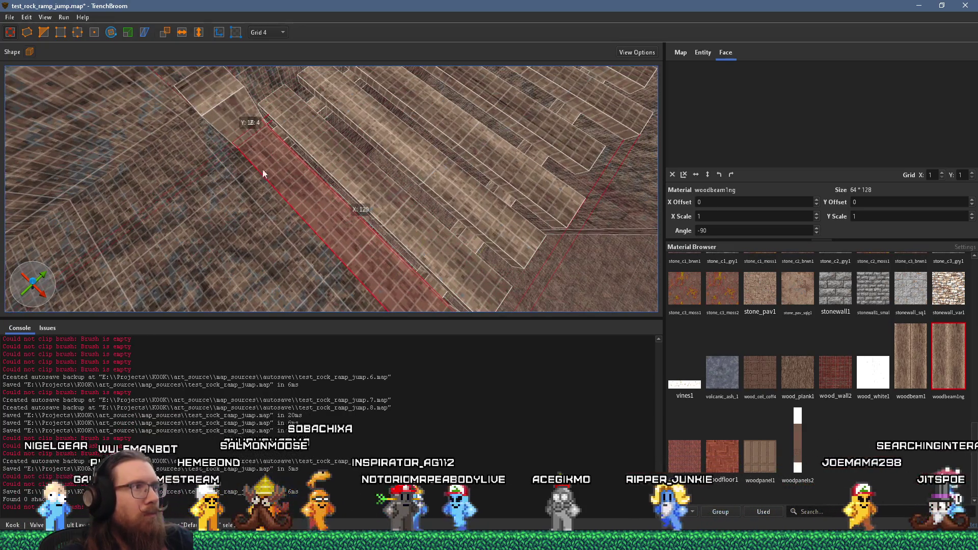
drag(219, 121, 516, 230)
ctrl+click(455, 175)
Select the first group of wooden ramp beams
ctrl+click(403, 164)
ctrl+click(465, 215)
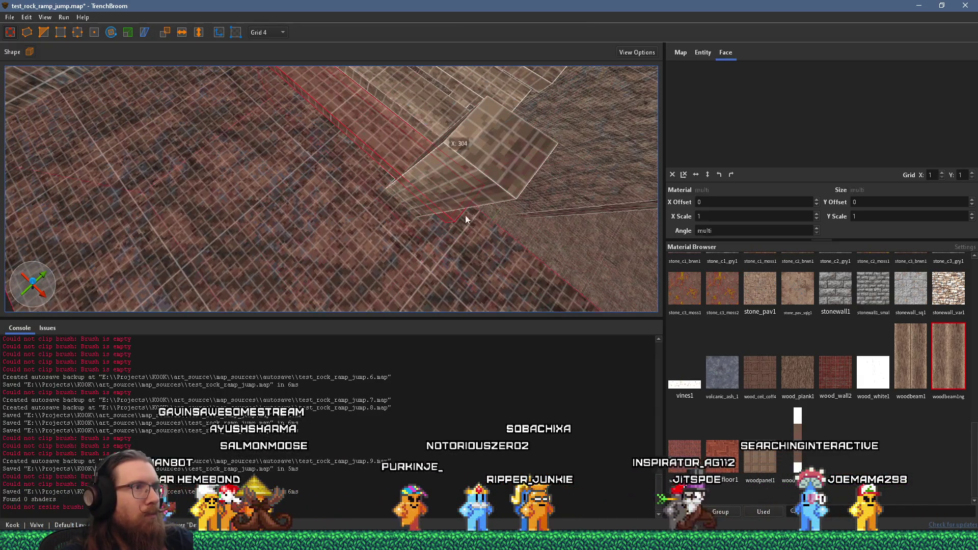
ctrl+click(434, 173)
shift+click(464, 204)
mouse_move(418, 171)
mouse_down()
mouse_move(370, 163)
mouse_move(394, 143)
mouse_move(335, 141)
mouse_move(310, 122)
mouse_up()
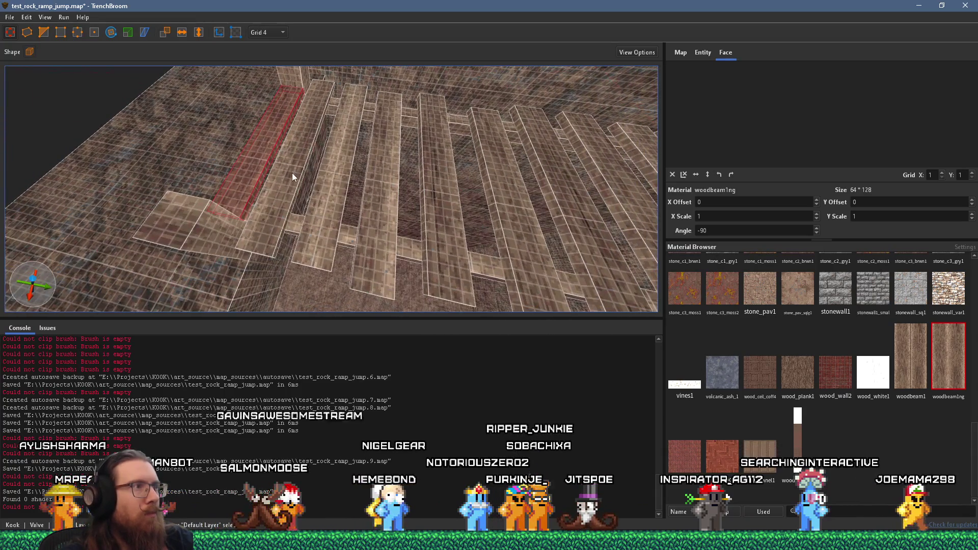
ctrl+click(332, 173)
ctrl+click(384, 177)
ctrl+click(437, 181)
ctrl+click(518, 191)
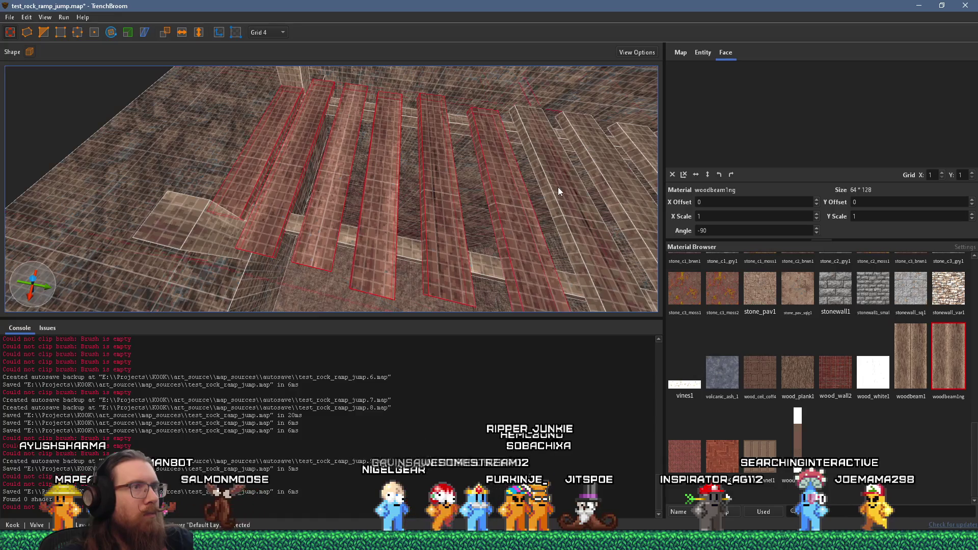
Add the remaining beams, the large ramp brush and the upper step to the selection
mouse_move(558, 188)
mouse_down()
mouse_move(547, 181)
mouse_move(417, 249)
mouse_up()
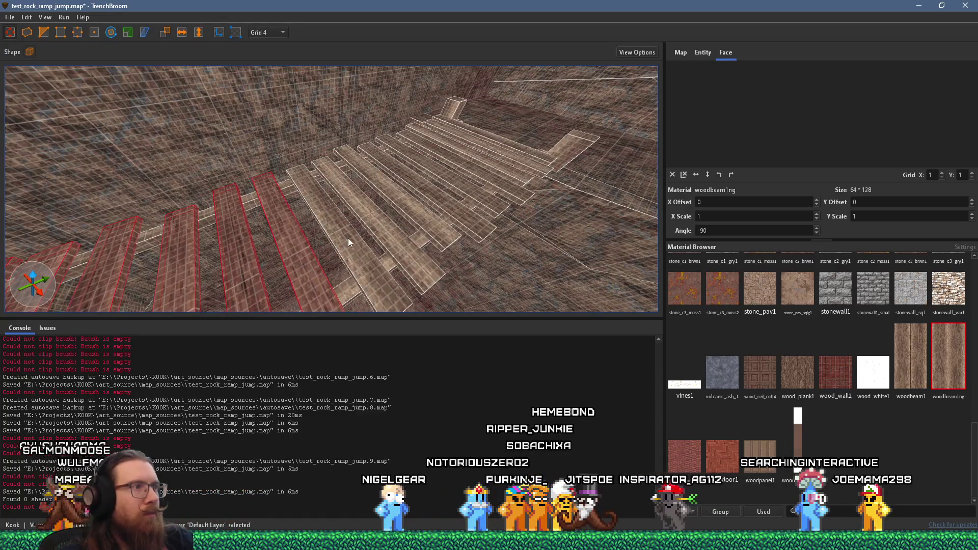
ctrl+click(403, 205)
ctrl+click(441, 188)
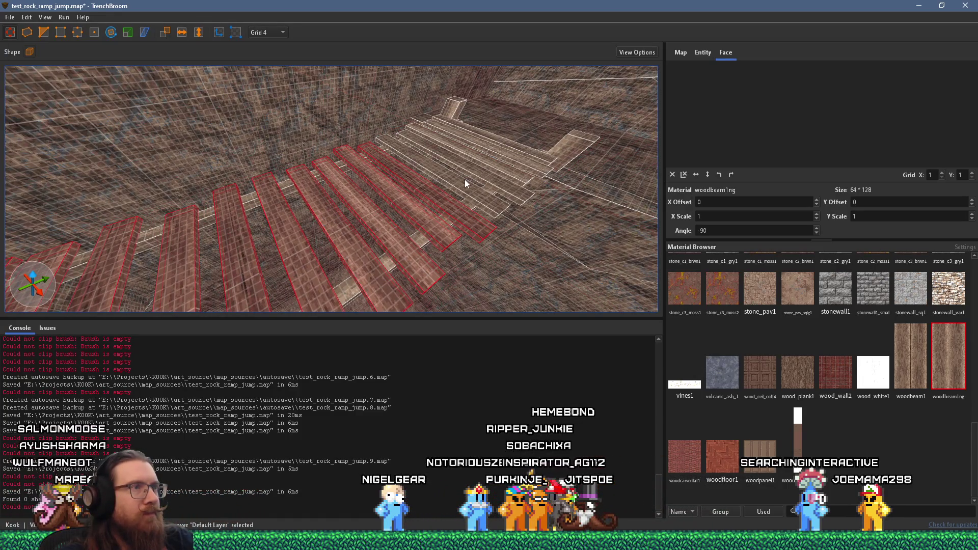
ctrl+click(503, 160)
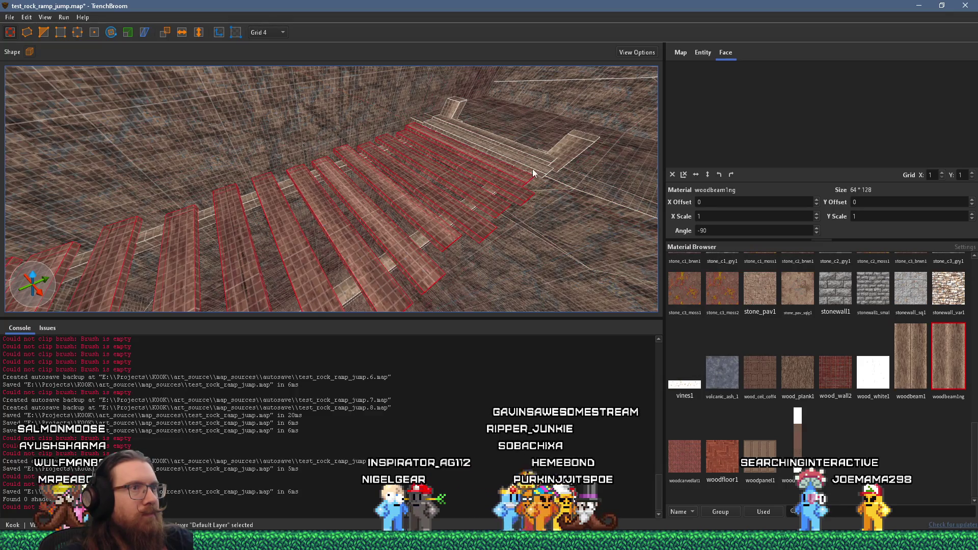
ctrl+click(535, 154)
mouse_move(466, 119)
mouse_down()
mouse_move(442, 153)
mouse_move(314, 160)
mouse_up()
Turn the selected brushes into a func_detail_fence brush entity
right_click(393, 188)
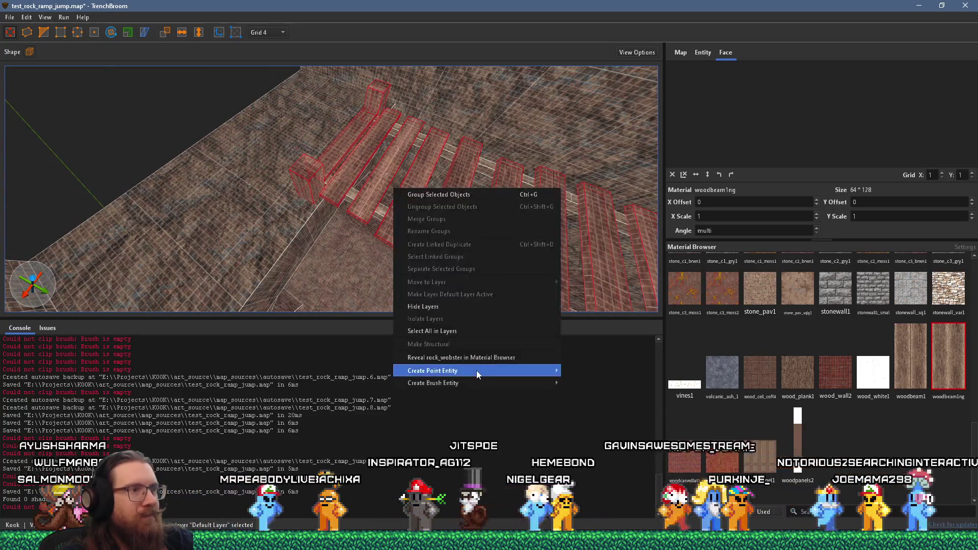
mouse_move(476, 382)
mouse_move(579, 396)
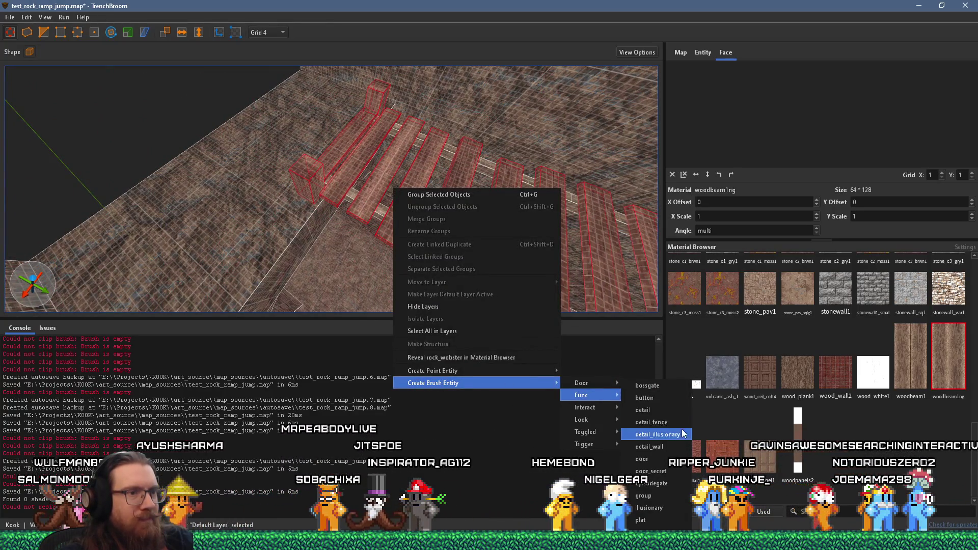
click(676, 427)
drag(490, 303, 376, 225)
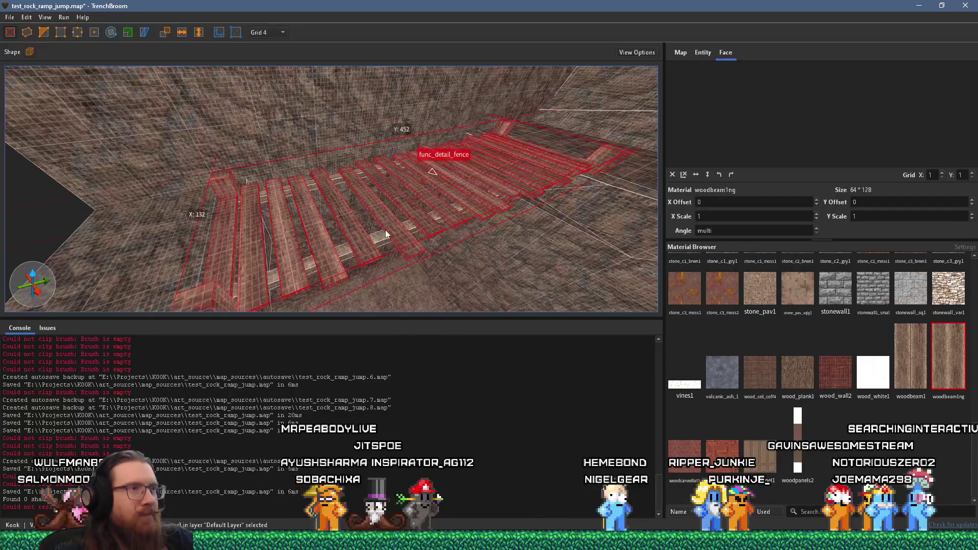
Change the entity class to func_detail_wall and deselect it
right_click(385, 230)
mouse_move(465, 423)
mouse_move(586, 436)
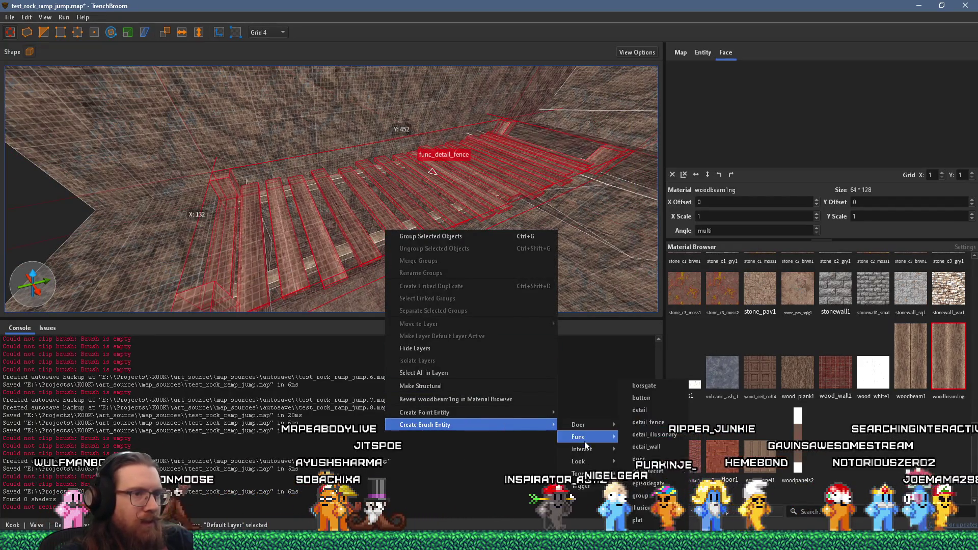
click(649, 447)
mouse_move(347, 258)
mouse_down()
mouse_move(554, 166)
mouse_move(464, 207)
mouse_up()
key(Escape)
scroll(418, 224, down, 5)
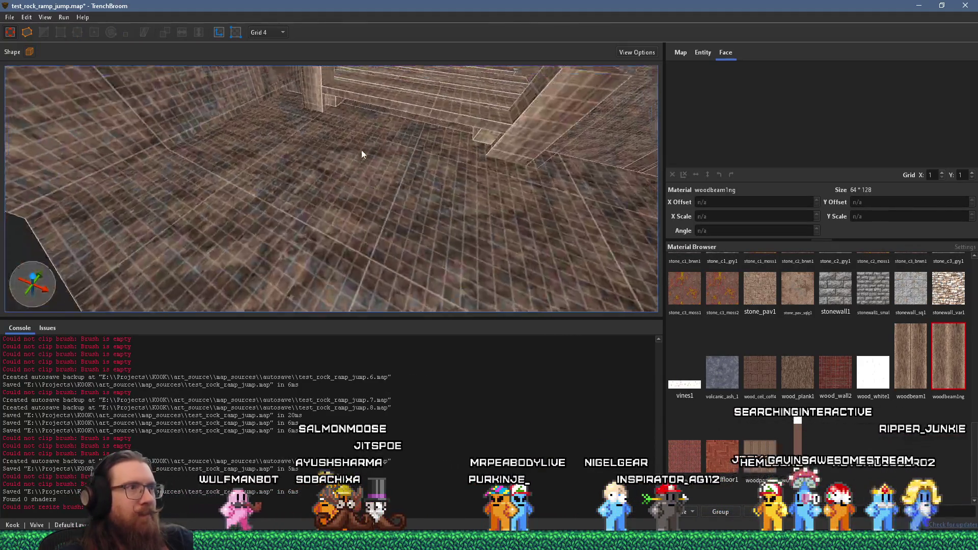
scroll(365, 141, up, 8)
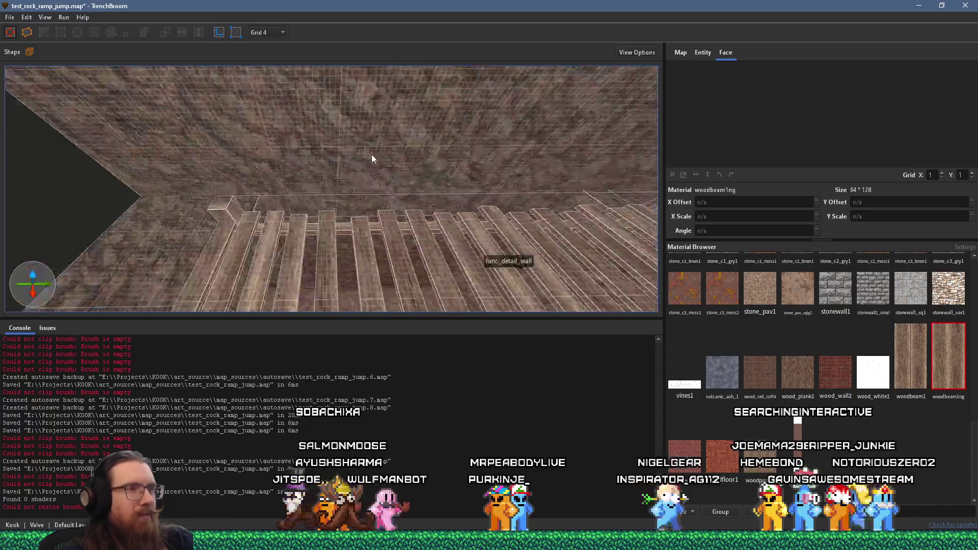
mouse_move(415, 185)
mouse_down()
mouse_move(200, 150)
mouse_move(375, 194)
mouse_move(533, 145)
mouse_move(447, 158)
mouse_move(482, 164)
mouse_move(545, 145)
mouse_move(412, 166)
mouse_move(478, 181)
mouse_move(571, 157)
mouse_move(532, 151)
mouse_move(422, 170)
mouse_move(407, 146)
mouse_move(485, 203)
mouse_up()
click(397, 167)
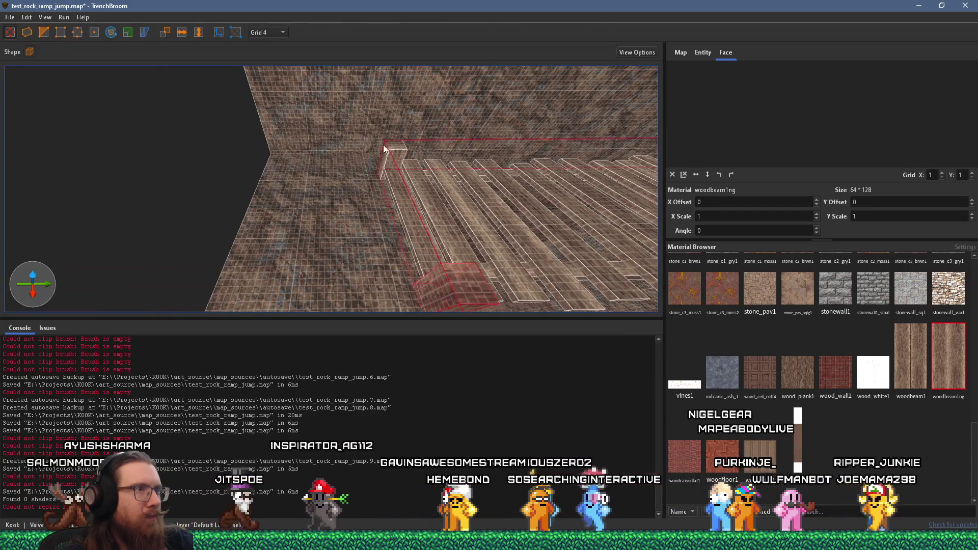
click(397, 167)
mouse_move(460, 281)
mouse_down()
mouse_move(409, 283)
mouse_move(326, 249)
mouse_move(339, 247)
mouse_up()
scroll(338, 246, up, 5)
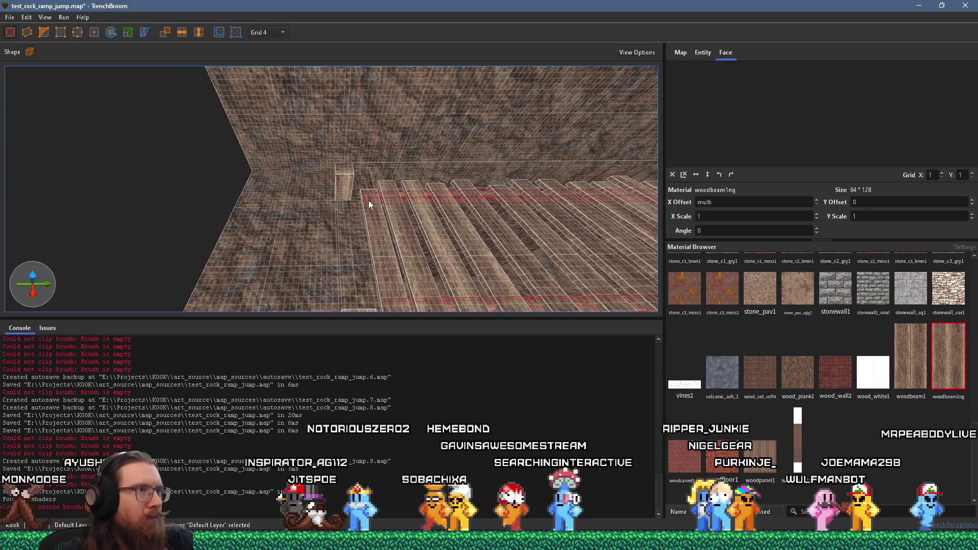
mouse_move(369, 200)
mouse_down()
mouse_move(326, 248)
mouse_move(353, 305)
mouse_up()
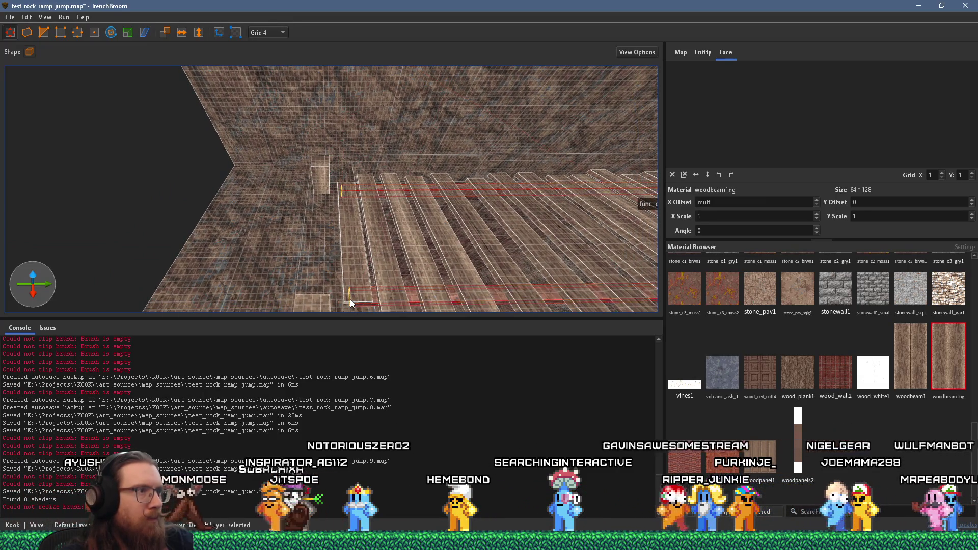
ctrl+click(307, 296)
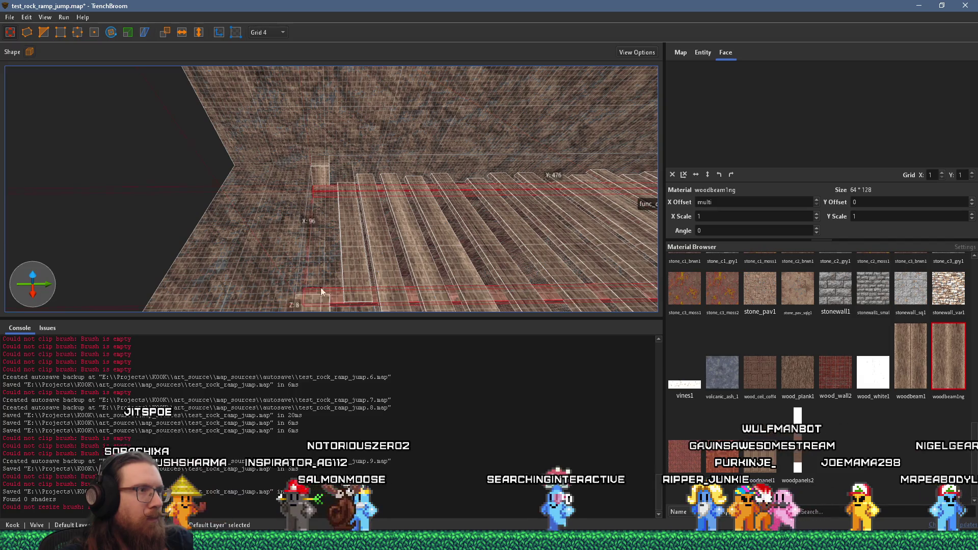
mouse_move(350, 265)
mouse_down()
mouse_move(343, 267)
mouse_move(362, 241)
mouse_move(327, 203)
mouse_move(366, 111)
mouse_up()
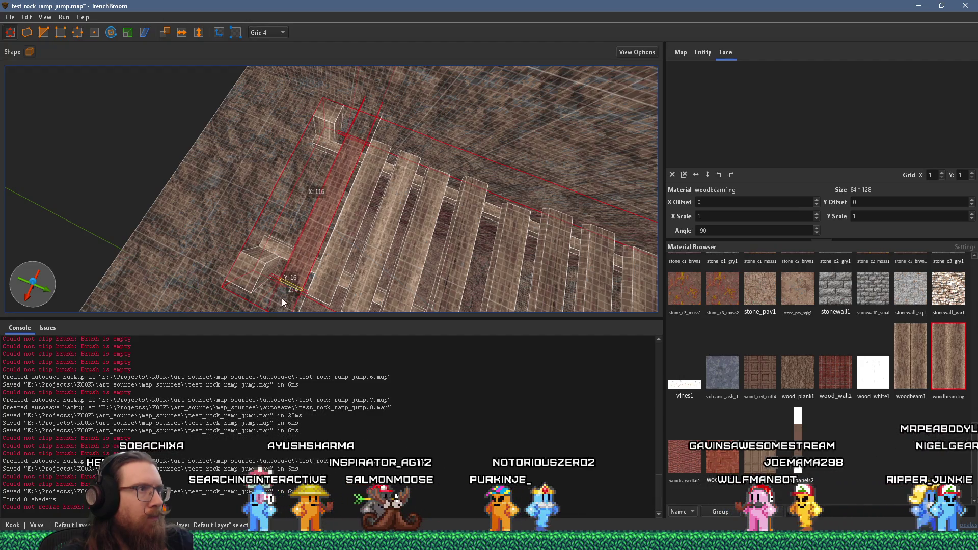
Undo the plank's last length change and deselect it
key(ctrl+z)
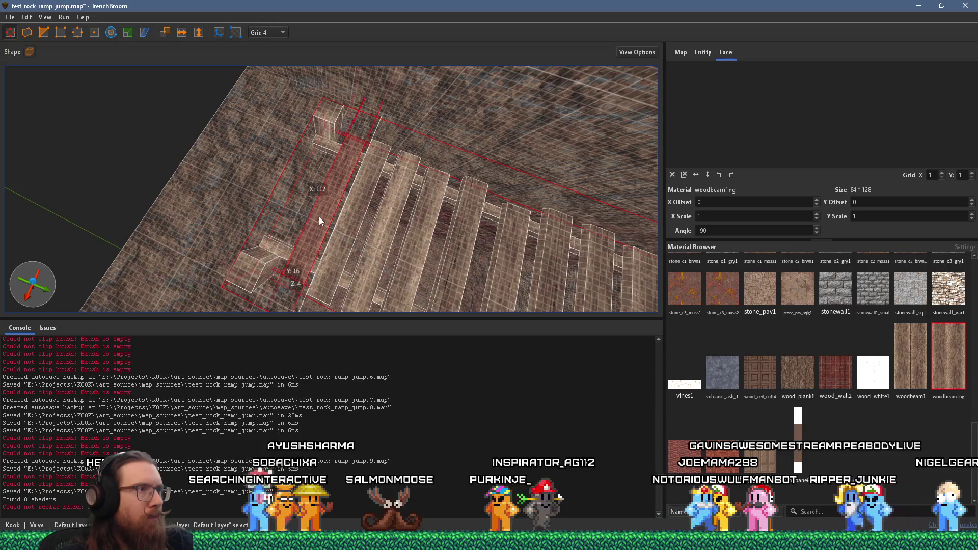
key(Escape)
scroll(272, 231, down, 5)
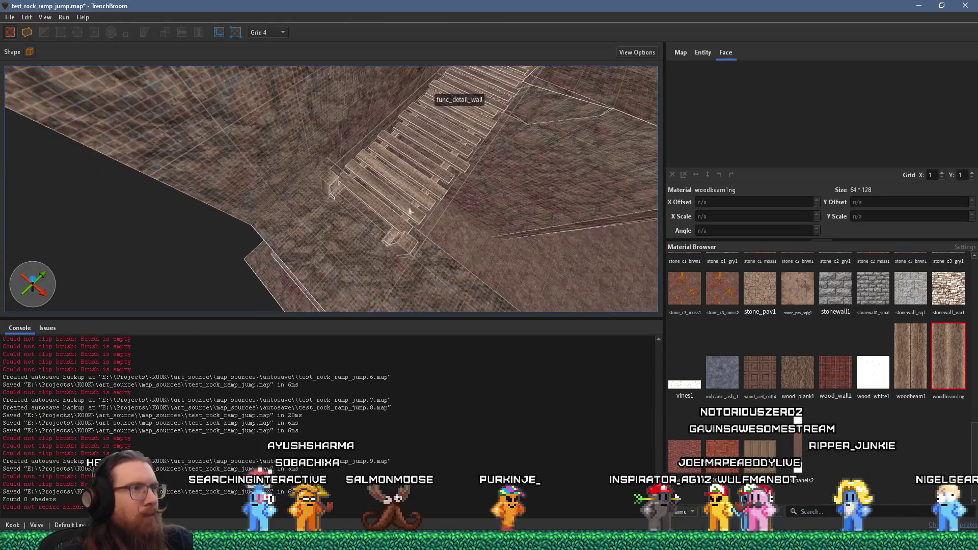
mouse_move(409, 211)
mouse_down()
mouse_move(429, 178)
mouse_move(408, 139)
mouse_move(401, 66)
mouse_move(377, 38)
mouse_up()
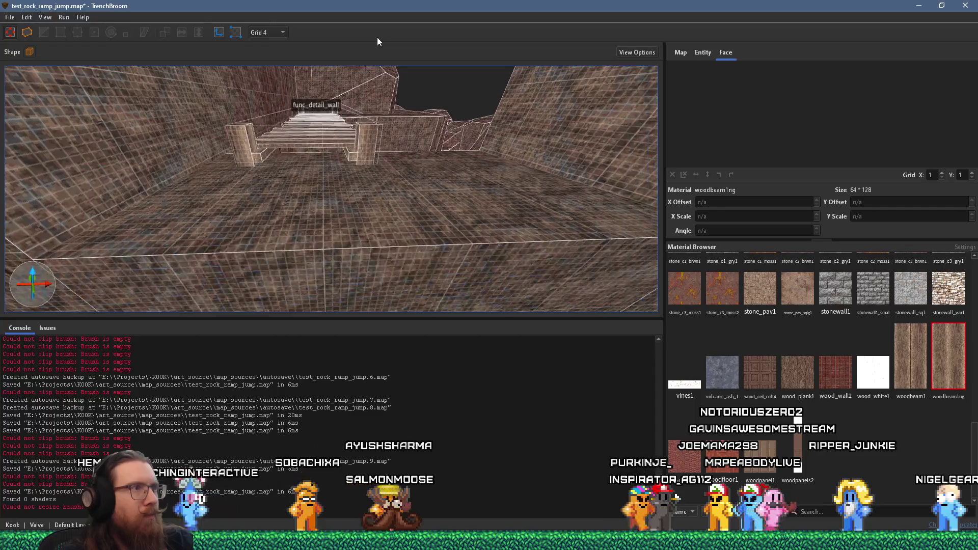
scroll(414, 94, up, 10)
drag(392, 258, 370, 234)
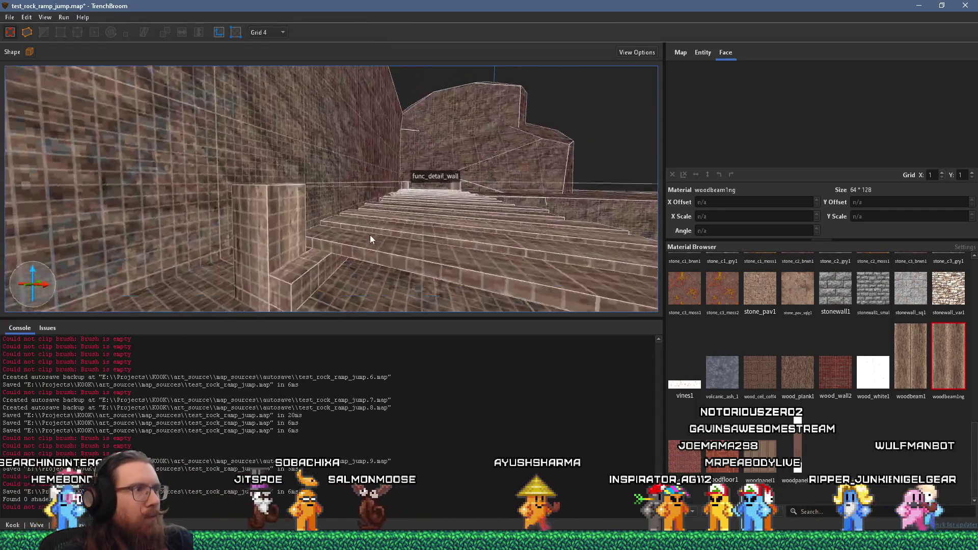
scroll(370, 235, up, 2)
Reset the low step's front face texture to zero offset and zero rotation
shift+click(308, 249)
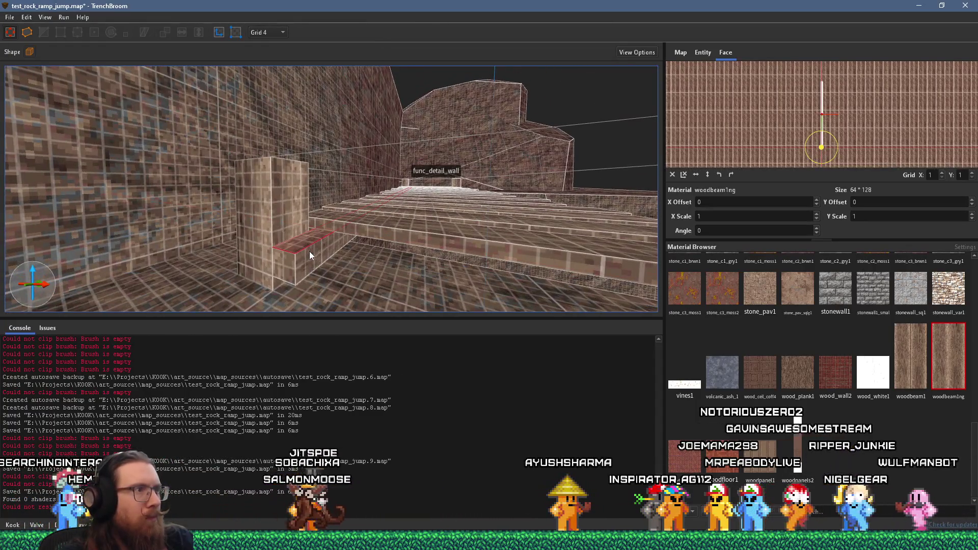
shift+click(288, 270)
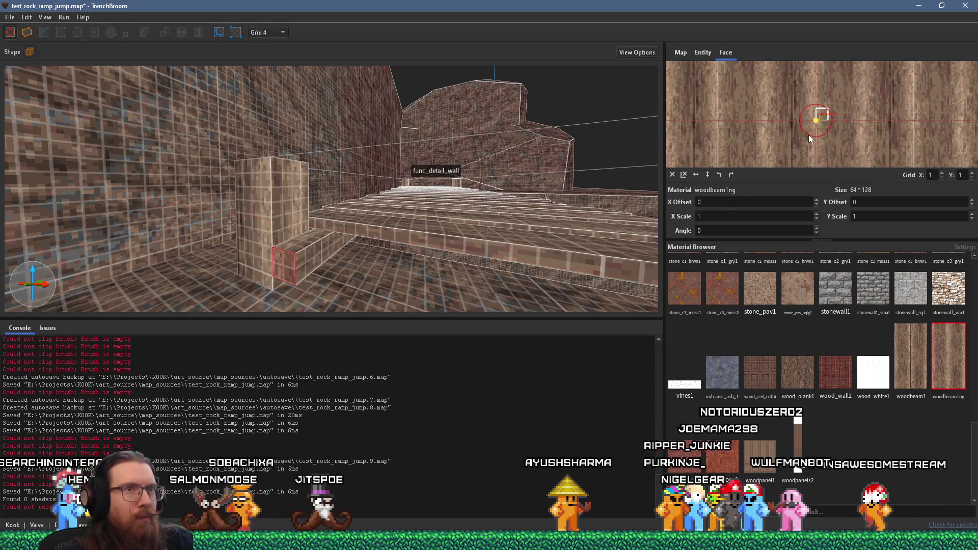
drag(808, 134, 830, 130)
scroll(448, 239, up, 2)
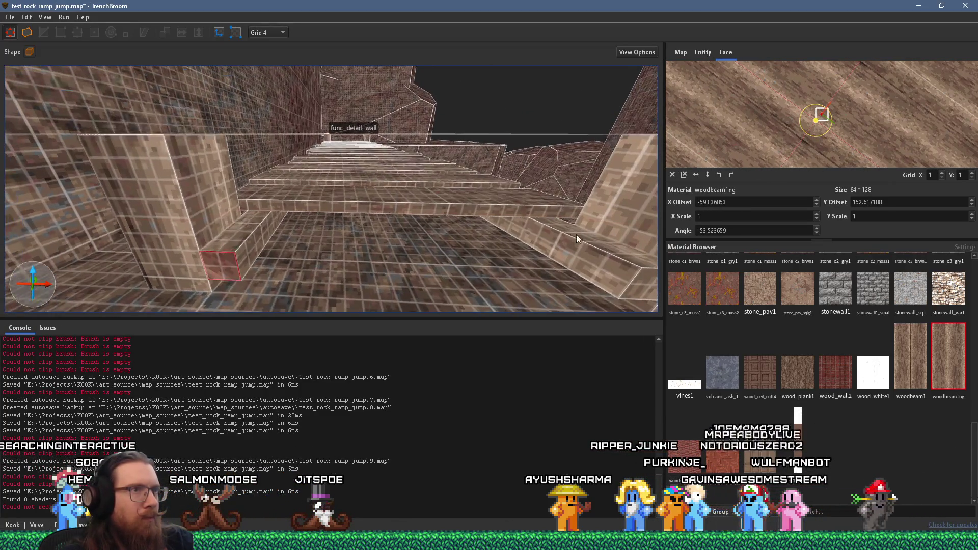
key(shift+r)
Look up the wooden staircase and open the File menu
mouse_move(469, 261)
mouse_down()
mouse_move(381, 256)
mouse_move(349, 240)
mouse_move(324, 254)
mouse_move(473, 321)
mouse_move(462, 277)
mouse_move(509, 242)
mouse_move(476, 231)
mouse_move(497, 209)
mouse_up()
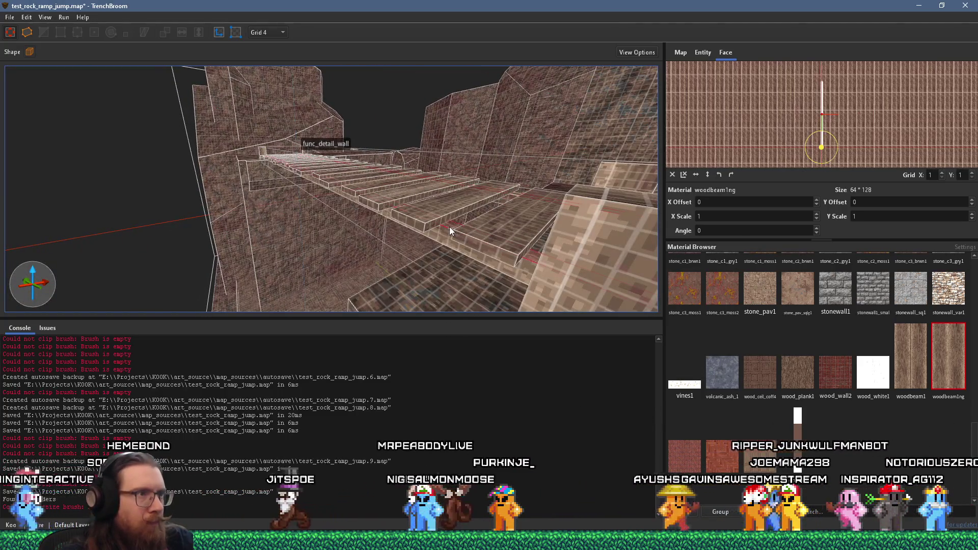
mouse_move(454, 235)
mouse_down()
mouse_move(374, 270)
mouse_move(356, 256)
mouse_move(365, 289)
mouse_move(334, 274)
mouse_move(367, 233)
mouse_move(368, 190)
mouse_move(415, 197)
mouse_up()
click(10, 17)
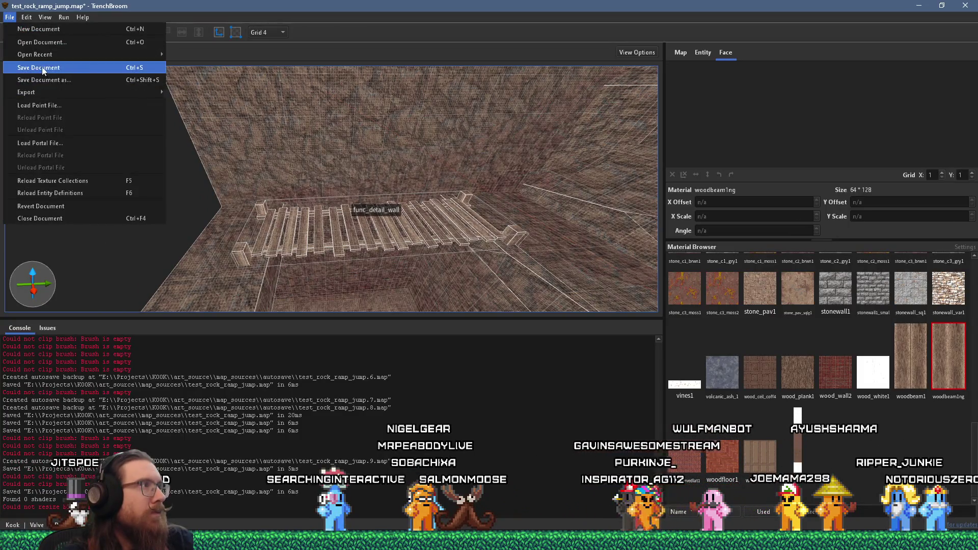
Save test_rock_ramp_jump.map, then select and deselect the wooden stairs brush
click(43, 68)
mouse_move(329, 175)
mouse_down()
mouse_move(356, 212)
mouse_move(456, 118)
mouse_move(399, 226)
mouse_move(423, 192)
mouse_move(280, 170)
mouse_move(287, 185)
mouse_move(401, 230)
mouse_move(294, 161)
mouse_move(406, 205)
mouse_up()
click(343, 212)
key(Escape)
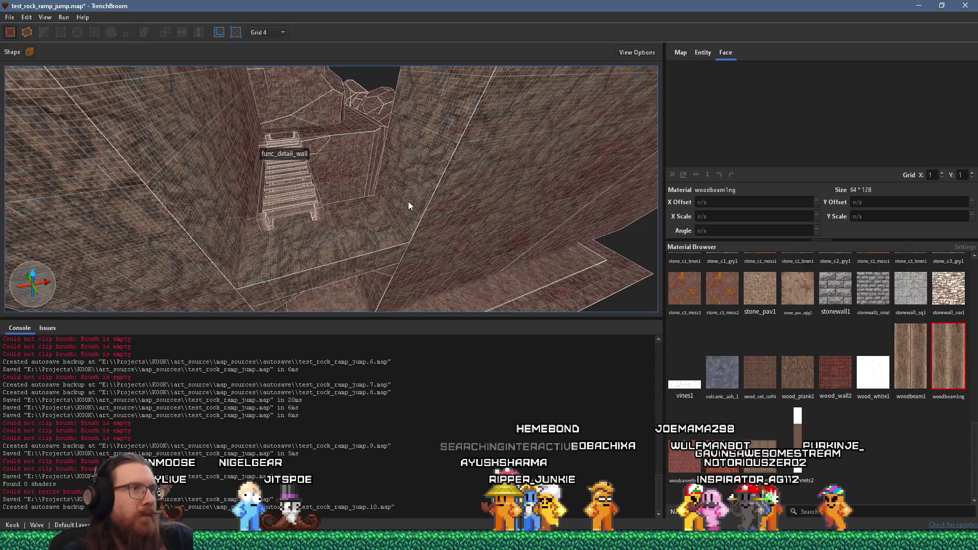
scroll(363, 245, down, 5)
scroll(373, 105, up, 3)
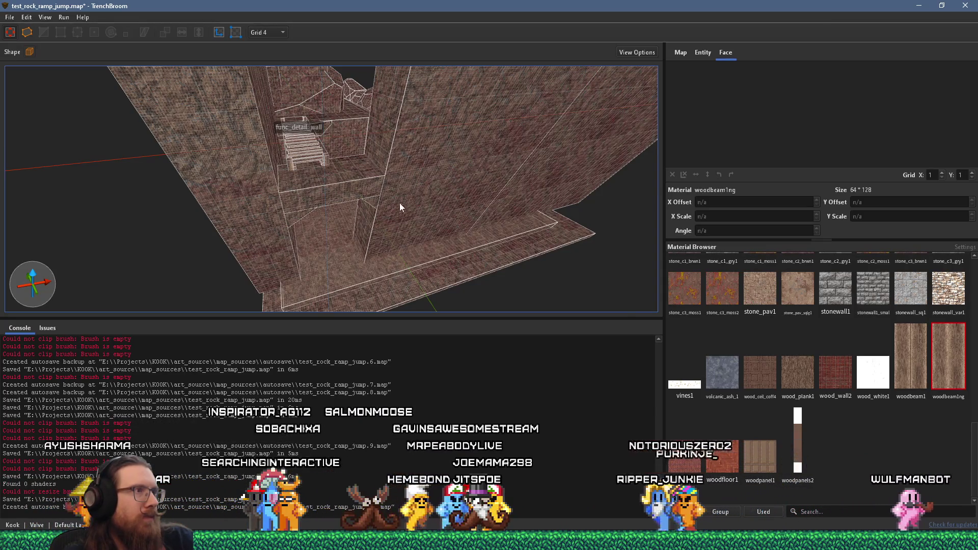
mouse_move(399, 206)
mouse_down()
mouse_move(227, 253)
mouse_move(452, 209)
mouse_move(2, 241)
mouse_up()
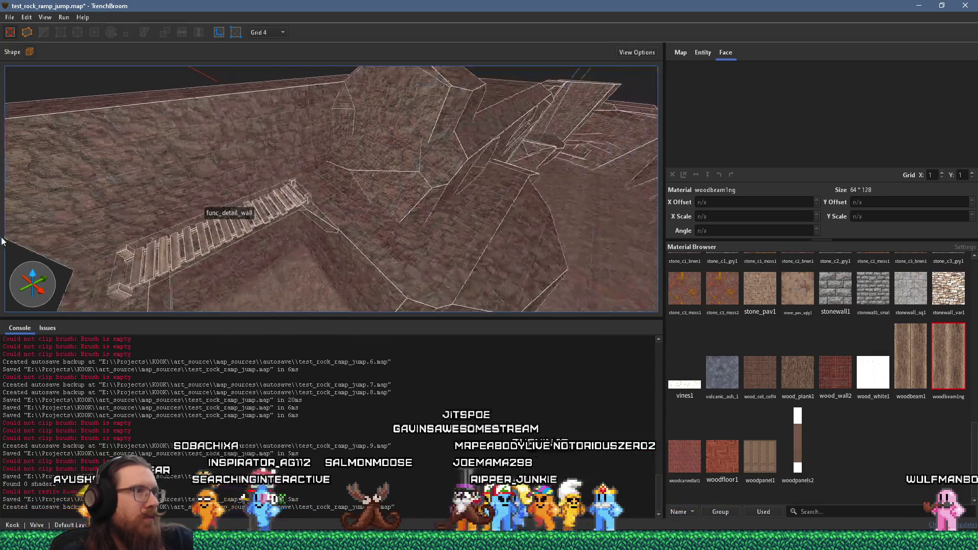
mouse_move(397, 212)
mouse_down()
mouse_move(167, 237)
mouse_move(290, 214)
mouse_move(271, 216)
mouse_move(443, 152)
mouse_move(300, 159)
mouse_move(431, 162)
mouse_move(275, 194)
mouse_move(192, 199)
mouse_move(231, 218)
mouse_up()
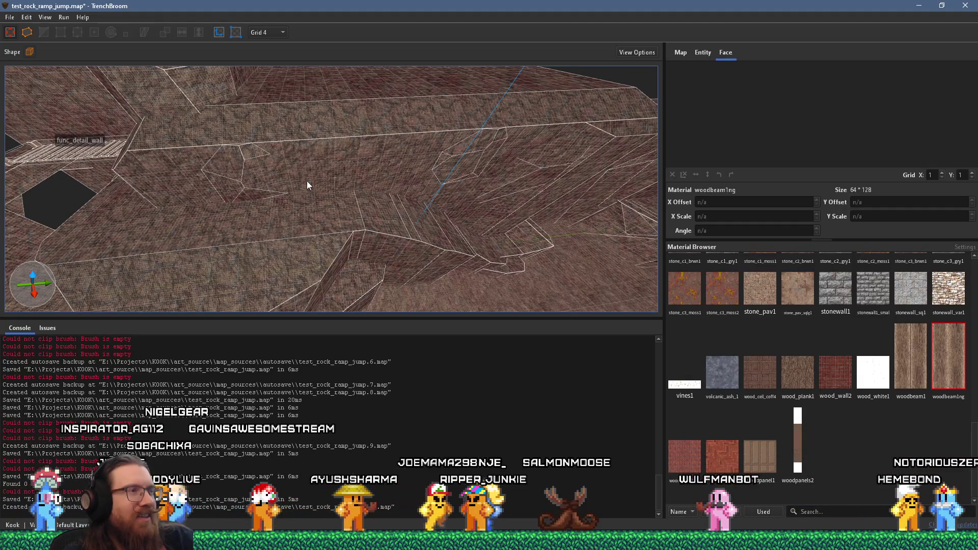
scroll(326, 221, down, 5)
scroll(375, 151, up, 2)
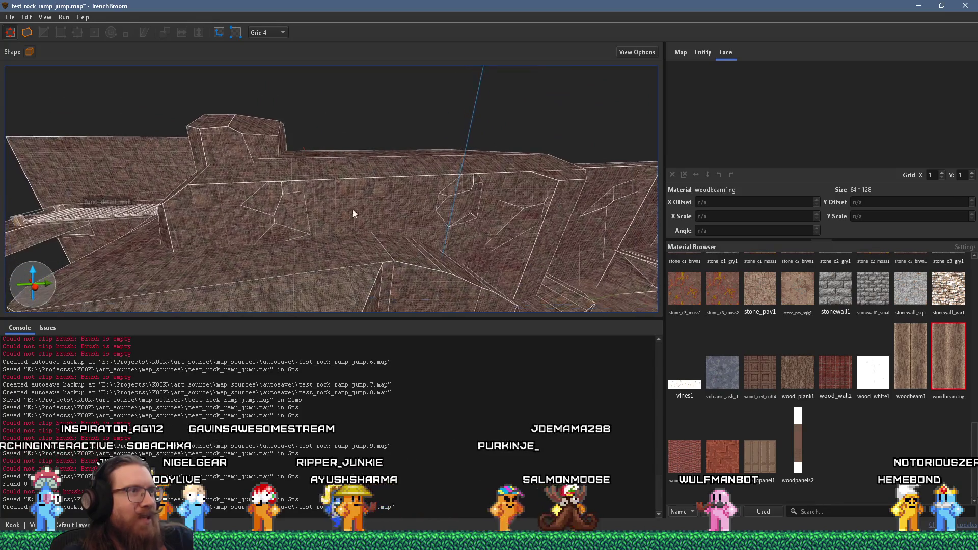
scroll(351, 209, up, 5)
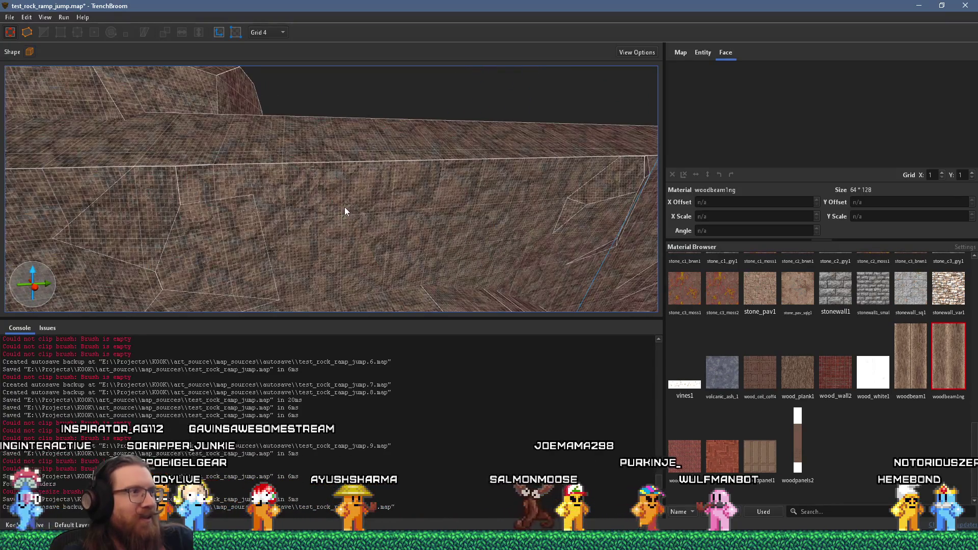
mouse_move(345, 212)
mouse_down()
mouse_move(344, 242)
mouse_move(175, 181)
mouse_move(370, 162)
mouse_up()
scroll(418, 166, down, 8)
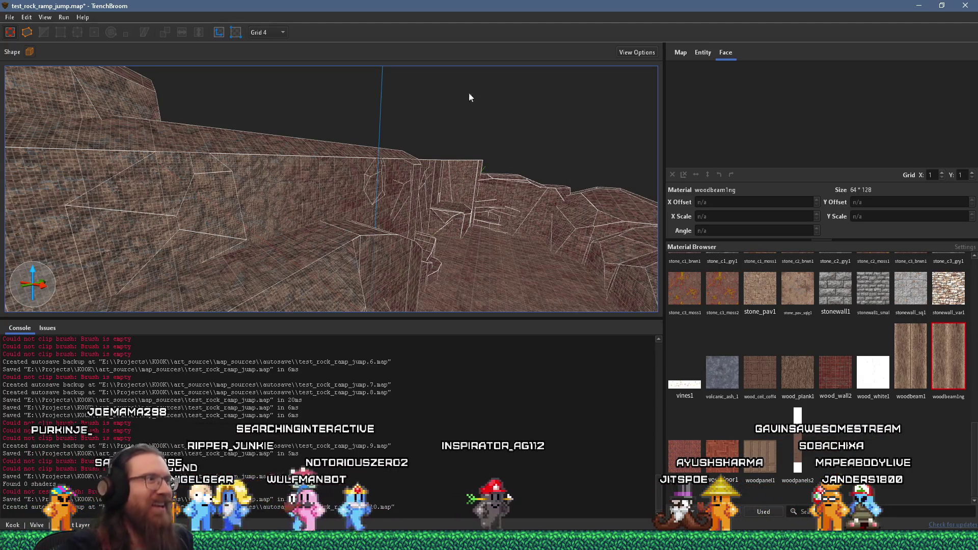
mouse_move(436, 75)
mouse_down()
mouse_move(344, 139)
mouse_move(347, 114)
mouse_up()
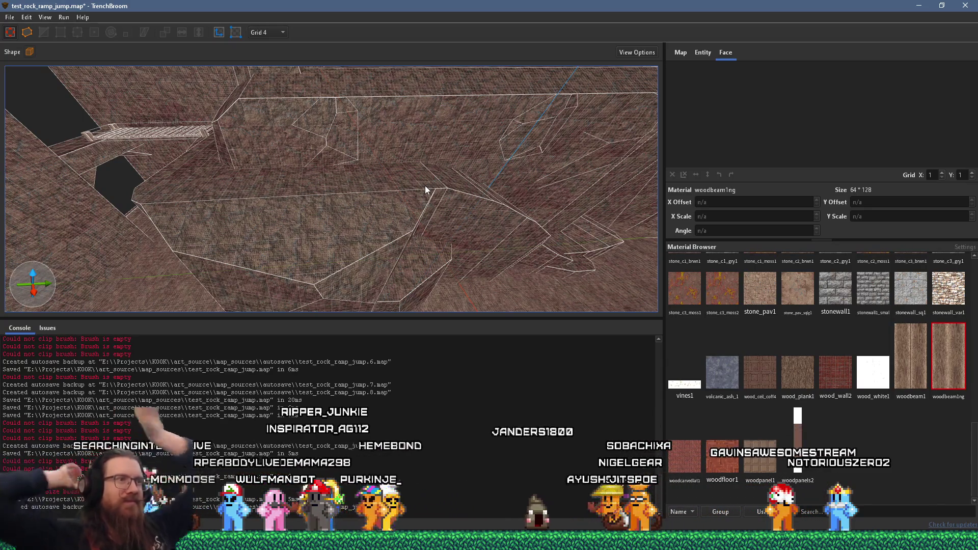
mouse_move(470, 112)
mouse_down()
mouse_move(348, 154)
mouse_move(357, 146)
mouse_move(350, 249)
mouse_move(366, 228)
mouse_move(390, 224)
mouse_up()
key(d)
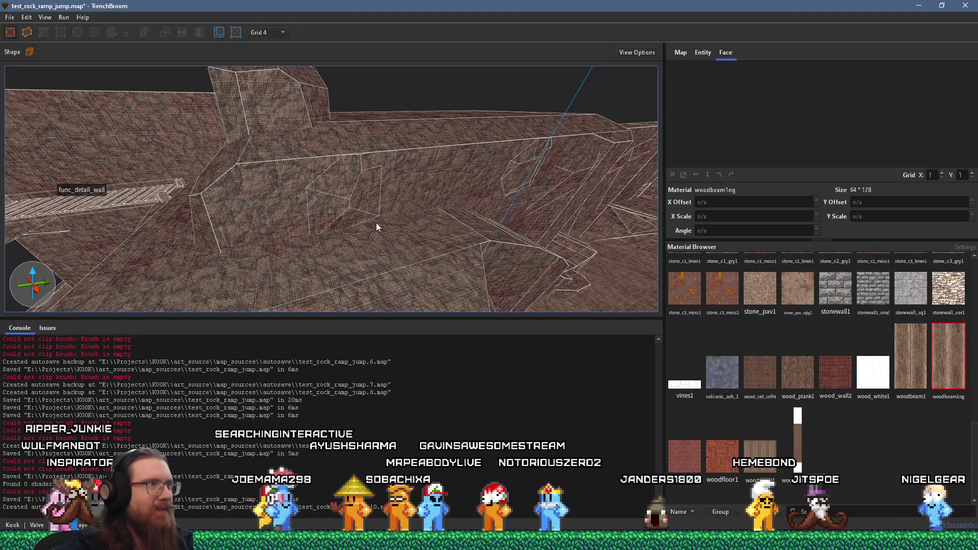
mouse_move(376, 224)
mouse_down()
mouse_move(312, 144)
mouse_move(356, 190)
mouse_move(418, 189)
mouse_up()
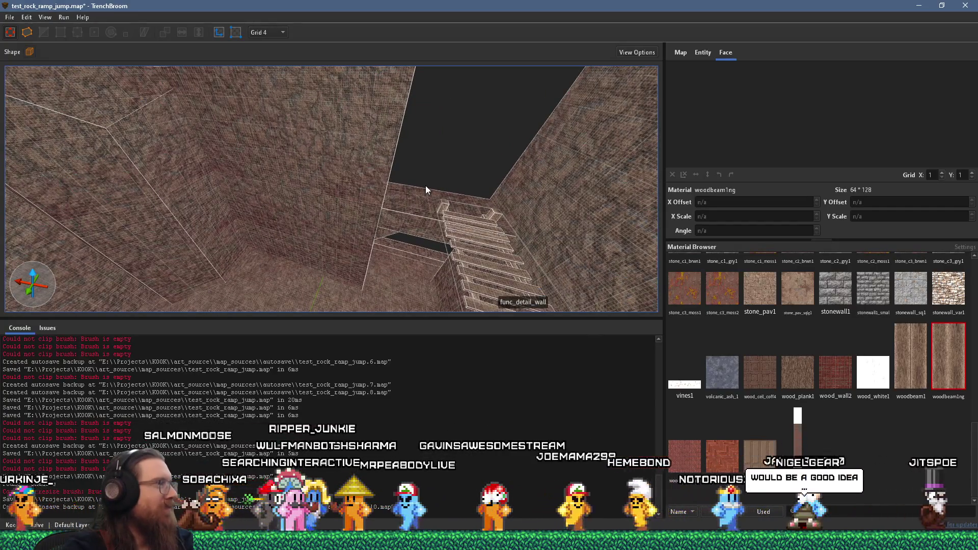
drag(426, 186, 448, 226)
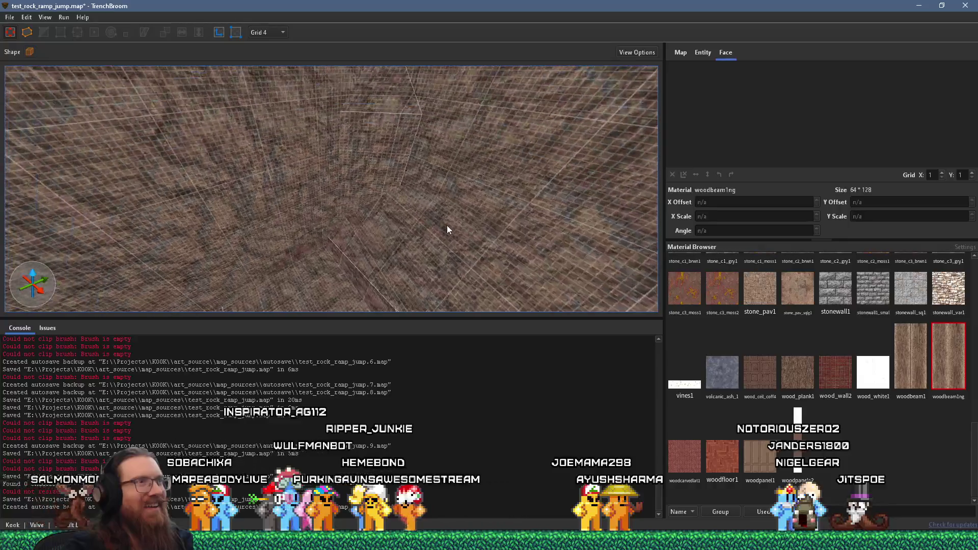
Briefly select a rock wall face, then fly over to look down on the stairs
click(398, 162)
mouse_move(393, 113)
mouse_down()
mouse_move(368, 167)
mouse_move(380, 155)
mouse_move(409, 158)
mouse_move(323, 85)
mouse_up()
click(323, 89)
mouse_move(341, 176)
mouse_down()
mouse_move(400, 189)
mouse_move(363, 202)
mouse_move(422, 141)
mouse_move(382, 141)
mouse_move(402, 155)
mouse_move(423, 98)
mouse_move(377, 154)
mouse_up()
mouse_move(352, 205)
mouse_down()
mouse_move(408, 145)
mouse_move(316, 140)
mouse_move(303, 164)
mouse_move(367, 175)
mouse_up()
Rotate the woodbeam1ng grain on the two post tops to about -43° and 23°
shift+click(303, 162)
shift+click(367, 174)
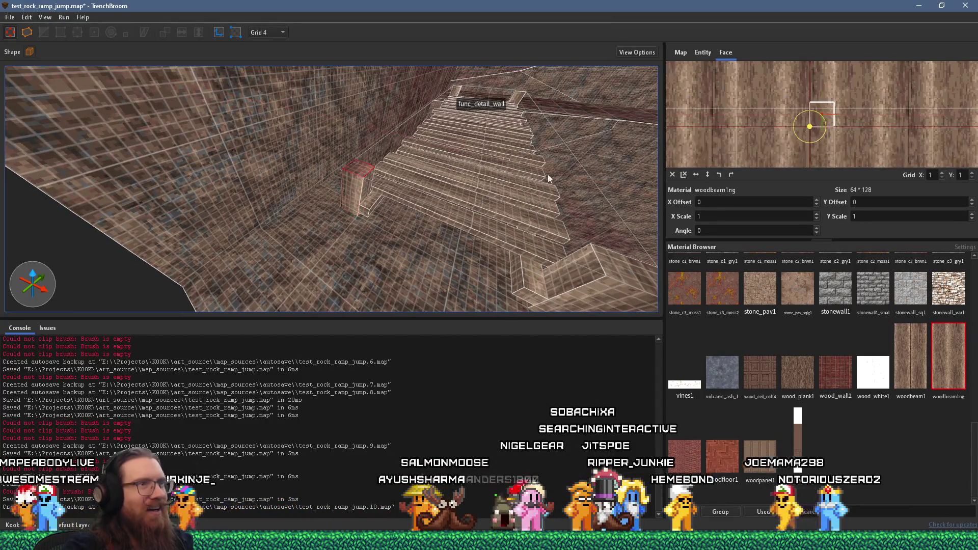
mouse_move(820, 137)
mouse_down()
mouse_move(829, 126)
mouse_move(841, 139)
mouse_move(815, 151)
mouse_move(821, 146)
mouse_up()
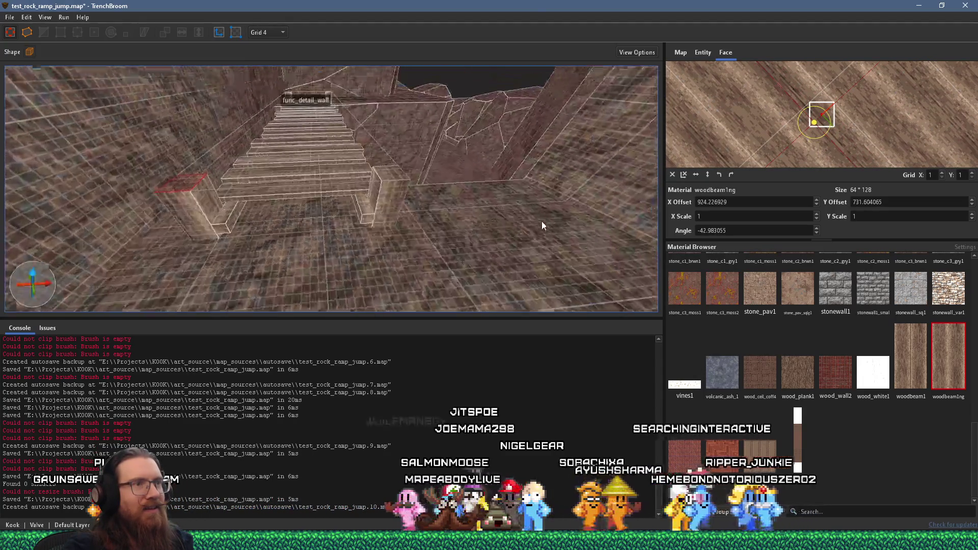
shift+click(451, 210)
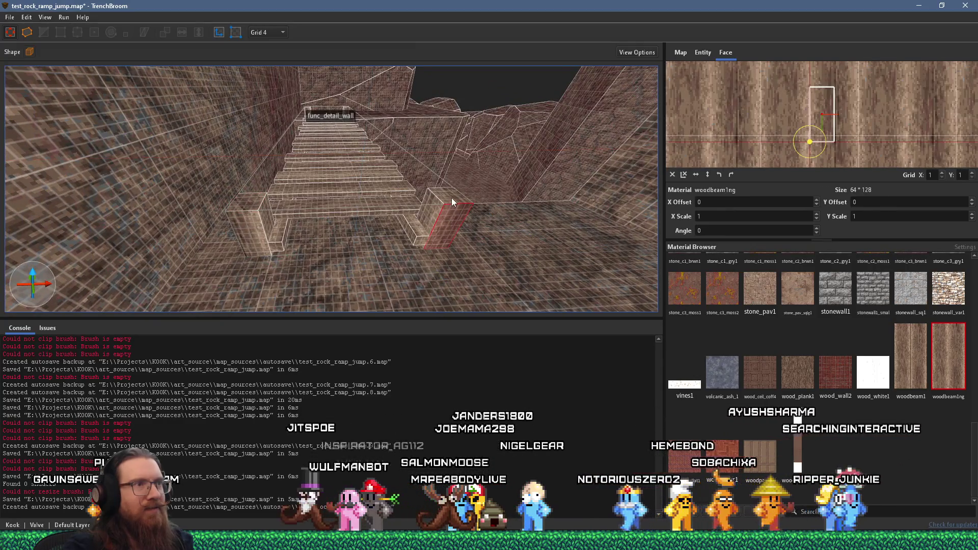
shift+click(451, 197)
mouse_move(839, 134)
mouse_down()
mouse_move(839, 142)
mouse_move(863, 139)
mouse_move(881, 102)
mouse_move(857, 109)
mouse_up()
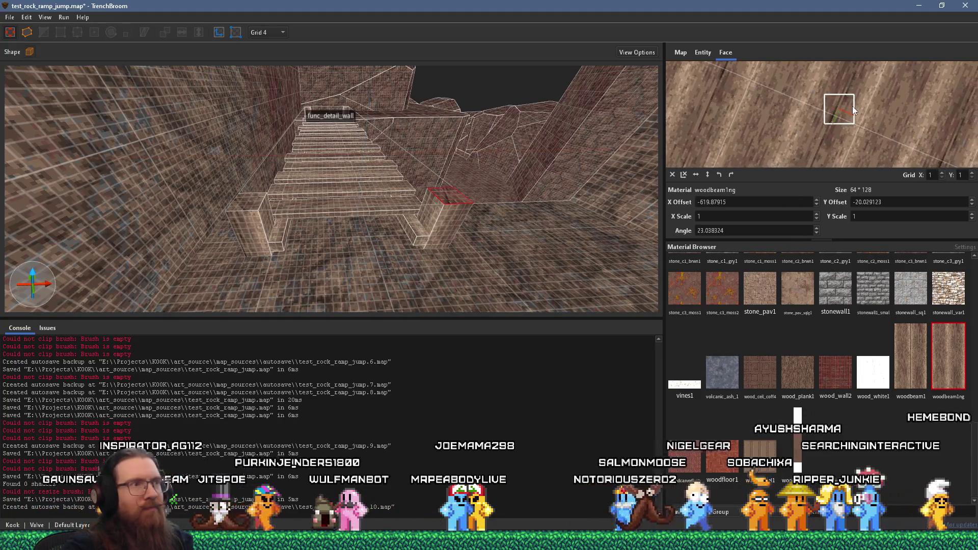
Clear the face selection and open the File menu
scroll(481, 135, down, 8)
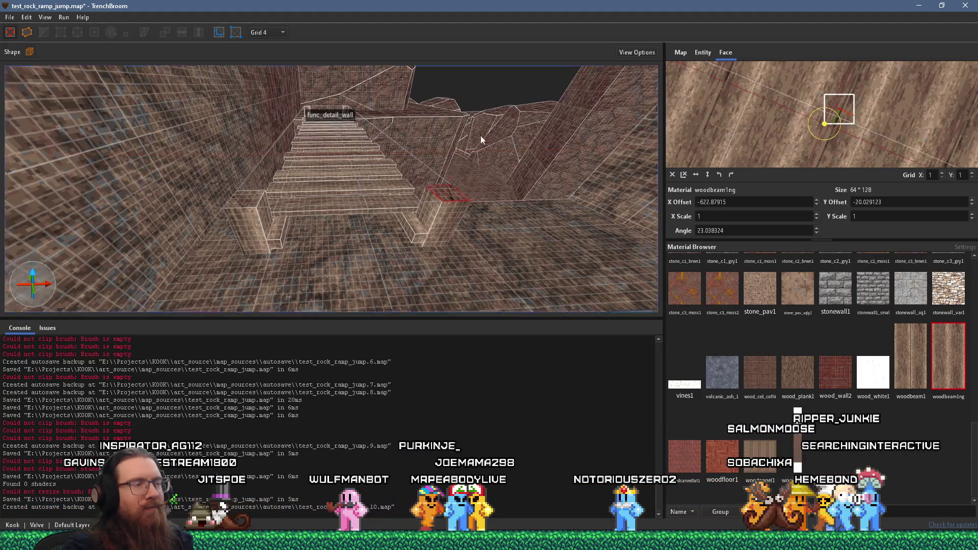
key(Escape)
mouse_move(374, 109)
mouse_down()
mouse_move(329, 124)
mouse_move(413, 182)
mouse_move(313, 158)
mouse_up()
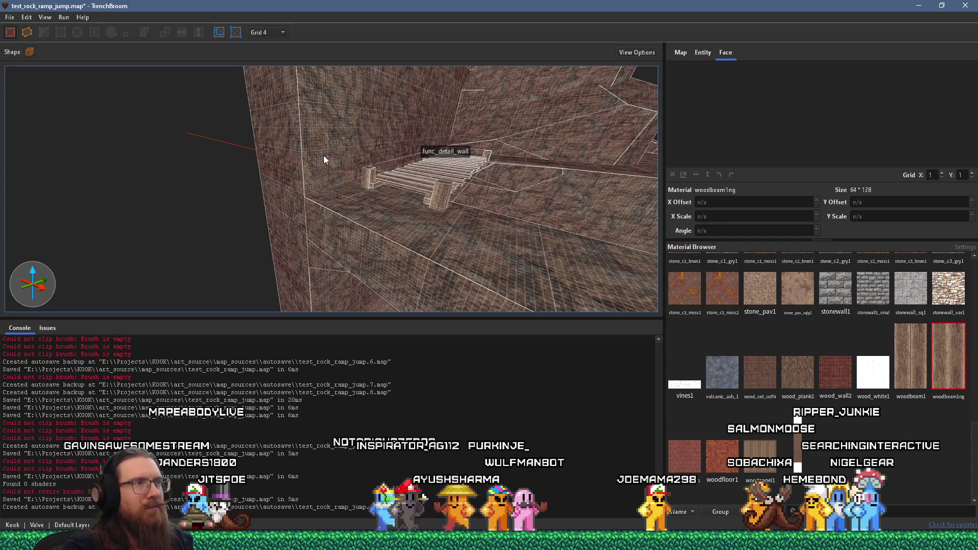
click(10, 17)
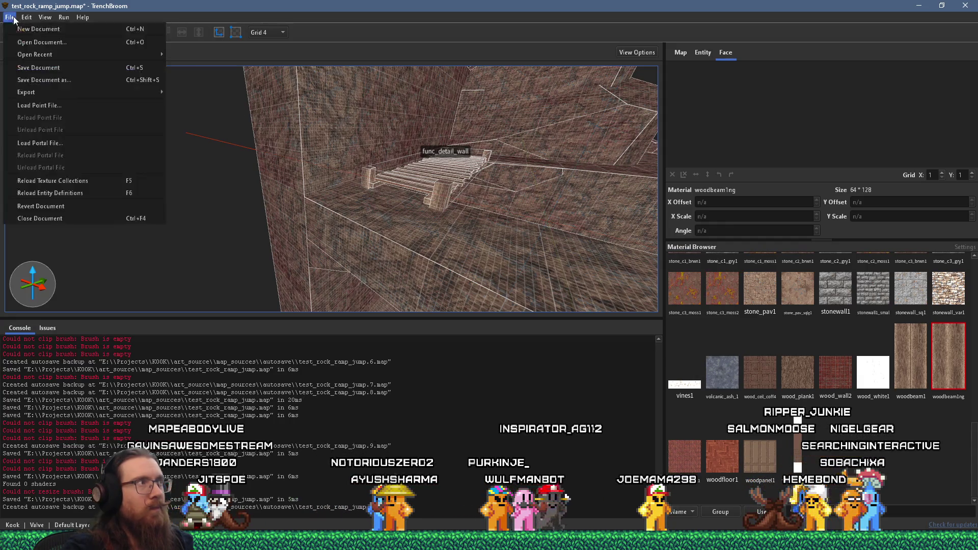
Save the map and set the grid size to 16
click(32, 58)
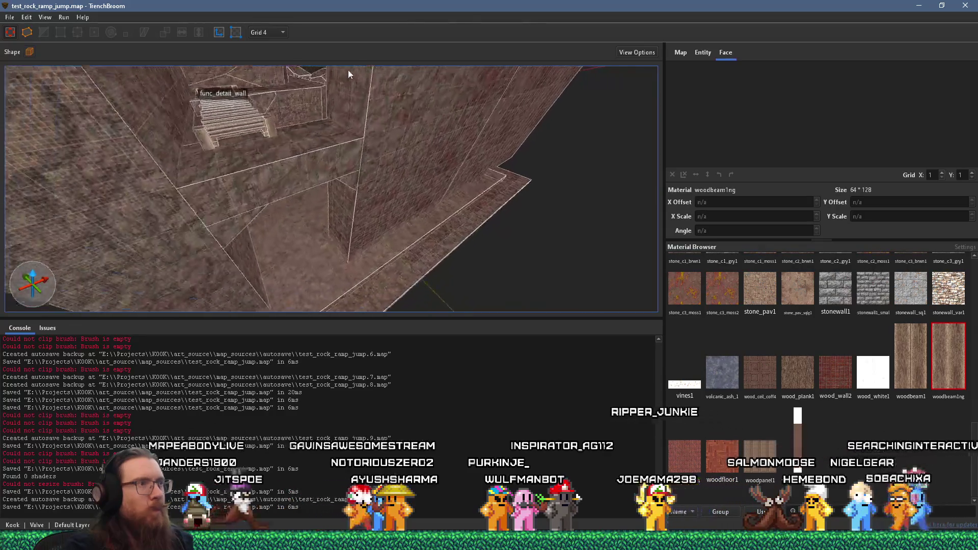
click(270, 32)
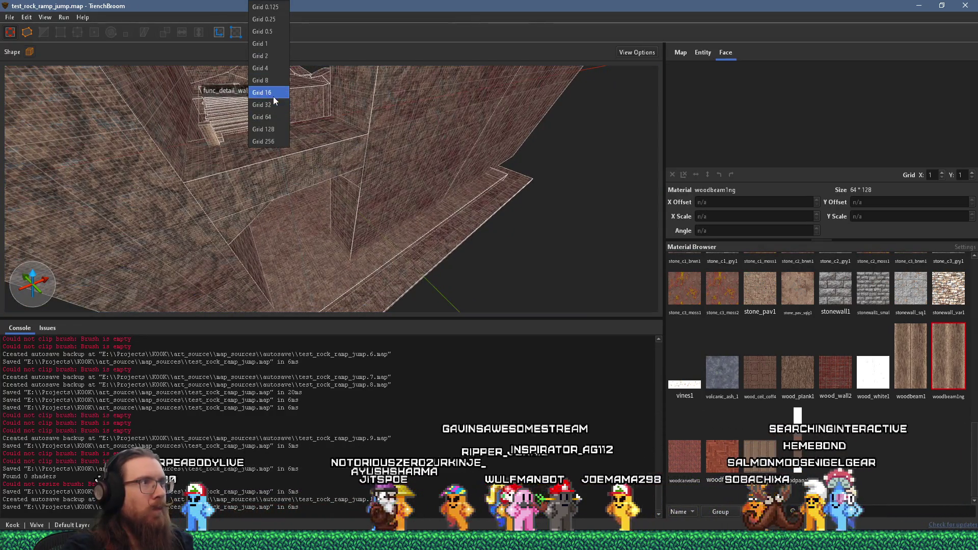
click(273, 93)
scroll(343, 114, down, 3)
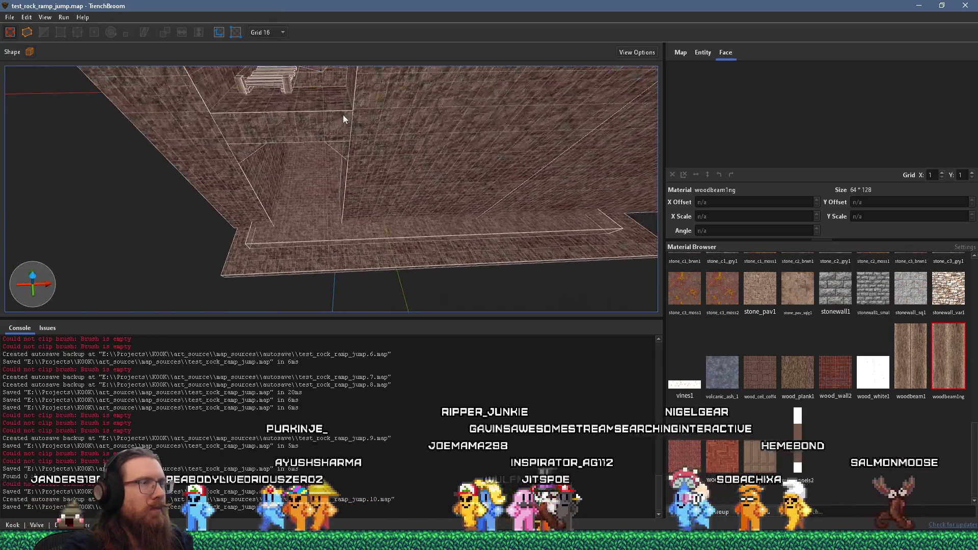
scroll(381, 145, down, 1)
scroll(381, 146, up, 1)
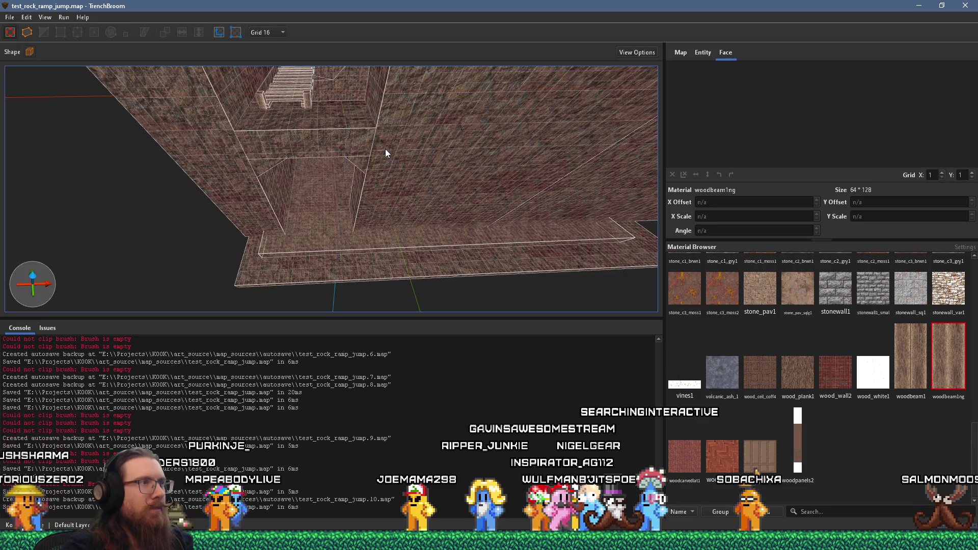
scroll(385, 149, down, 5)
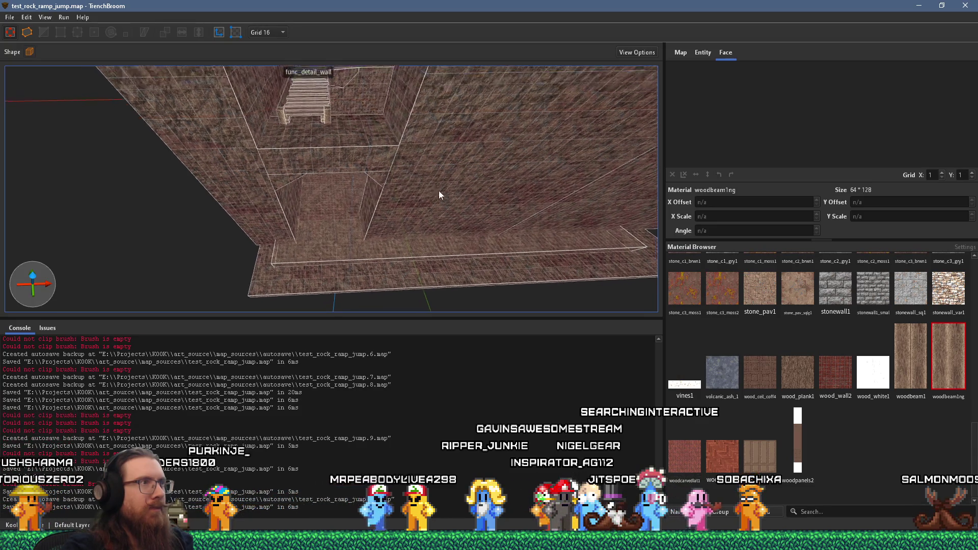
Select the rock wall brush and pull one of its faces outward
key(w)
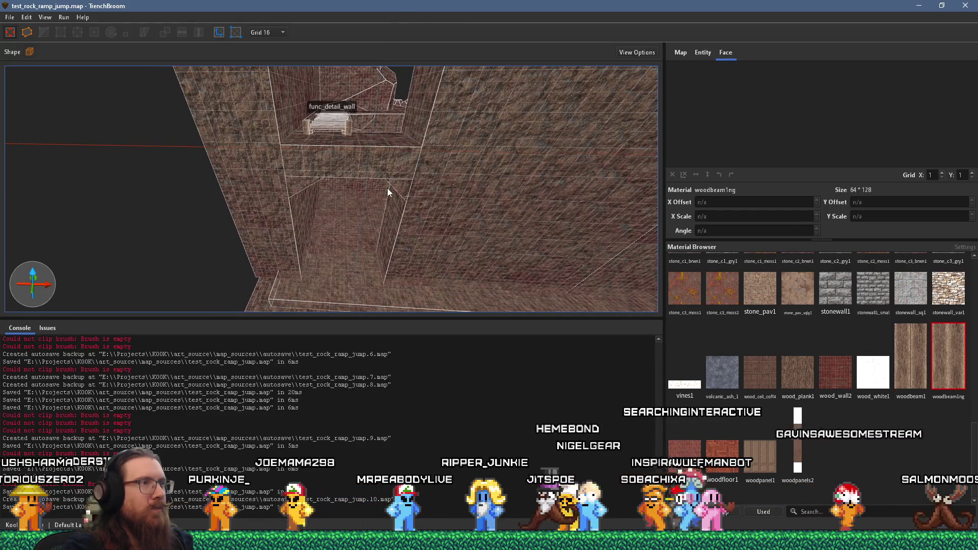
click(285, 195)
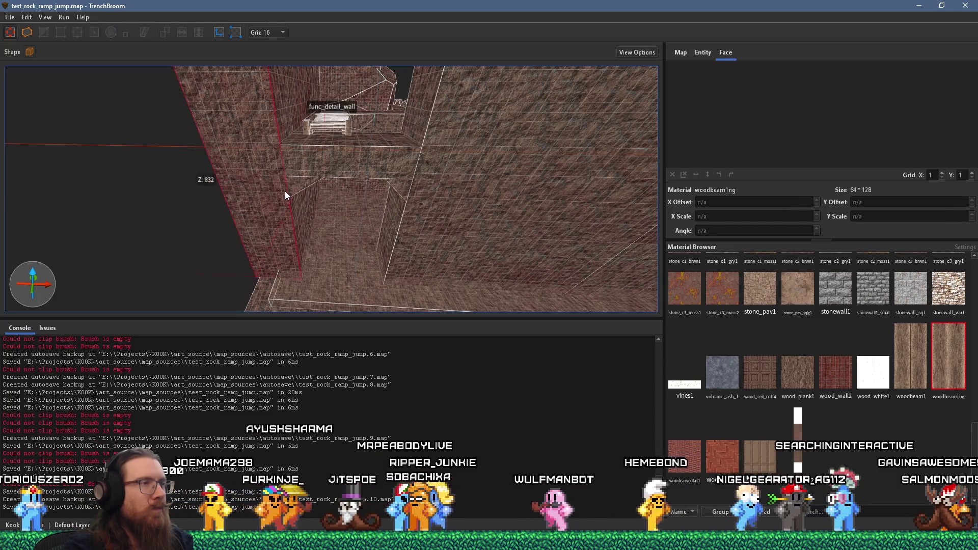
key(a)
mouse_move(285, 194)
mouse_down()
mouse_move(247, 216)
mouse_move(258, 198)
mouse_move(237, 237)
mouse_move(284, 182)
mouse_move(220, 148)
mouse_up()
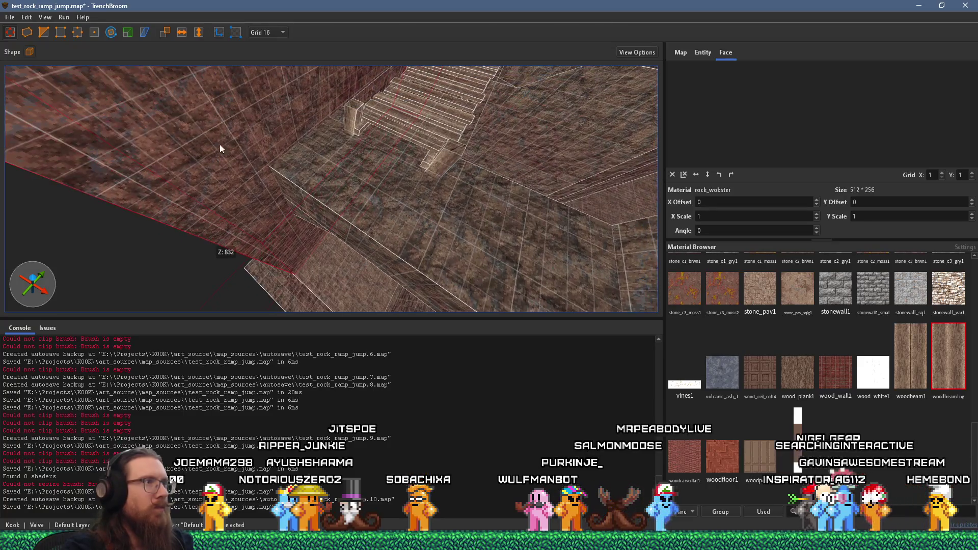
Clip the rock wall brush with a clip point at -512 -1,664 832
click(47, 33)
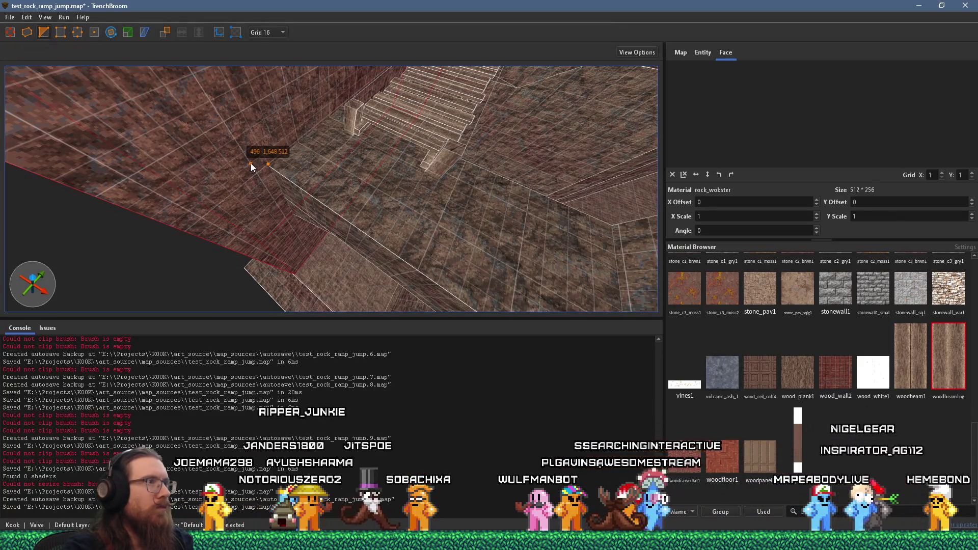
mouse_move(260, 155)
mouse_down()
mouse_move(270, 132)
mouse_move(311, 248)
mouse_up()
click(270, 166)
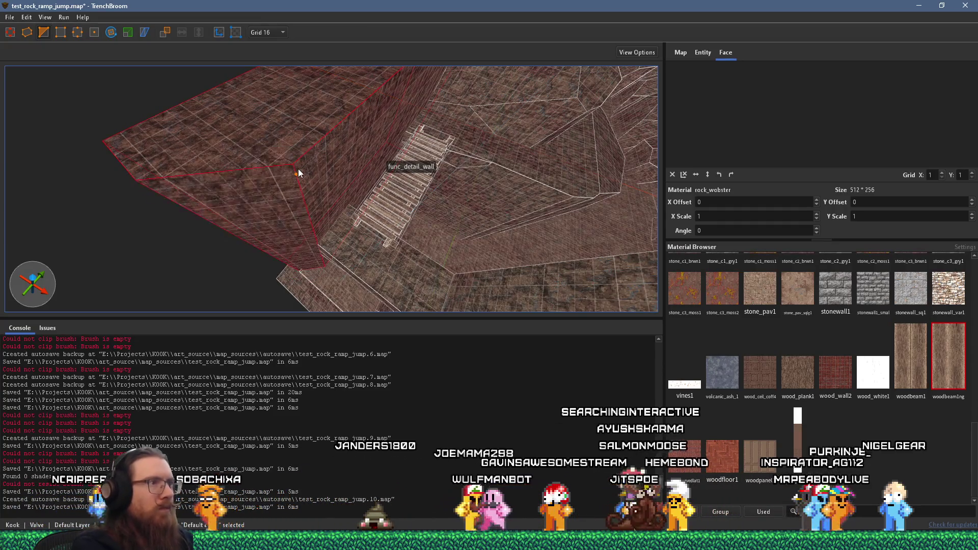
key(Return)
mouse_move(298, 169)
mouse_down()
mouse_move(355, 234)
mouse_move(351, 124)
mouse_move(270, 217)
mouse_move(358, 191)
mouse_up()
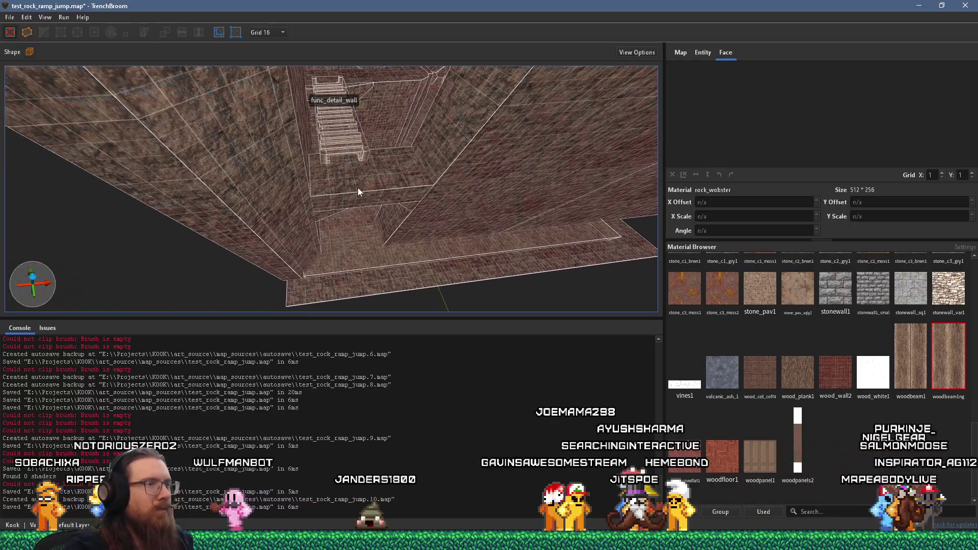
Enlarge the ramp brush slightly and pull one of its corners down and outward
click(336, 206)
scroll(322, 215, up, 3)
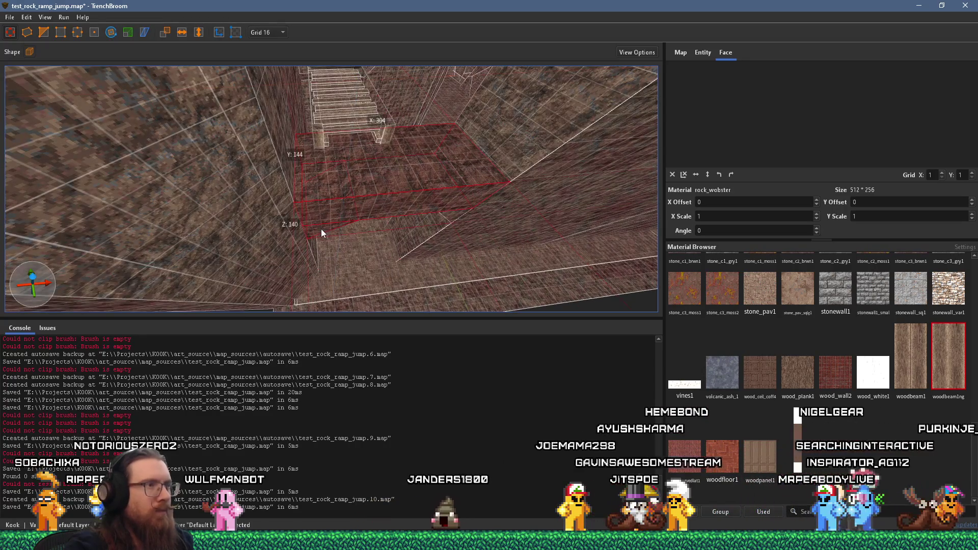
click(322, 234)
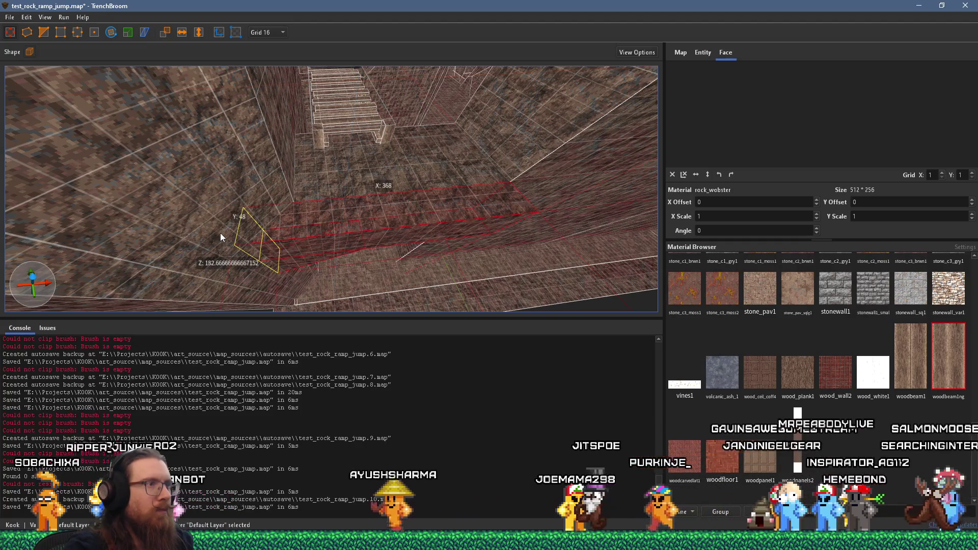
drag(220, 234, 210, 238)
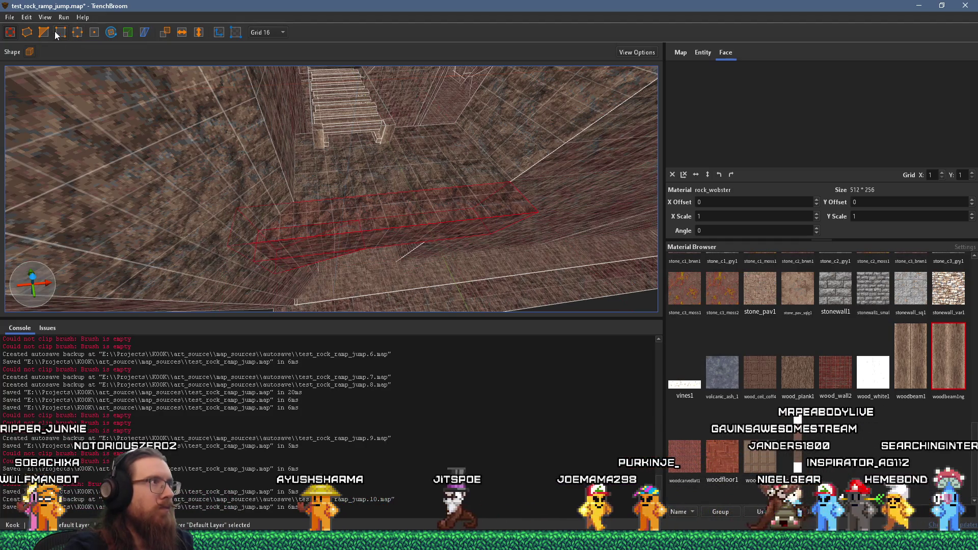
drag(327, 203, 308, 210)
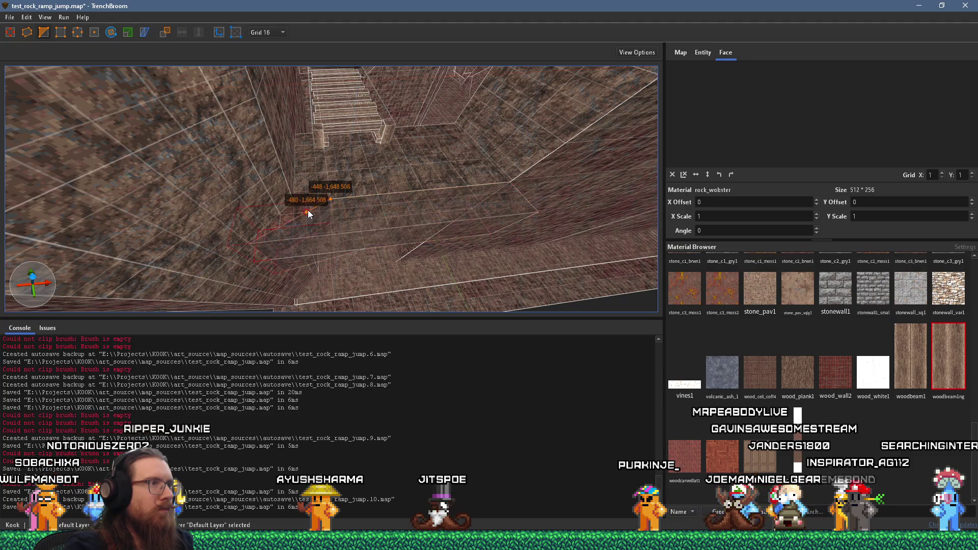
key(Escape)
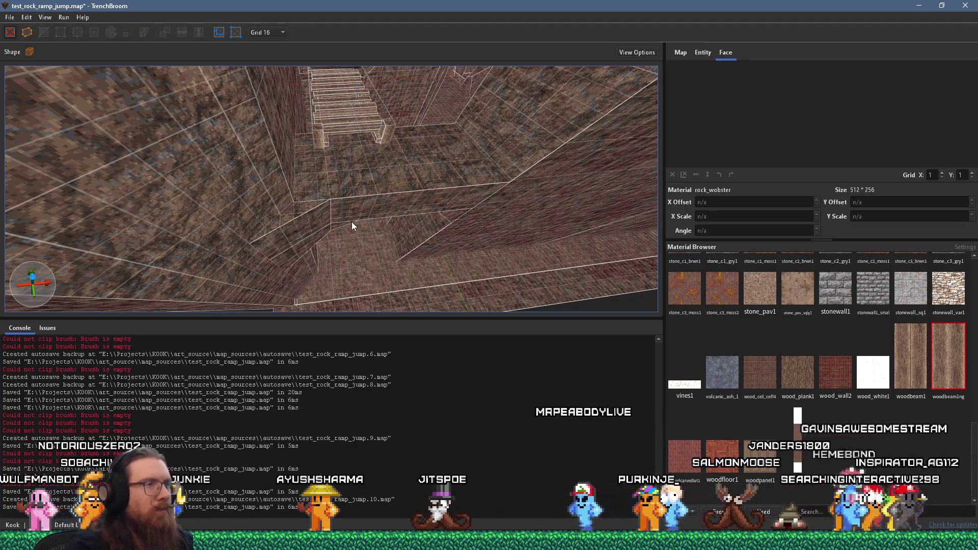
Start clipping the rock wall brush at its corner, then cancel the unfinished clip
scroll(302, 132, up, 3)
mouse_move(301, 132)
mouse_down()
mouse_move(325, 138)
mouse_move(292, 11)
mouse_move(294, 141)
mouse_move(273, 68)
mouse_move(271, 3)
mouse_move(372, 46)
mouse_move(380, 75)
mouse_move(347, 137)
mouse_move(367, 129)
mouse_move(421, 237)
mouse_up()
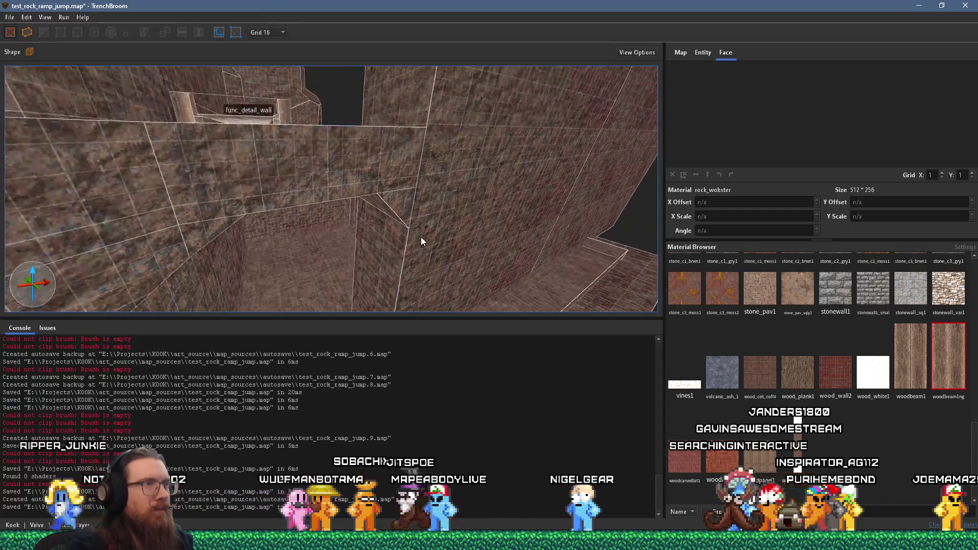
mouse_move(414, 130)
mouse_down()
mouse_move(439, 124)
mouse_move(431, 109)
mouse_move(401, 103)
mouse_move(416, 179)
mouse_move(396, 267)
mouse_move(367, 264)
mouse_move(381, 198)
mouse_up()
shift+click(416, 179)
click(44, 32)
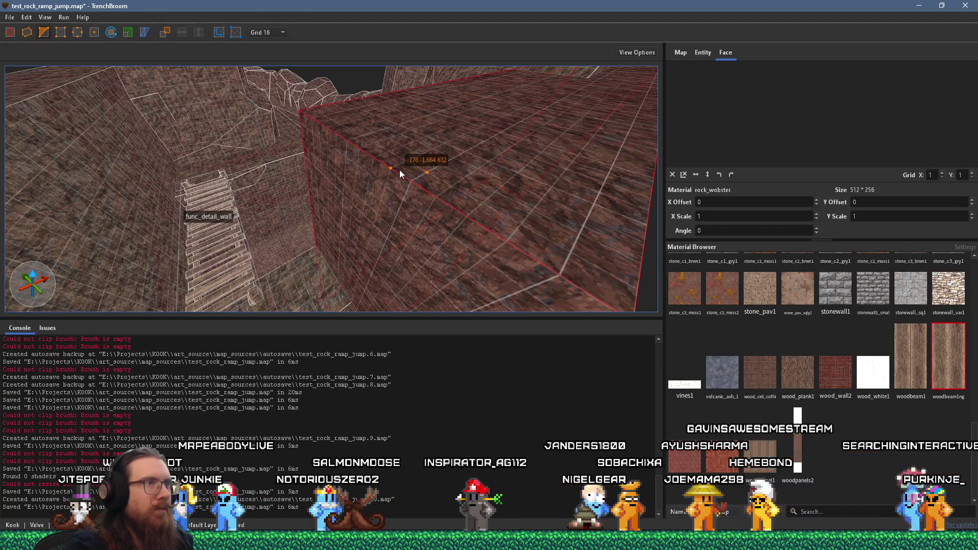
click(400, 172)
click(398, 172)
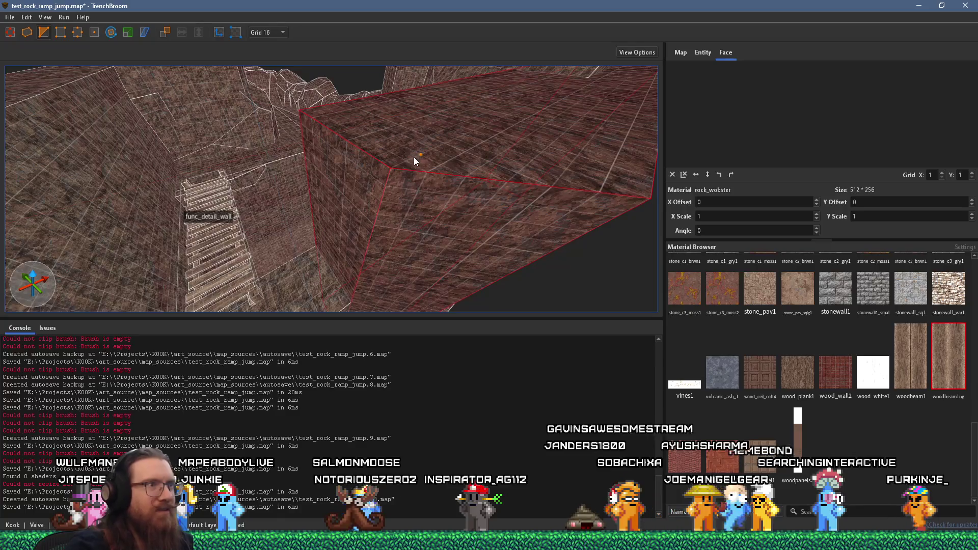
mouse_move(414, 157)
mouse_down()
mouse_move(403, 219)
mouse_move(395, 136)
mouse_move(392, 151)
mouse_move(451, 154)
mouse_move(383, 113)
mouse_move(405, 125)
mouse_move(417, 69)
mouse_move(399, 78)
mouse_up()
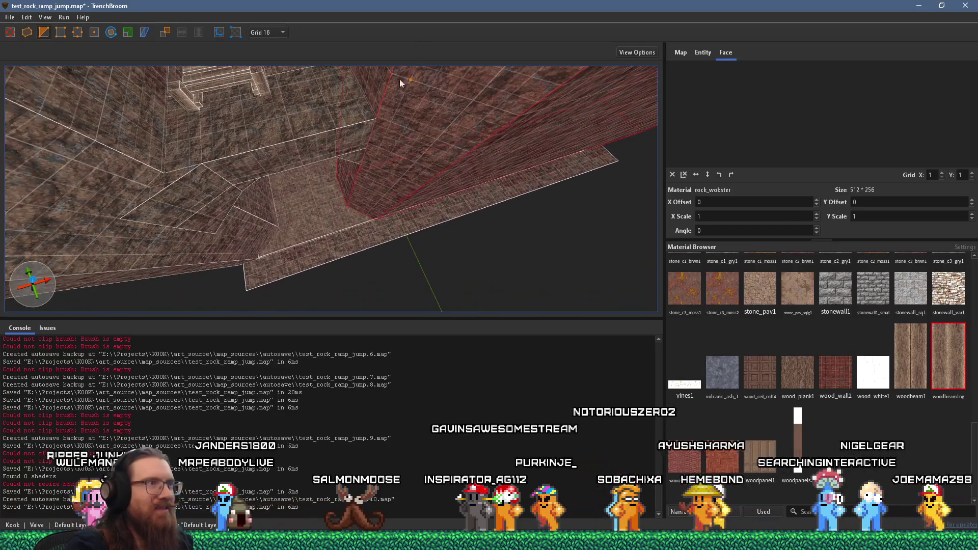
key(Escape)
Shrink another floor brush from 144 to 64 deep into a small box and shear it into a wedge
click(360, 130)
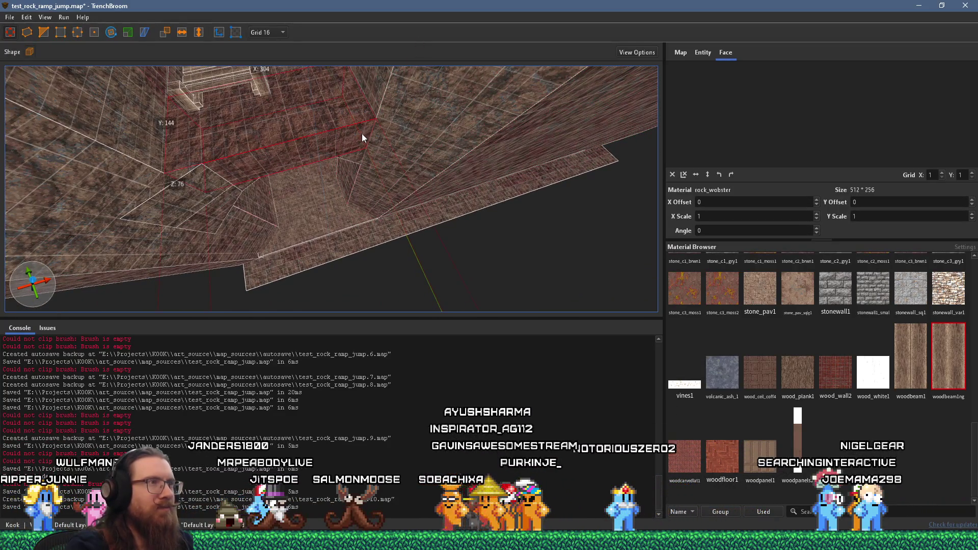
mouse_move(362, 133)
mouse_down()
mouse_move(369, 142)
mouse_move(331, 163)
mouse_up()
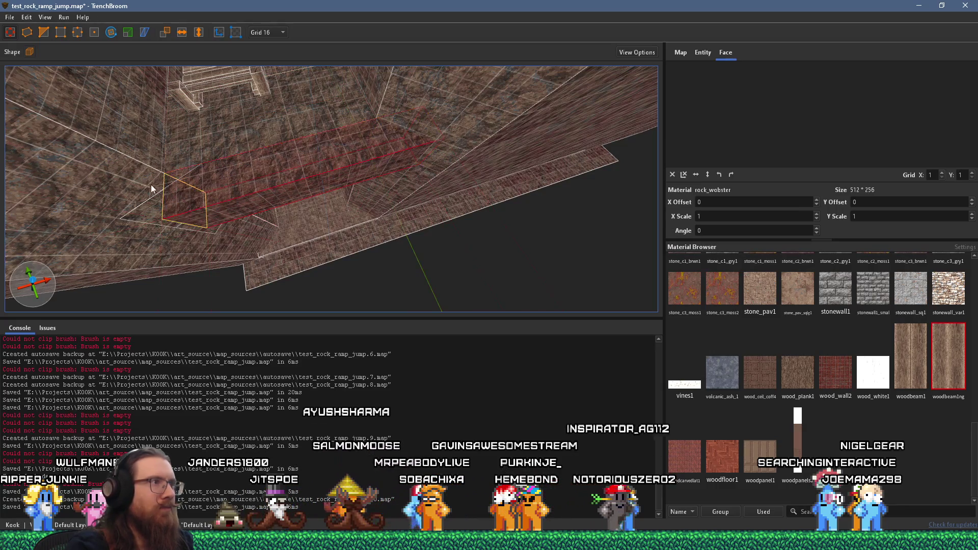
mouse_move(151, 189)
mouse_down()
mouse_move(317, 181)
mouse_move(331, 171)
mouse_up()
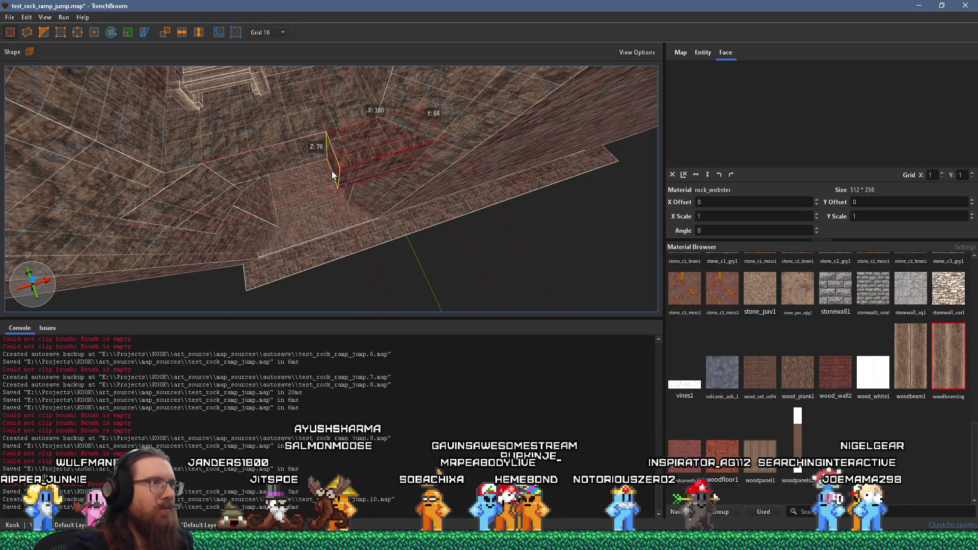
click(47, 32)
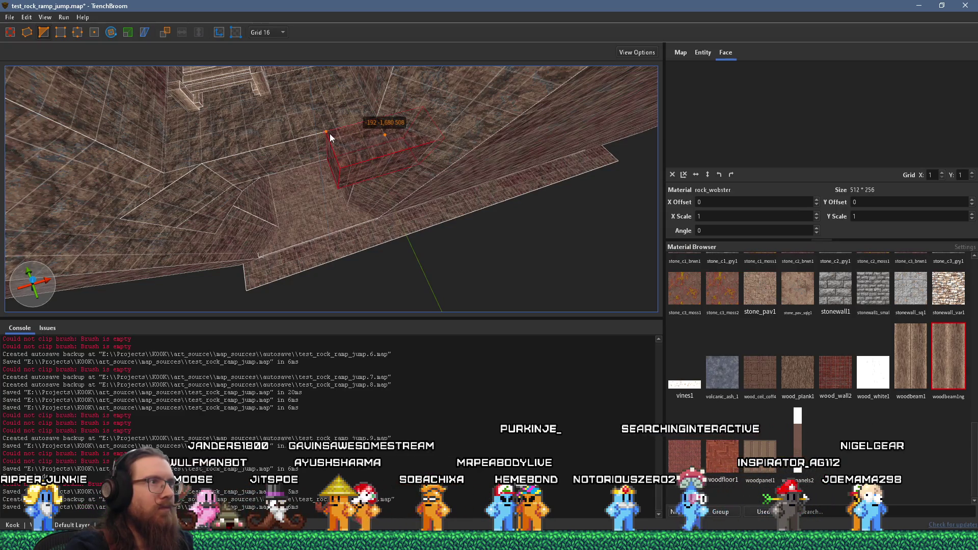
drag(330, 133, 372, 133)
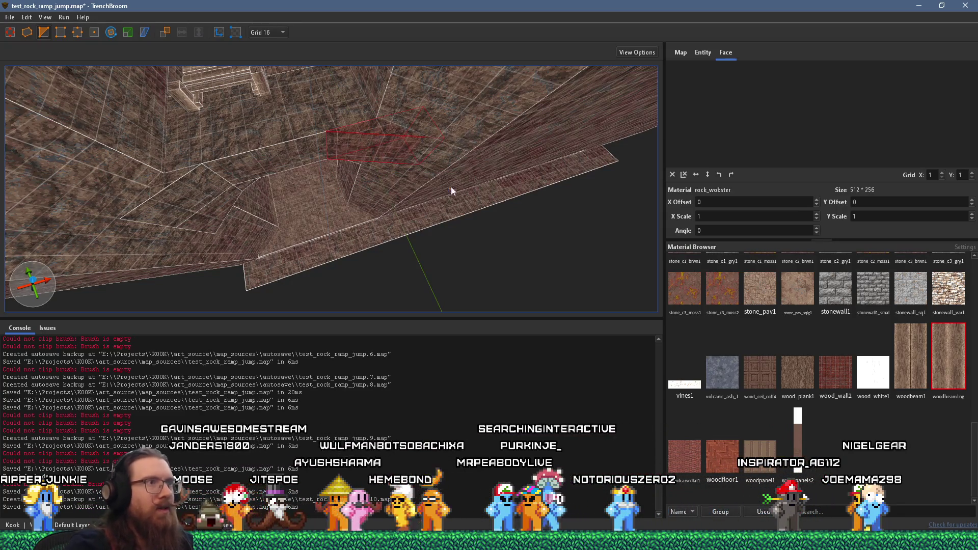
mouse_move(451, 185)
mouse_down()
mouse_move(379, 121)
mouse_move(387, 194)
mouse_move(430, 46)
mouse_move(450, 153)
mouse_up()
key(Escape)
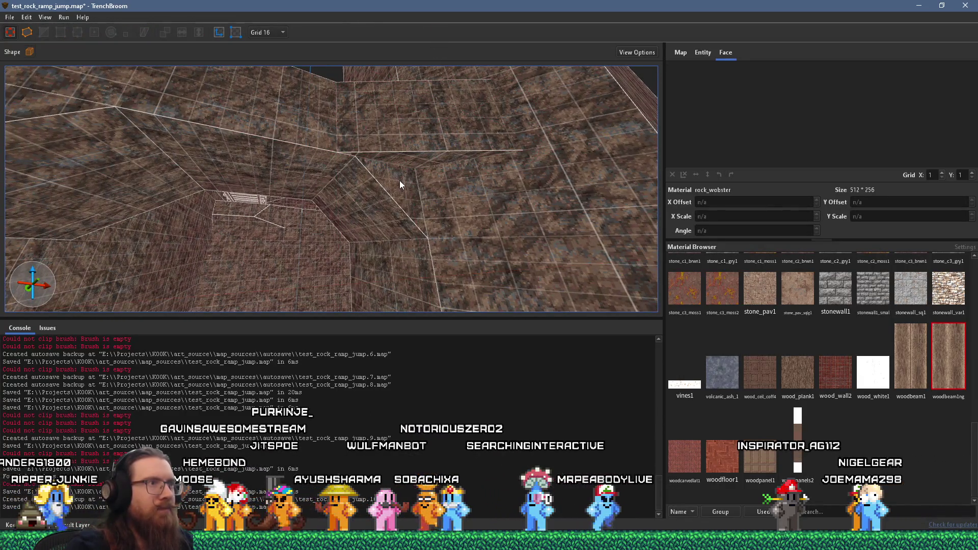
Inspect the rock wedge and nearby rock brushes by selecting them from several angles
shift+click(400, 180)
click(428, 158)
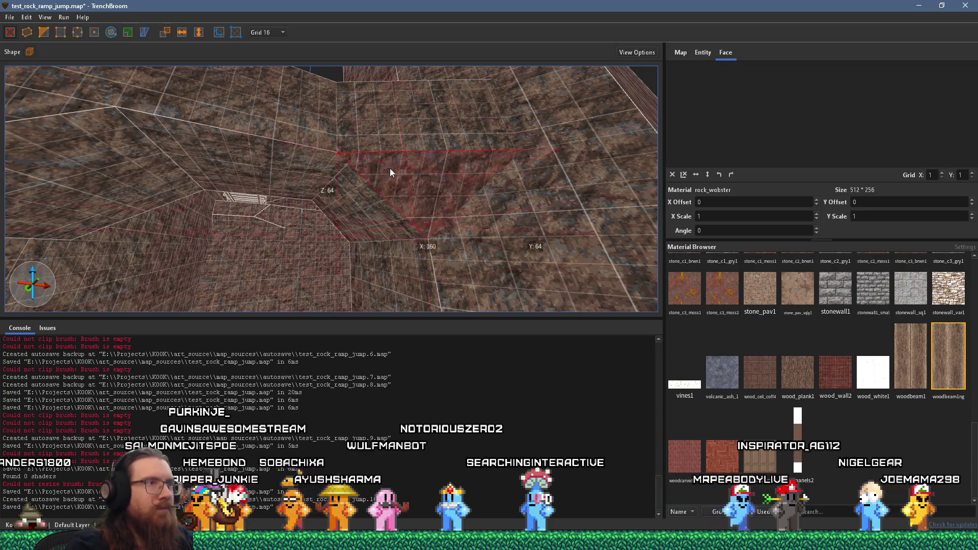
mouse_move(389, 173)
mouse_down()
mouse_move(489, 124)
mouse_move(407, 188)
mouse_move(365, 192)
mouse_move(380, 212)
mouse_up()
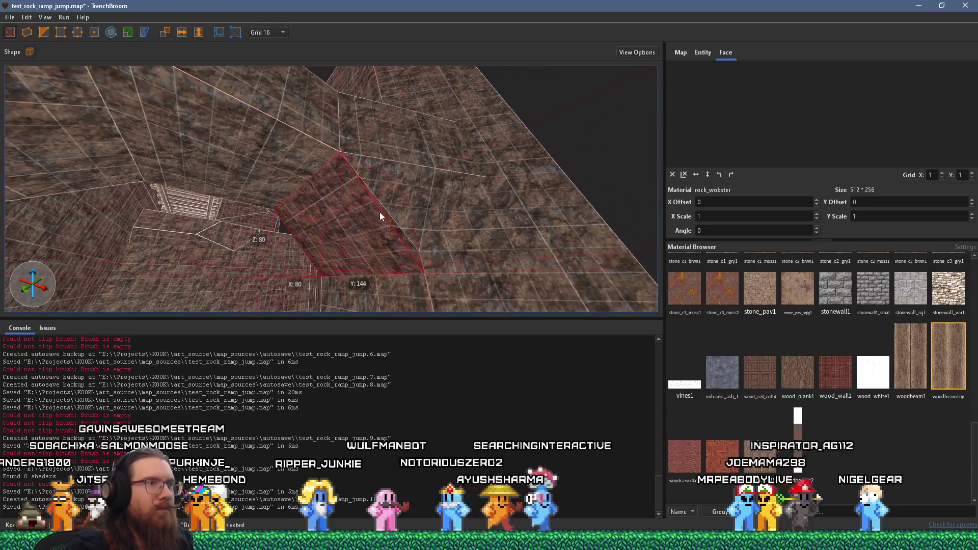
shift+click(415, 237)
ctrl+shift+click(421, 213)
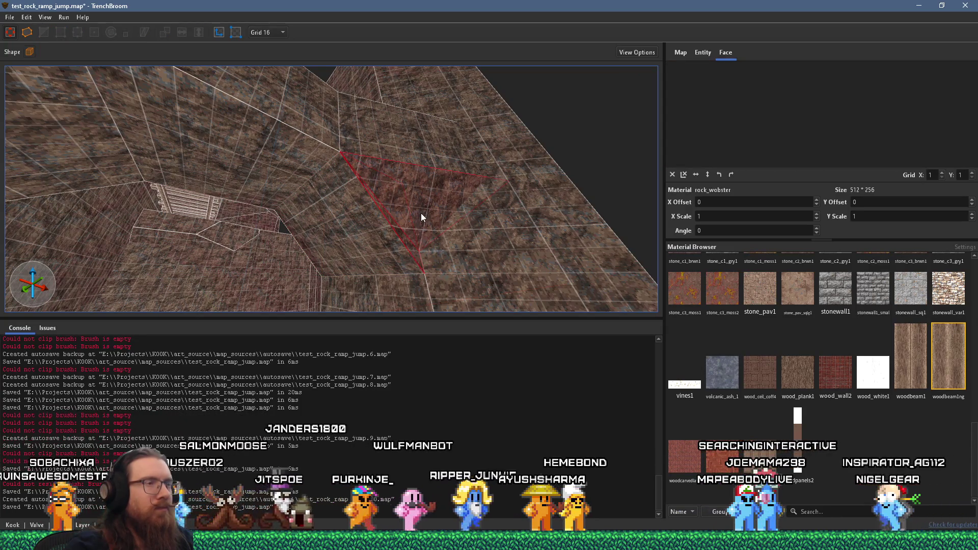
click(405, 152)
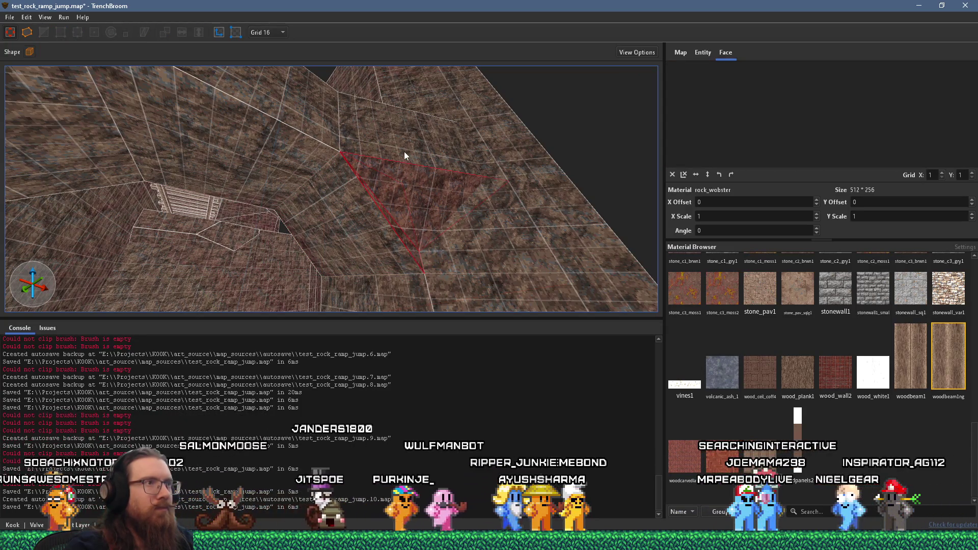
ctrl+click(388, 232)
scroll(392, 181, up, 2)
mouse_move(392, 182)
mouse_down()
mouse_move(379, 225)
mouse_move(383, 154)
mouse_move(380, 249)
mouse_move(389, 118)
mouse_move(417, 130)
mouse_move(490, 31)
mouse_move(442, 86)
mouse_move(318, 121)
mouse_move(235, 106)
mouse_up()
key(Escape)
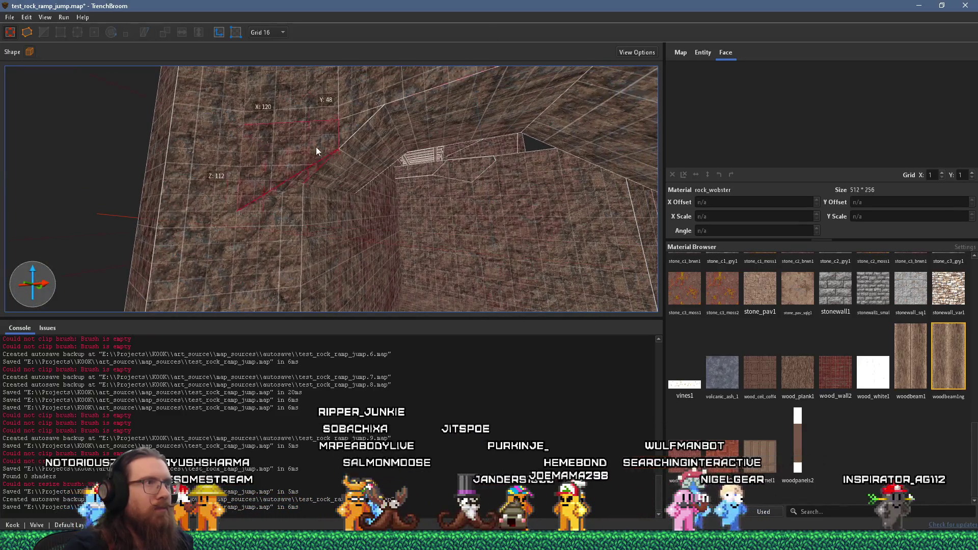
Draw a new rock block against the archway wall and shorten it from 192 to 128
mouse_move(338, 146)
mouse_down()
mouse_move(340, 225)
mouse_move(359, 221)
mouse_move(369, 133)
mouse_move(409, 146)
mouse_move(448, 218)
mouse_move(360, 173)
mouse_move(410, 209)
mouse_move(414, 164)
mouse_move(457, 246)
mouse_up()
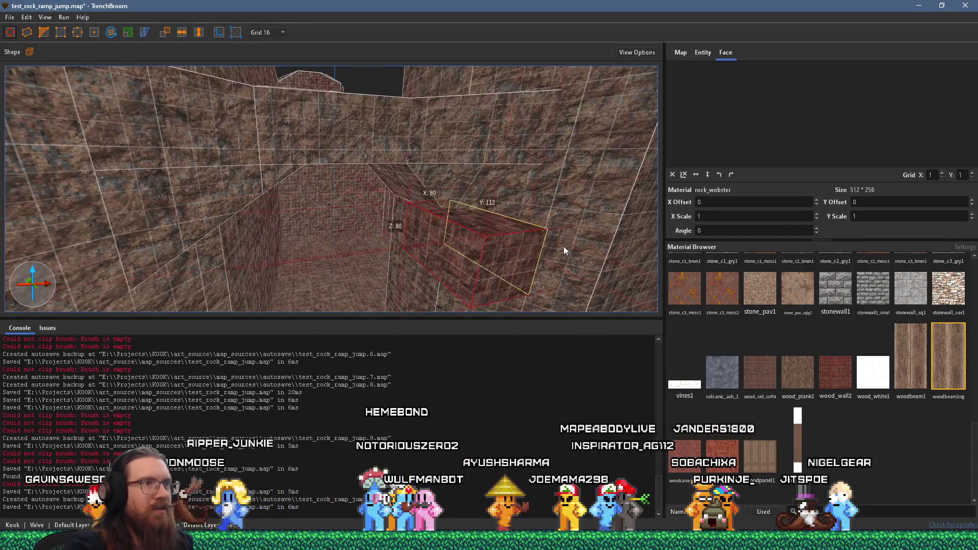
drag(563, 246, 505, 220)
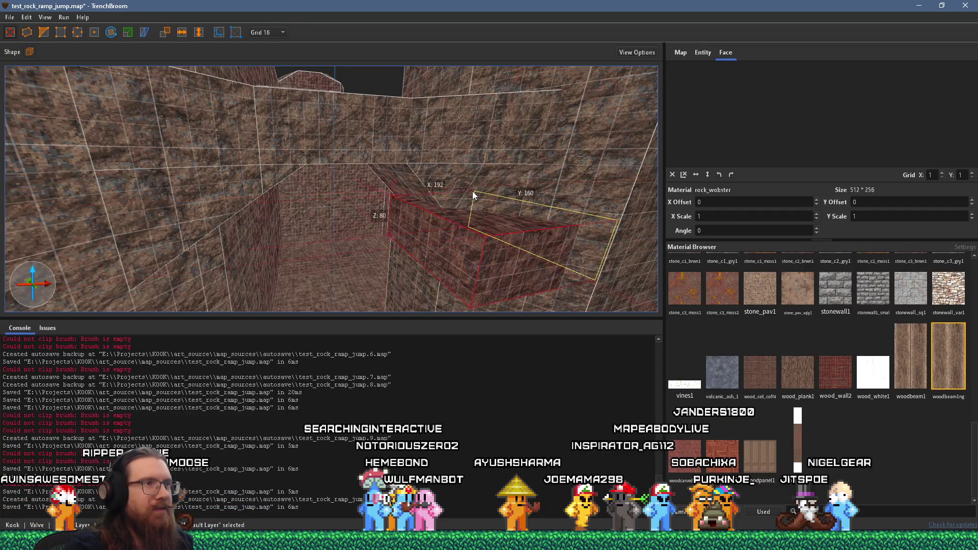
drag(472, 191, 473, 198)
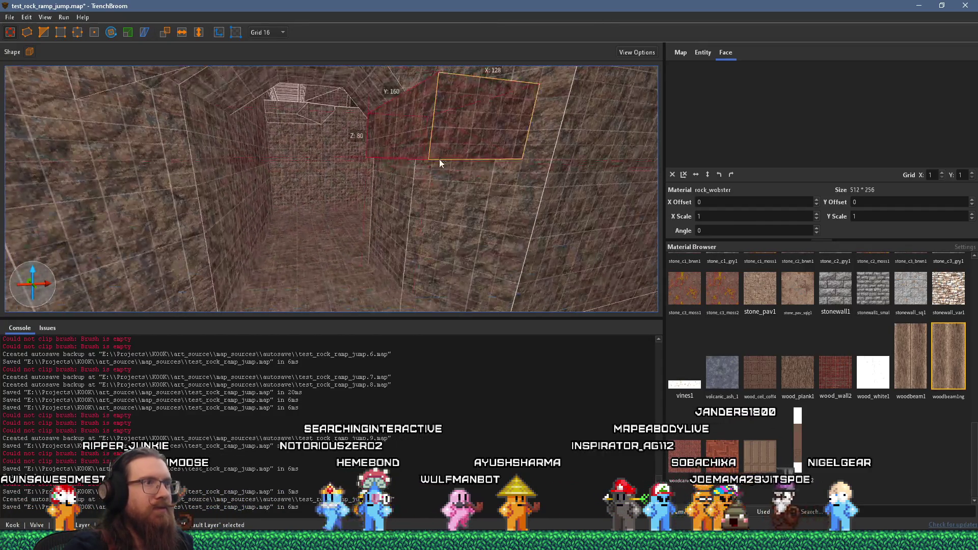
Cut the new block at an angle along one side with a two-point clip
mouse_move(439, 159)
mouse_down()
mouse_move(442, 204)
mouse_move(432, 182)
mouse_move(422, 250)
mouse_move(394, 272)
mouse_up()
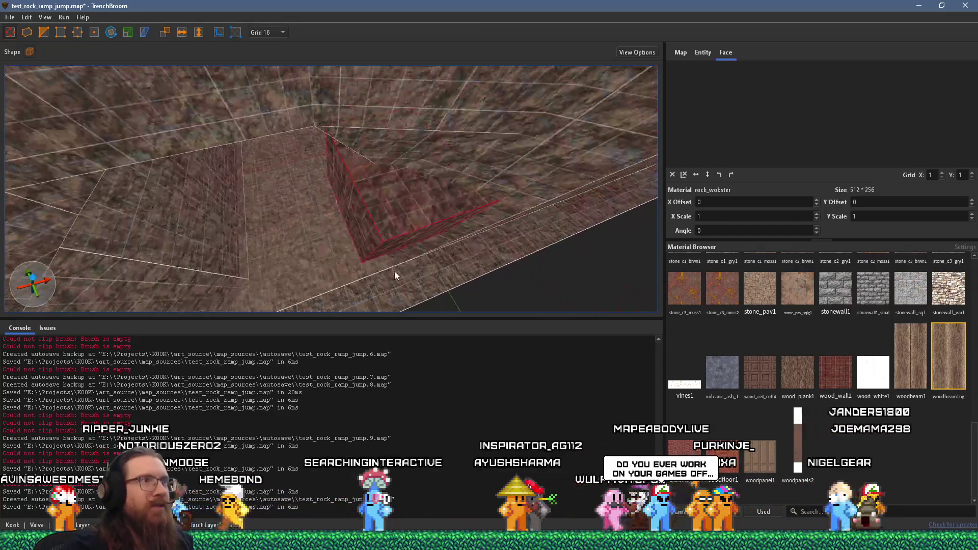
click(455, 205)
click(372, 181)
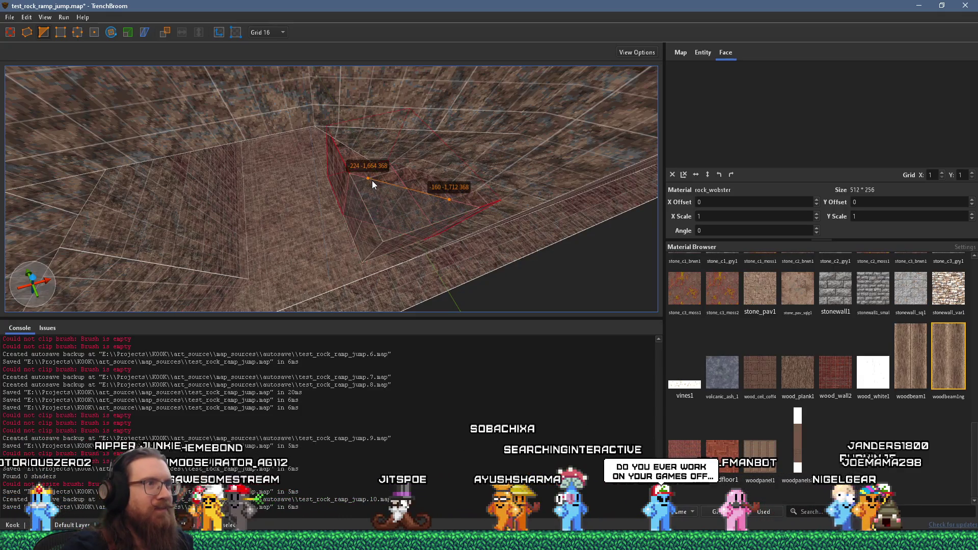
key(Return)
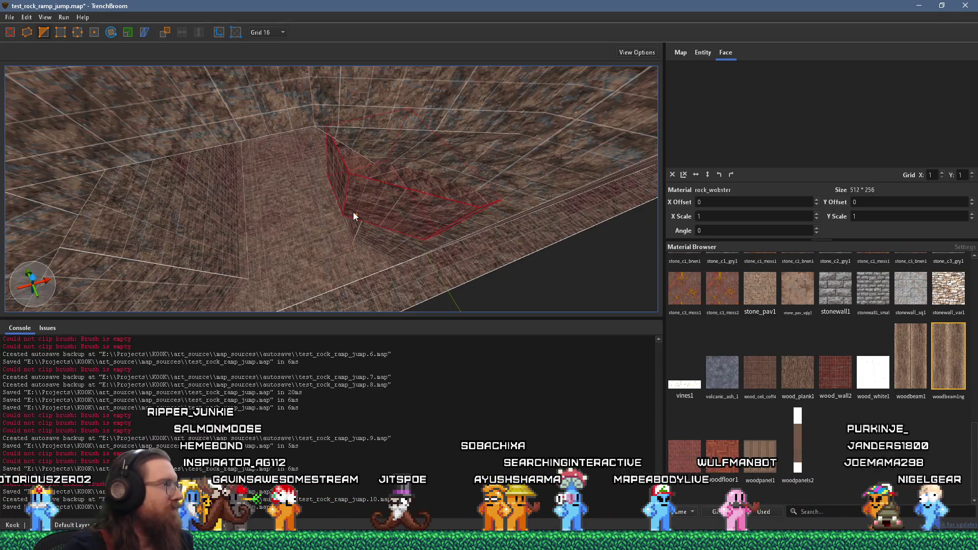
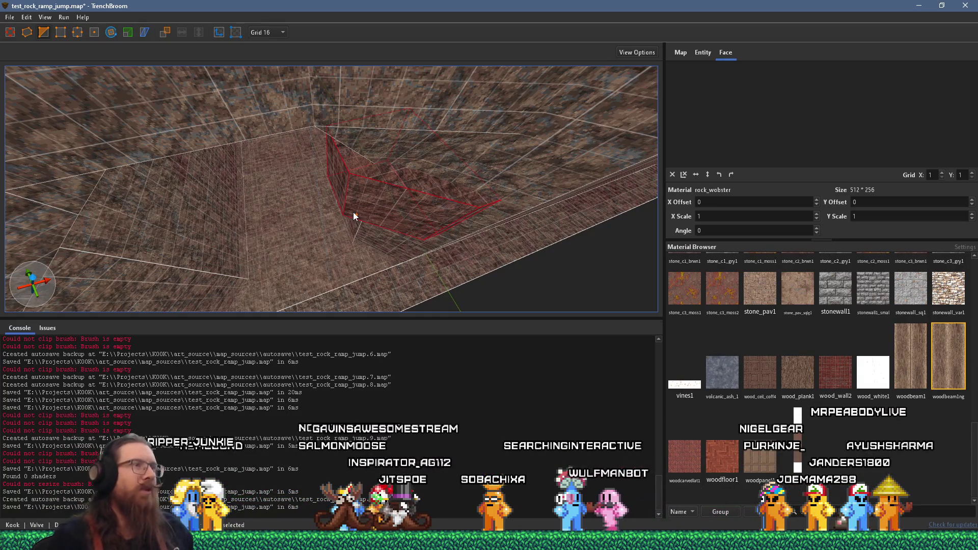
Slice the red rock brush with a two-point clip into a slanted face
mouse_move(486, 145)
mouse_down()
mouse_move(388, 97)
mouse_move(377, 130)
mouse_move(442, 158)
mouse_up()
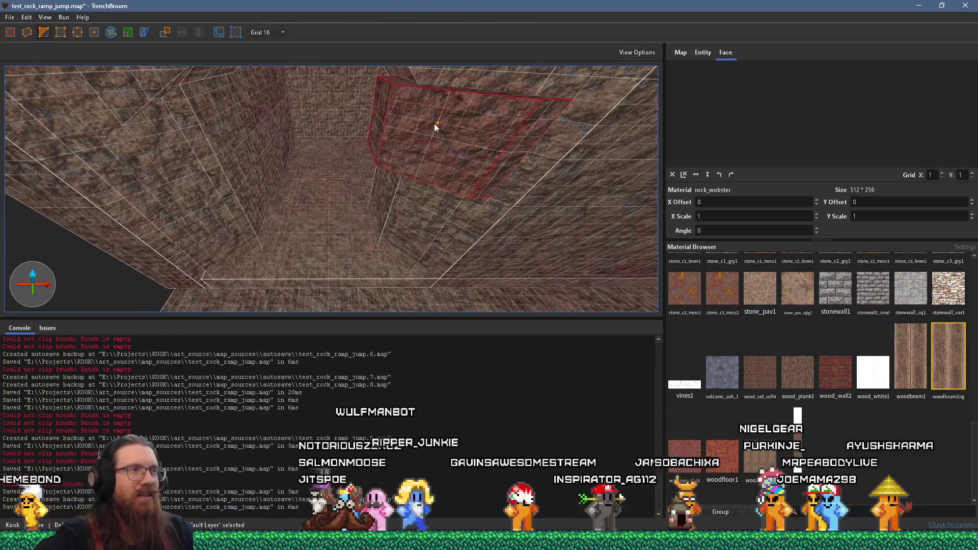
mouse_move(434, 123)
mouse_down()
mouse_move(448, 122)
mouse_move(443, 109)
mouse_move(388, 80)
mouse_move(620, 137)
mouse_move(477, 173)
mouse_up()
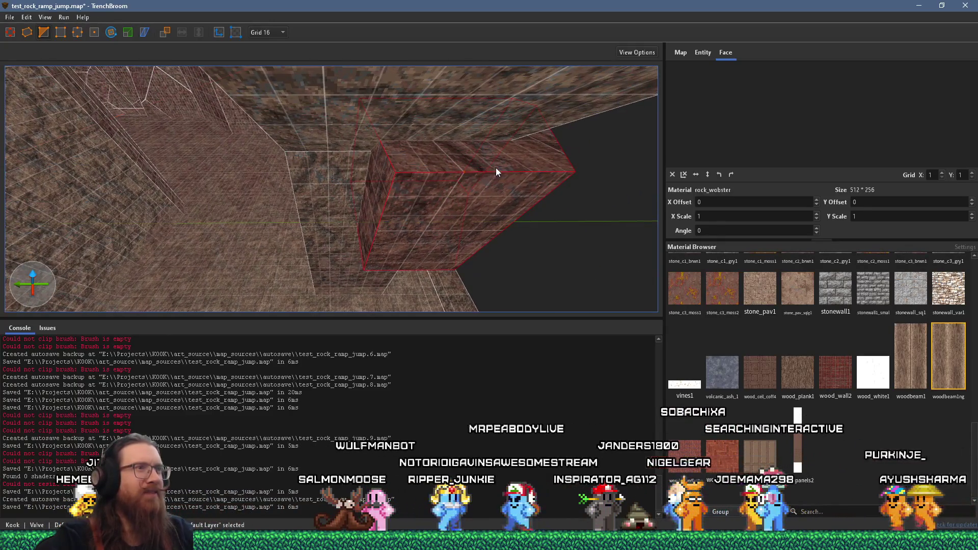
click(497, 170)
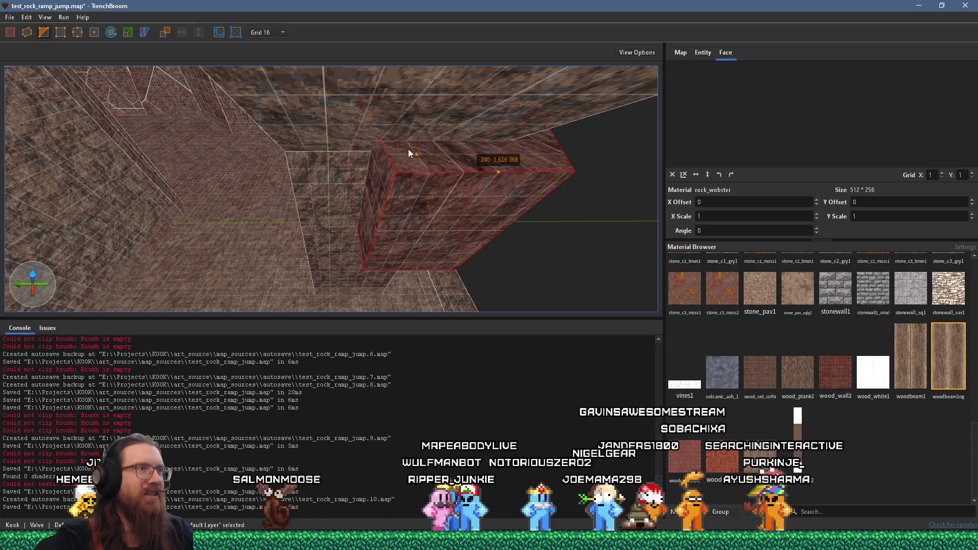
click(389, 143)
key(Return)
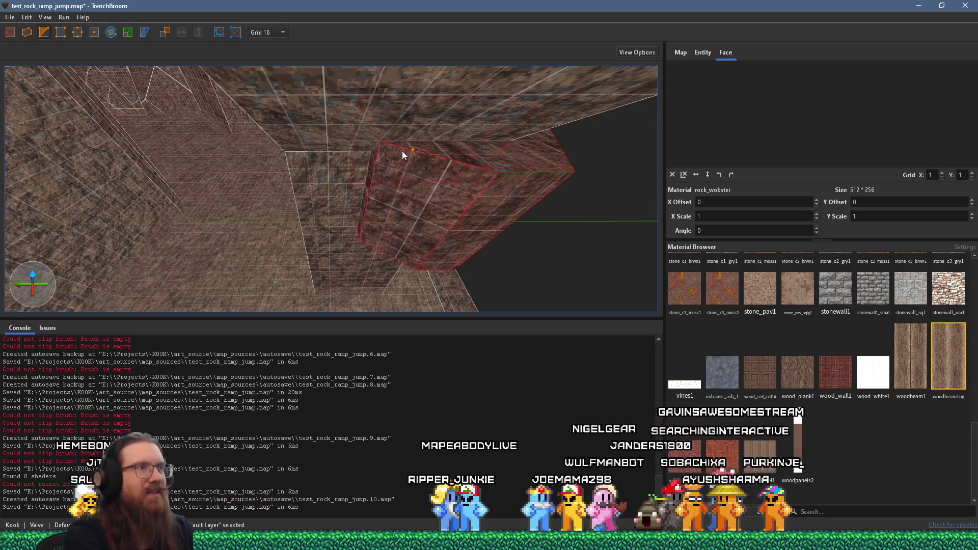
key(Escape)
Drag the neighbouring rock brush's corner vertices into an angled rock face
click(405, 154)
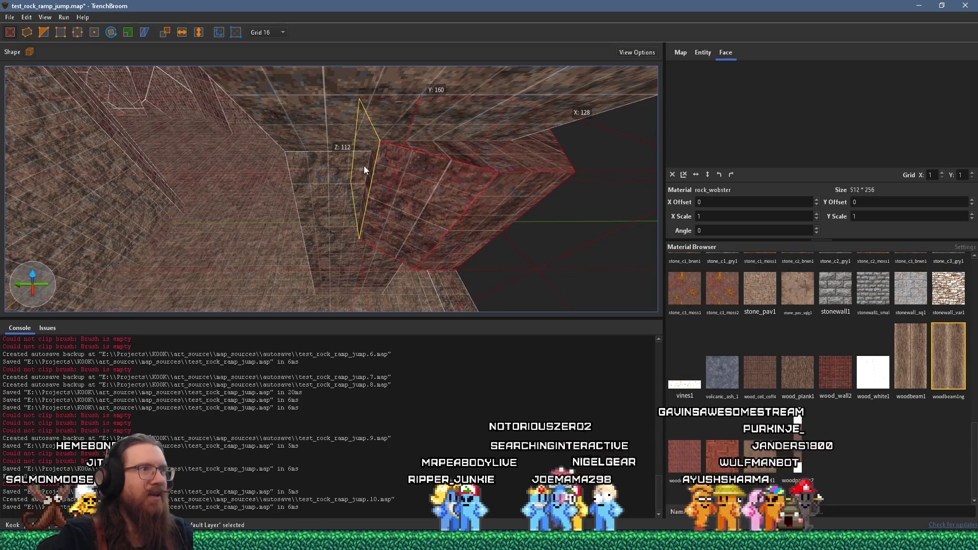
scroll(396, 161, up, 5)
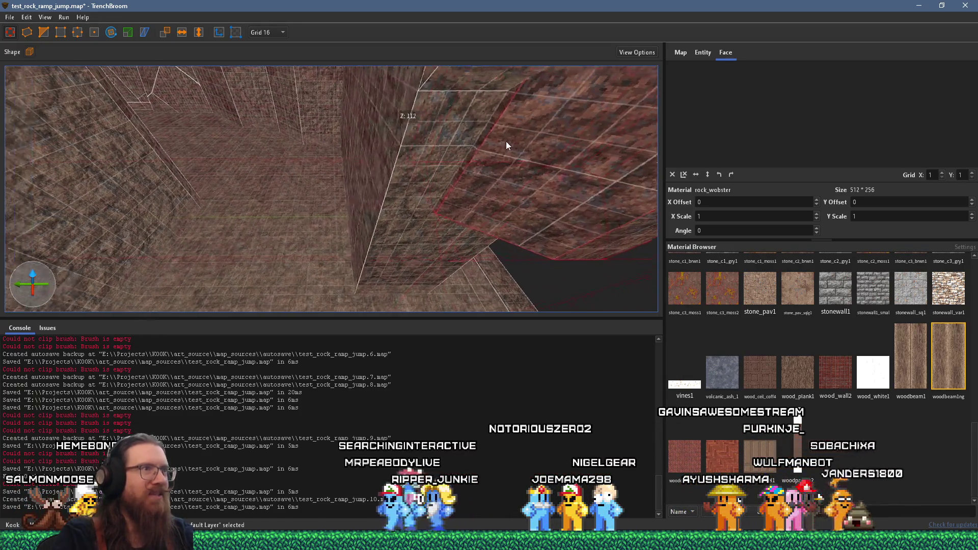
mouse_move(475, 133)
mouse_down()
mouse_move(485, 138)
mouse_move(341, 96)
mouse_move(249, 41)
mouse_move(362, 106)
mouse_move(334, 220)
mouse_move(399, 158)
mouse_move(485, 173)
mouse_move(443, 172)
mouse_up()
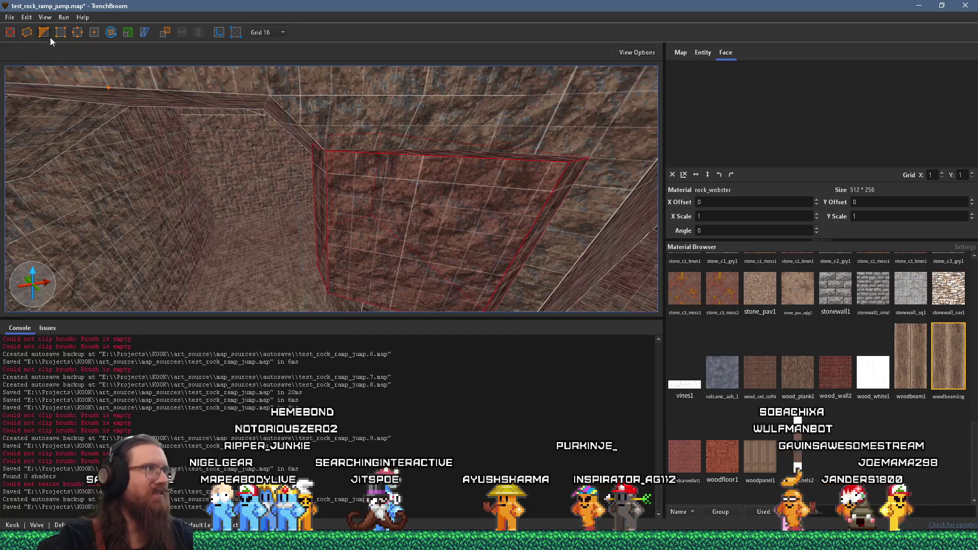
click(49, 36)
mouse_move(152, 102)
mouse_down()
mouse_move(243, 152)
mouse_move(367, 168)
mouse_move(319, 196)
mouse_move(386, 228)
mouse_move(425, 195)
mouse_move(396, 209)
mouse_move(299, 190)
mouse_move(490, 144)
mouse_up()
key(Escape)
key(Escape)
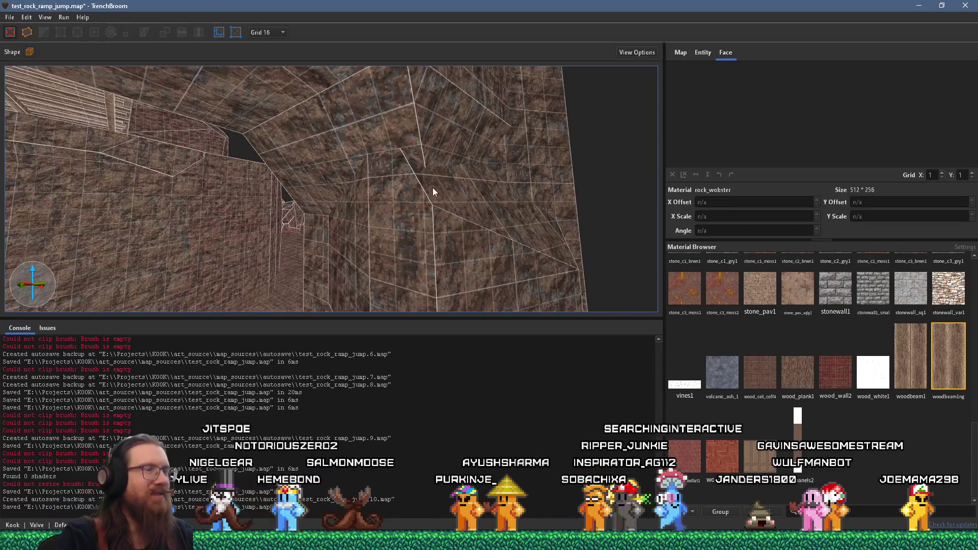
Cut a corridor rock brush with a three-point slanted clip
mouse_move(433, 187)
mouse_down()
mouse_move(497, 101)
mouse_move(403, 75)
mouse_up()
click(406, 77)
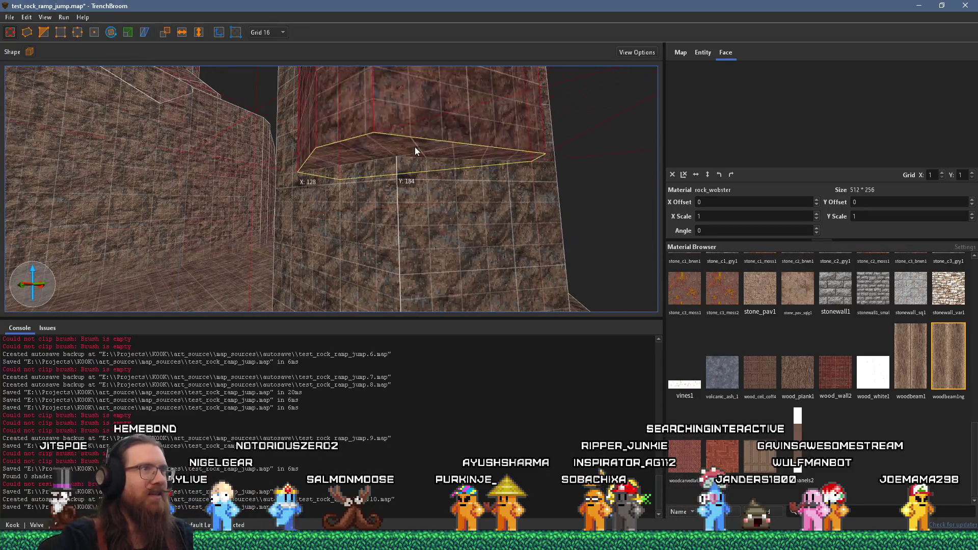
drag(414, 147, 214, 113)
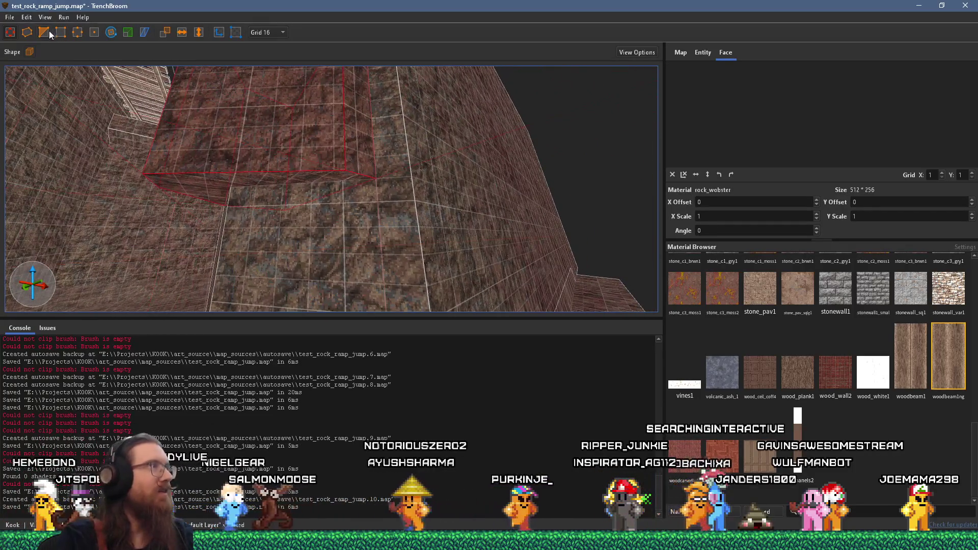
click(383, 181)
mouse_move(384, 181)
mouse_down()
mouse_move(353, 218)
mouse_move(377, 140)
mouse_move(356, 170)
mouse_move(313, 143)
mouse_move(284, 180)
mouse_move(279, 219)
mouse_move(224, 228)
mouse_move(313, 190)
mouse_move(330, 194)
mouse_move(351, 162)
mouse_move(482, 87)
mouse_up()
click(353, 174)
click(317, 139)
key(Return)
key(Escape)
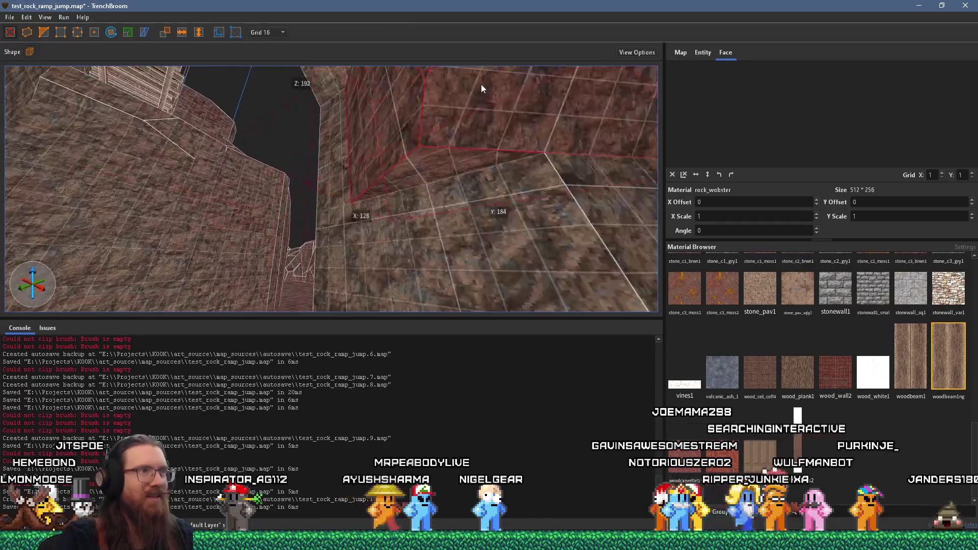
Clip the same corridor brush again along a second slanted plane
key(c)
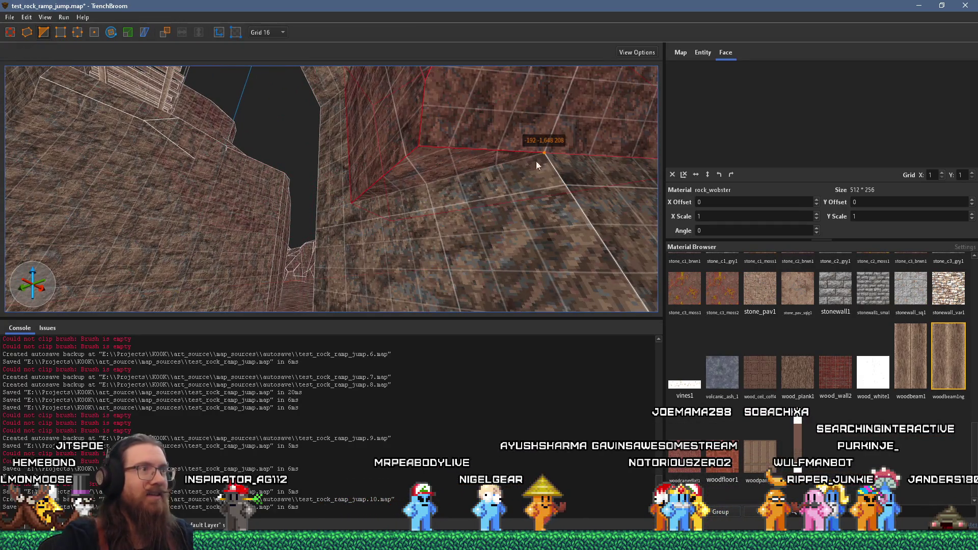
click(362, 203)
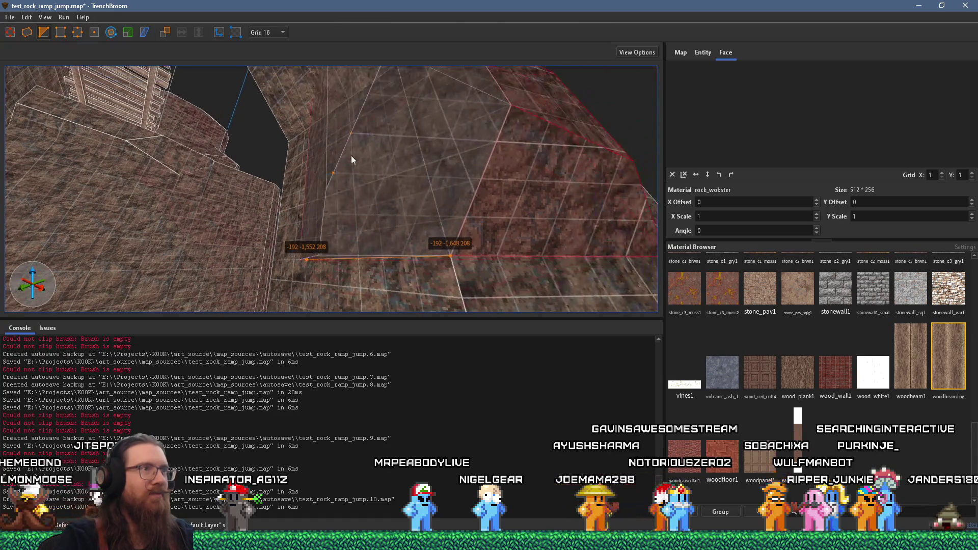
click(348, 131)
key(Return)
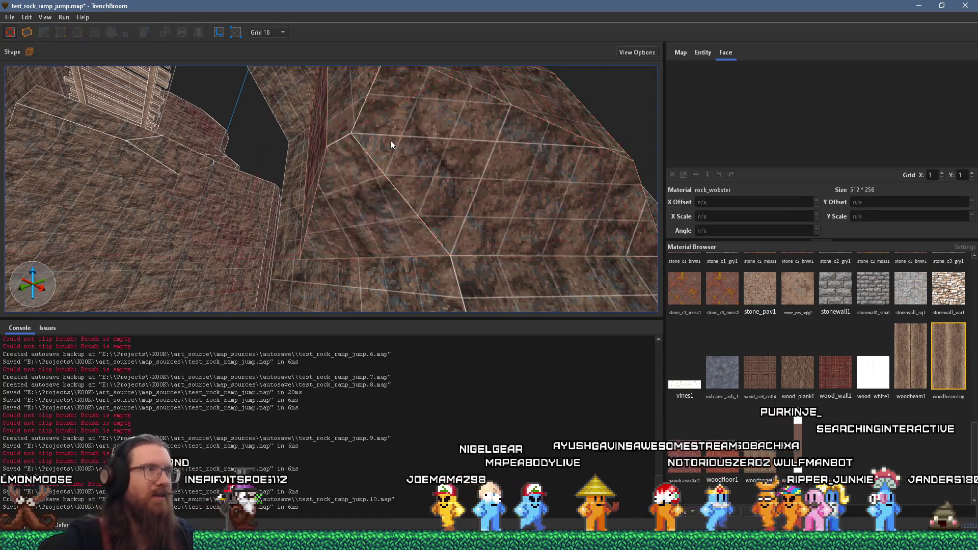
Clip the rock wall brush at the end of the tunnel into a slanted face
key(w)
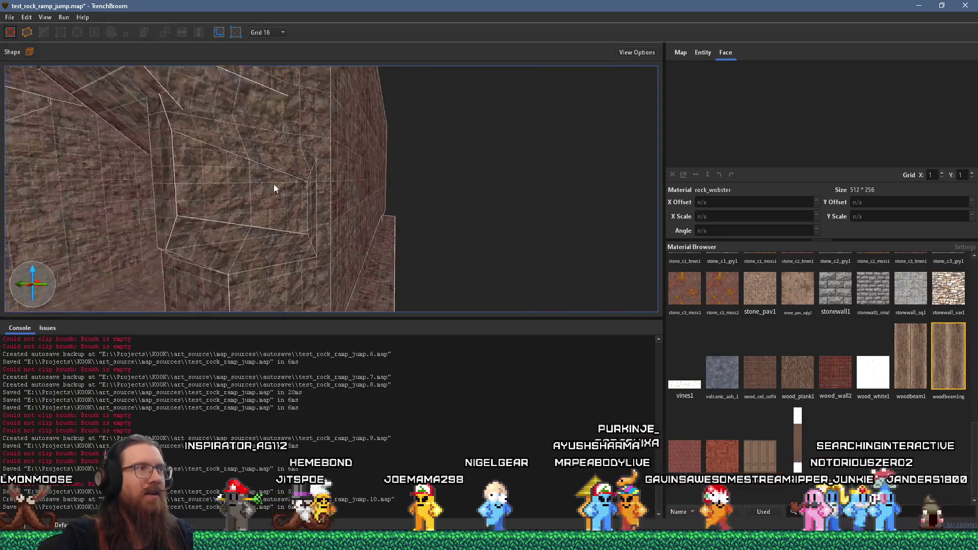
key(w)
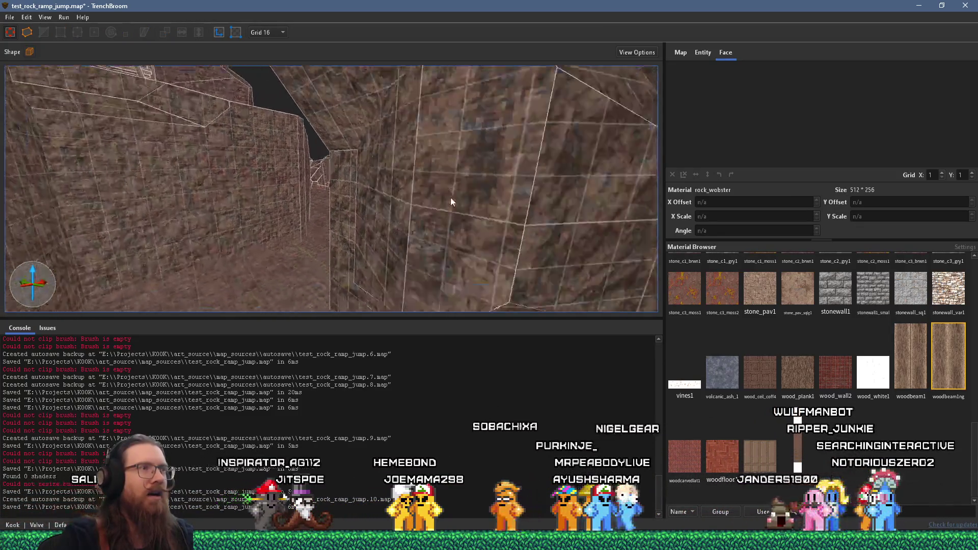
click(429, 138)
click(43, 32)
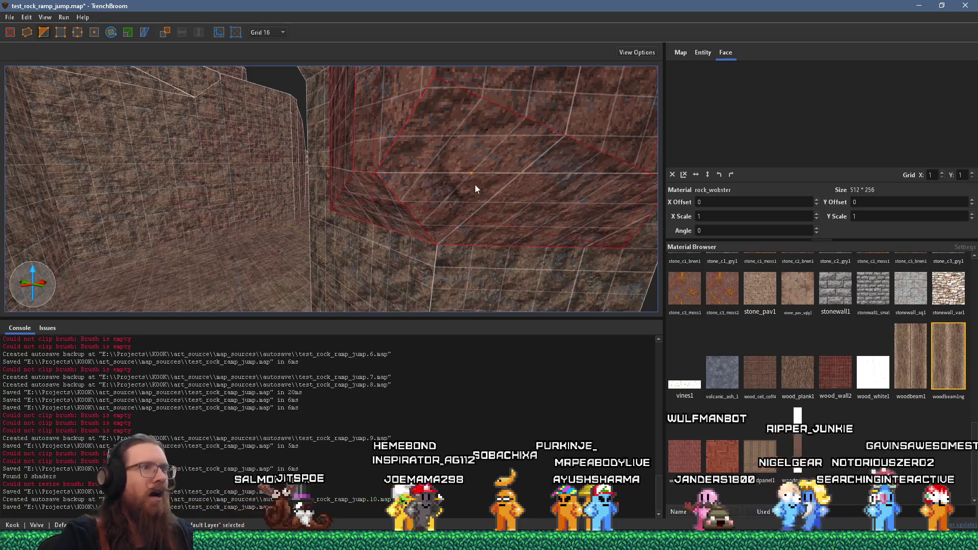
click(492, 199)
click(371, 196)
key(s)
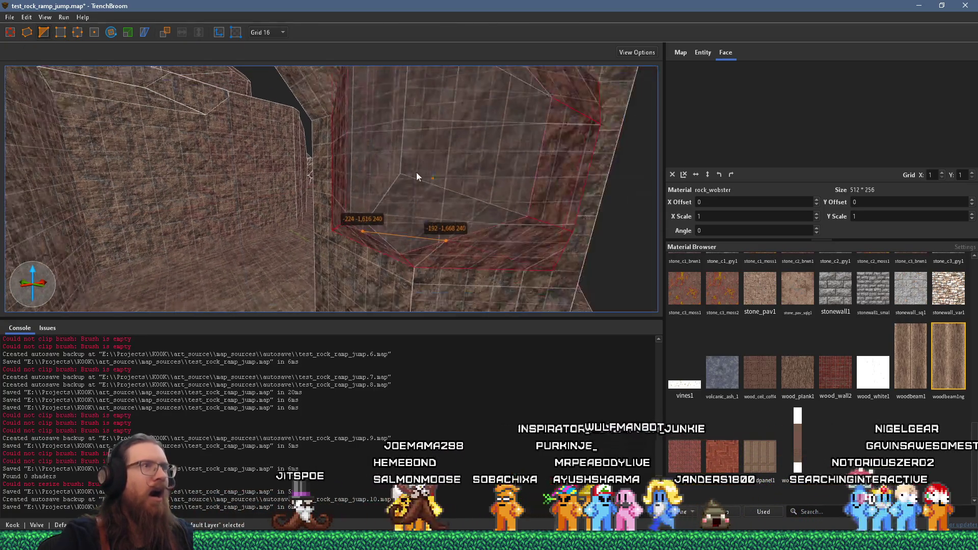
key(Return)
key(Escape)
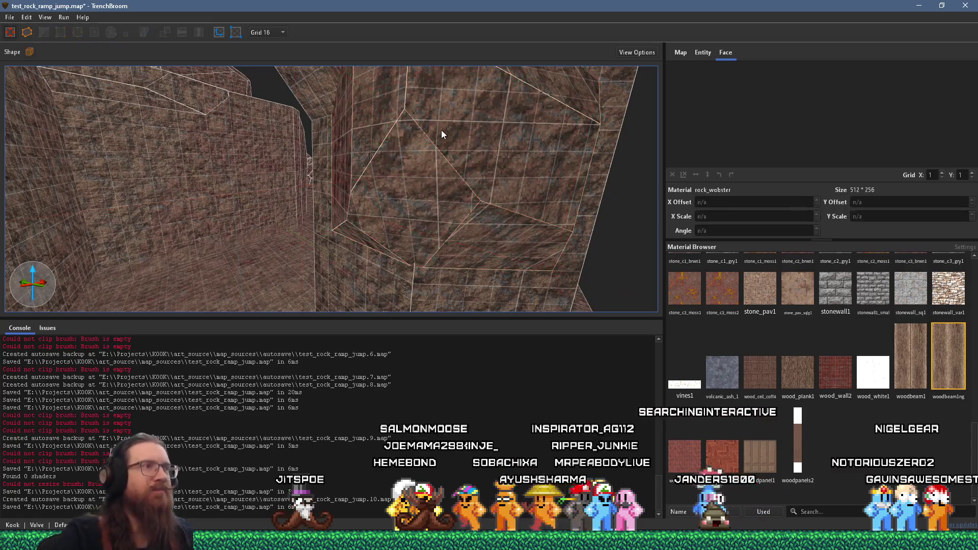
Enlarge the small wall brush to 112 units tall and wide, stretching its depth too
key(s)
key(w)
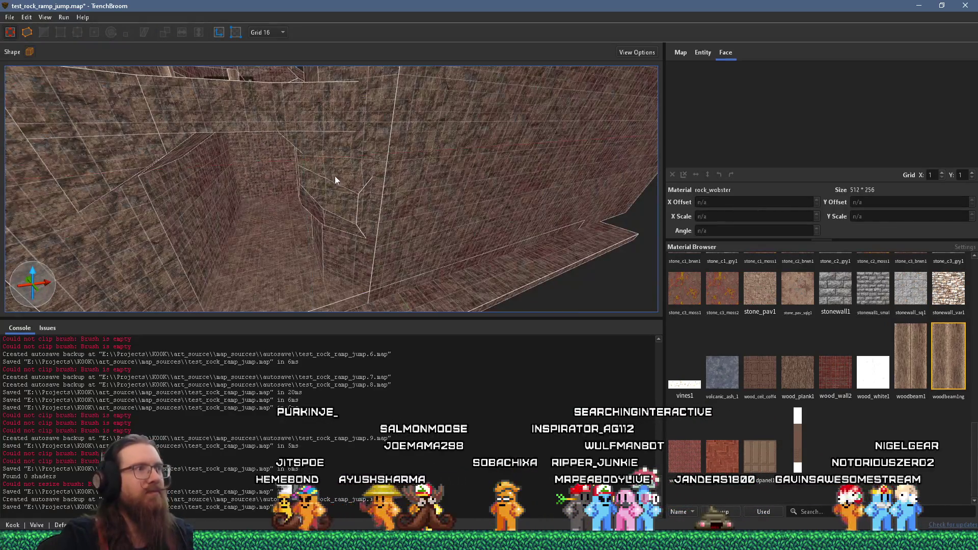
key(s)
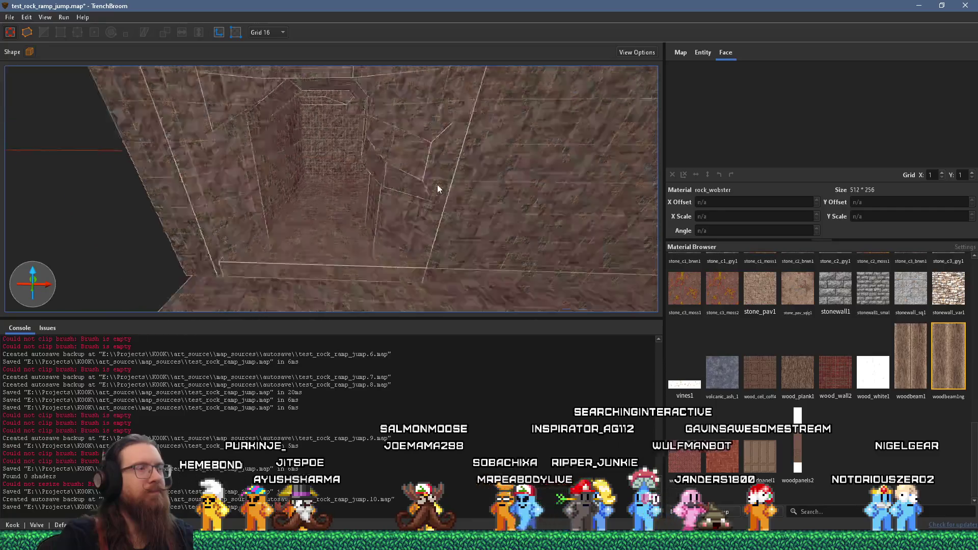
key(s)
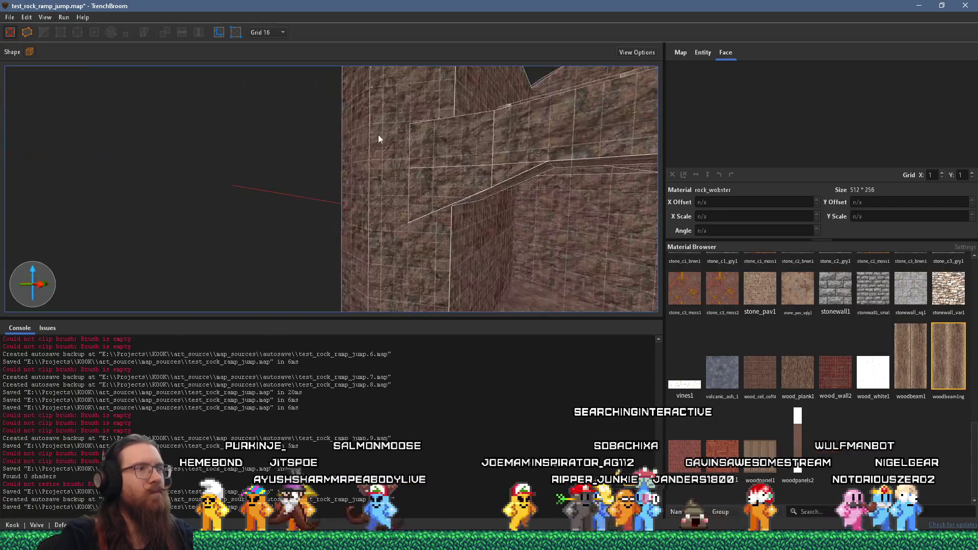
key(s)
click(443, 215)
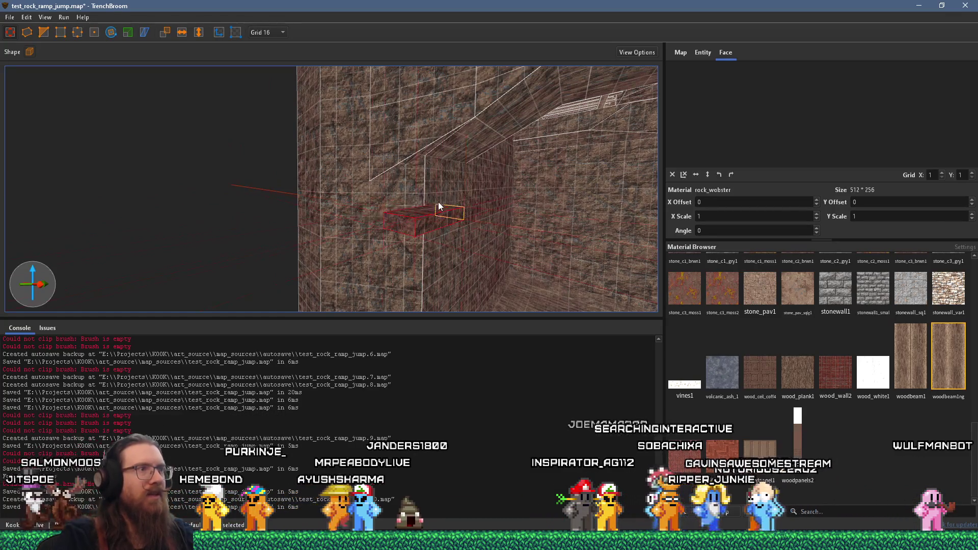
drag(438, 204, 414, 128)
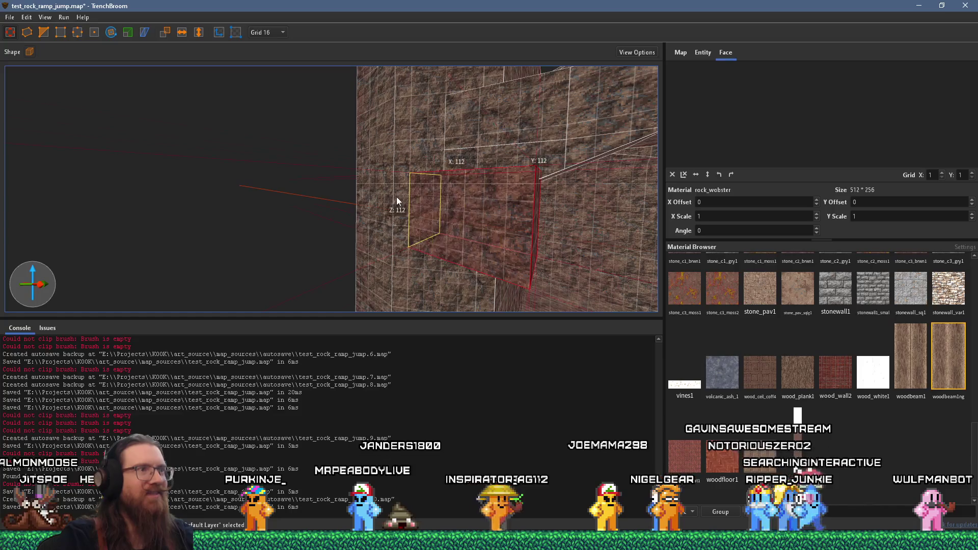
mouse_move(397, 197)
mouse_down()
mouse_move(451, 185)
mouse_move(386, 210)
mouse_move(272, 155)
mouse_move(451, 176)
mouse_up()
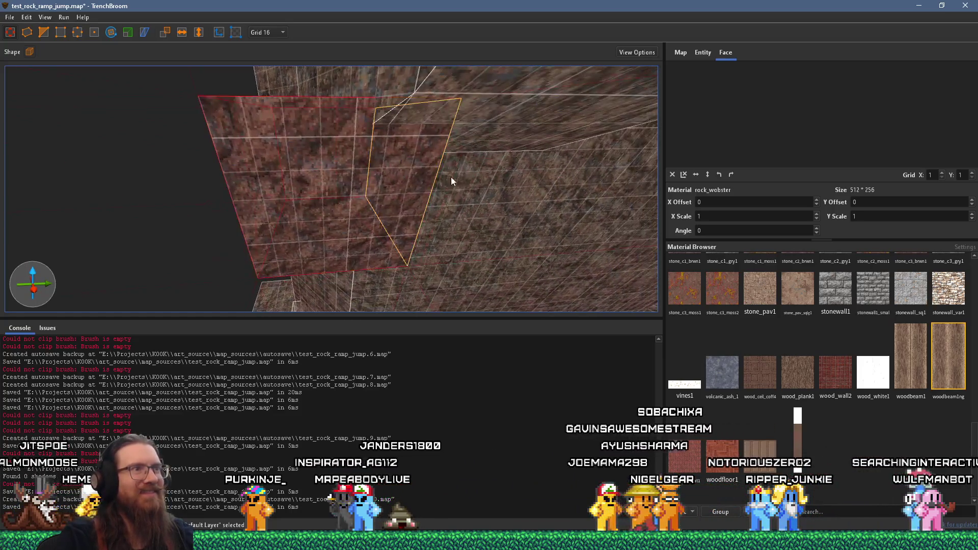
drag(371, 146, 444, 185)
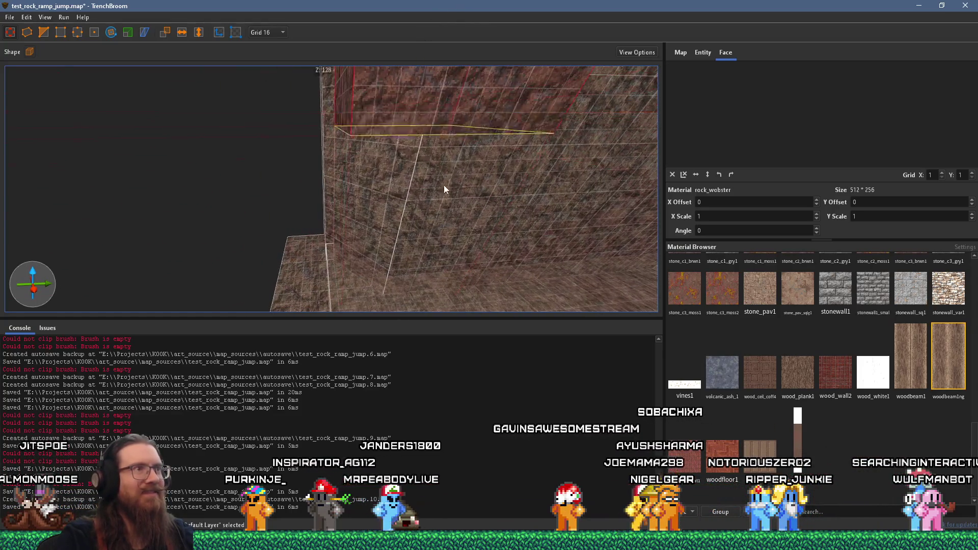
mouse_move(447, 243)
mouse_down()
mouse_move(390, 159)
mouse_move(414, 86)
mouse_move(202, 179)
mouse_up()
click(43, 32)
Place clip points on the rock brush, then cancel the clip and deselect it
click(209, 177)
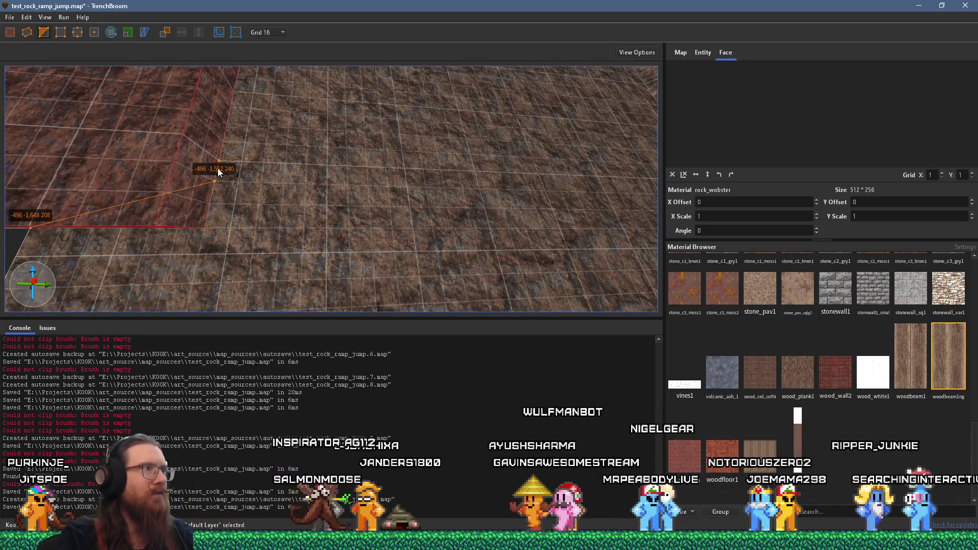
scroll(287, 219, down, 5)
click(252, 169)
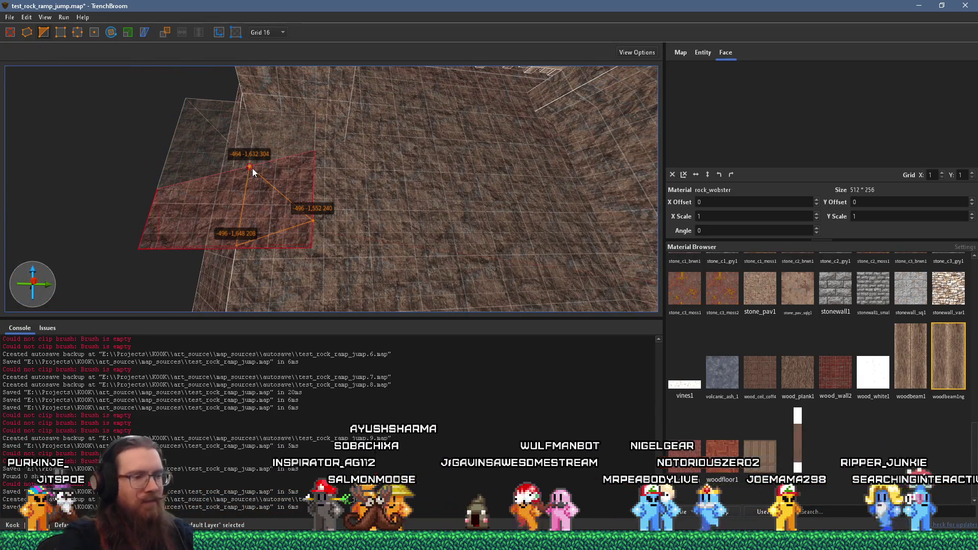
mouse_move(203, 211)
mouse_down()
mouse_move(283, 150)
mouse_move(328, 145)
mouse_move(270, 153)
mouse_move(235, 173)
mouse_move(390, 213)
mouse_move(329, 196)
mouse_move(283, 234)
mouse_up()
mouse_move(357, 162)
mouse_down()
mouse_move(313, 199)
mouse_move(356, 172)
mouse_up()
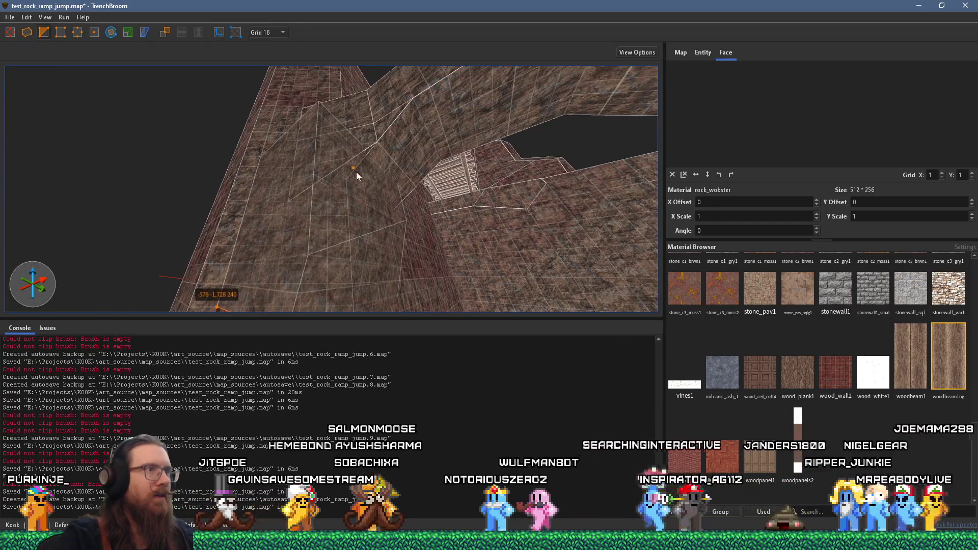
click(357, 192)
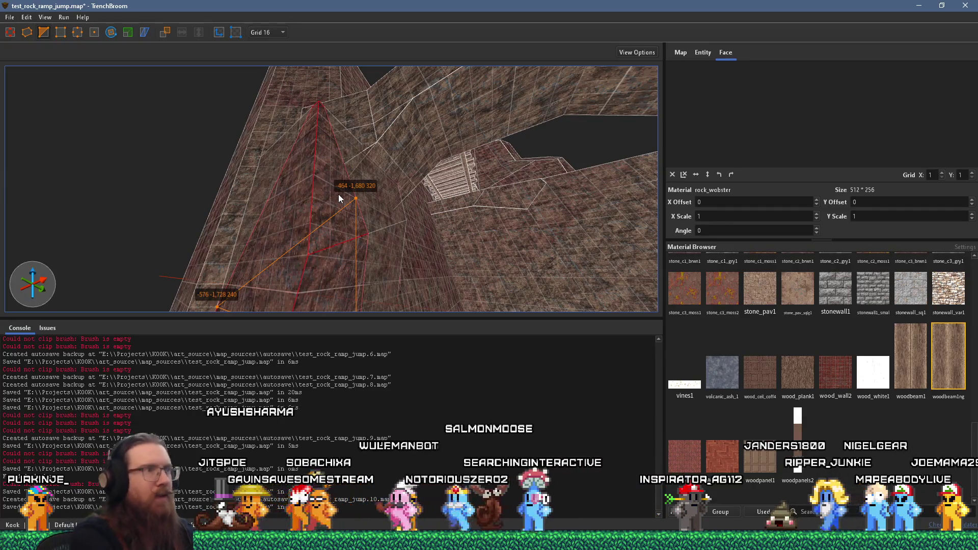
key(Escape)
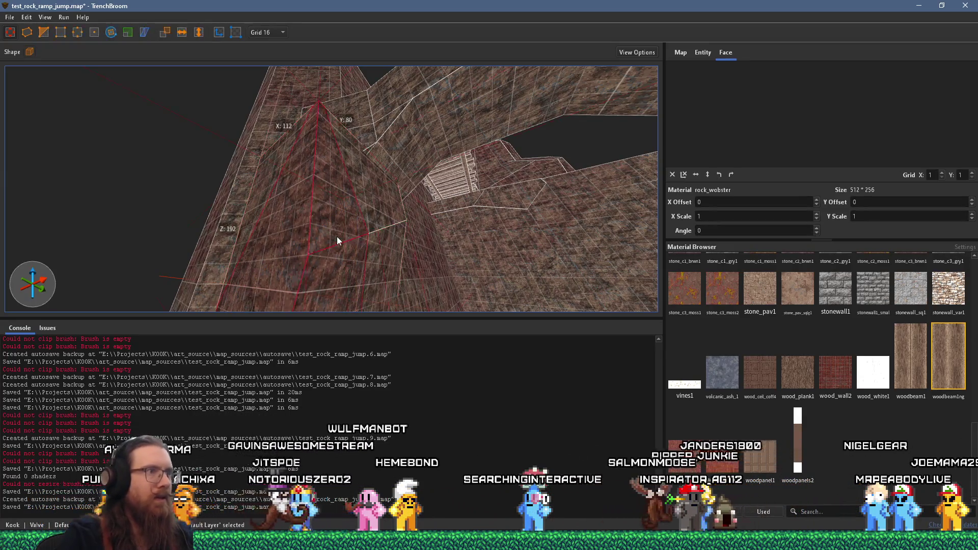
key(Escape)
Cut the next rock wall brush with a three-point angled clip
mouse_move(334, 246)
mouse_down()
mouse_move(344, 280)
mouse_move(332, 219)
mouse_up()
drag(294, 134, 332, 195)
click(300, 156)
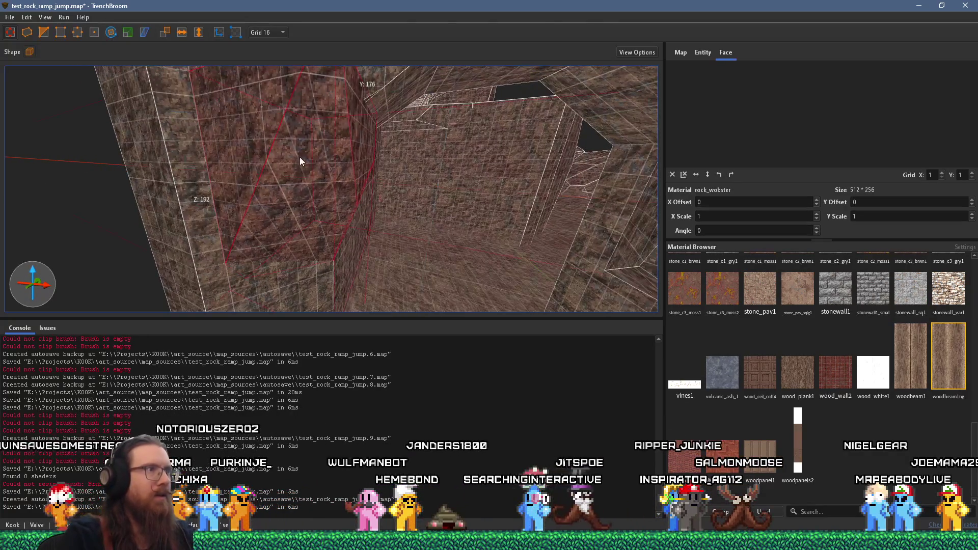
mouse_move(299, 157)
mouse_down()
mouse_move(337, 211)
mouse_move(310, 210)
mouse_up()
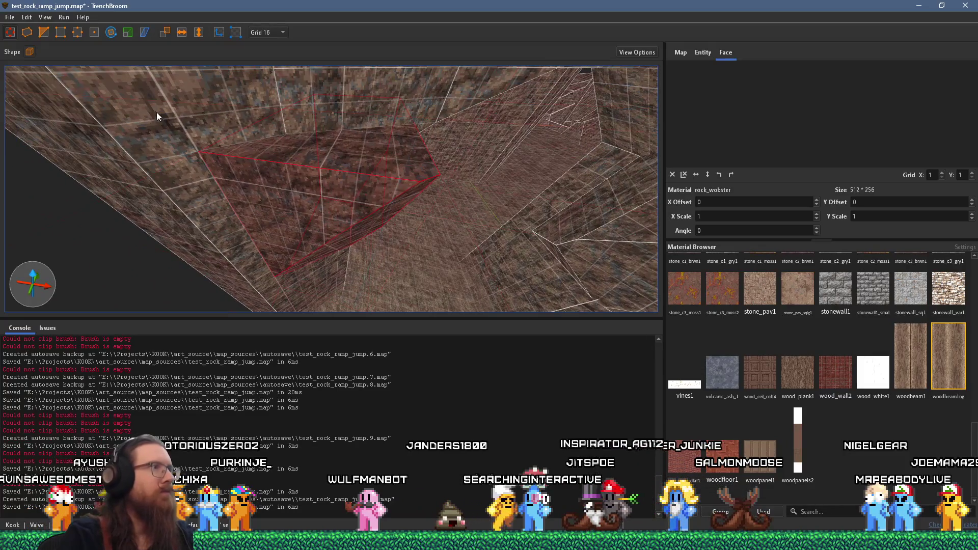
click(43, 33)
click(245, 227)
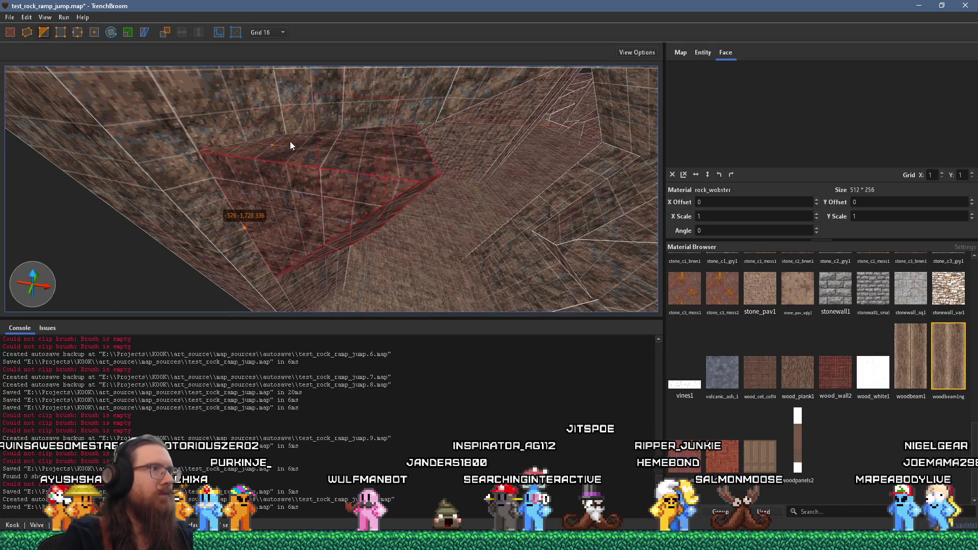
click(286, 134)
scroll(309, 178, up, 3)
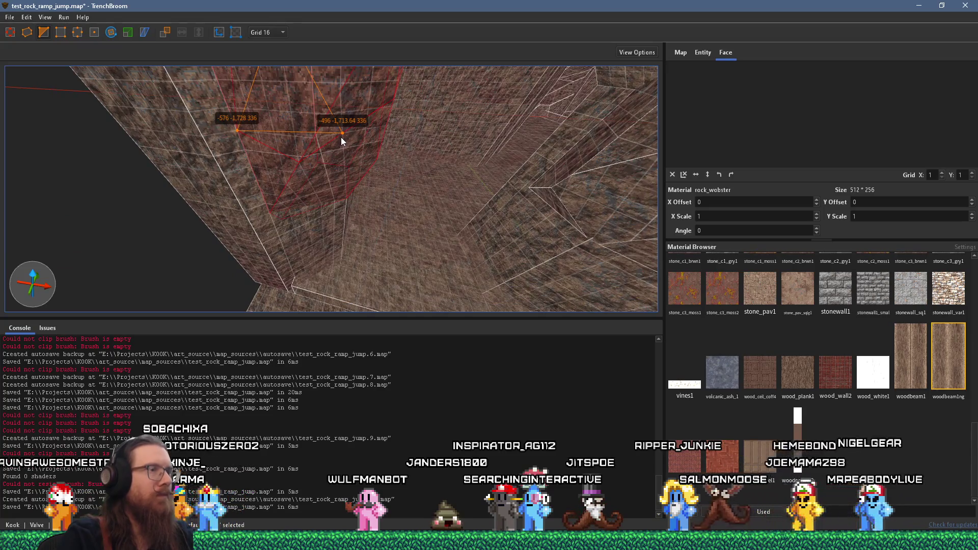
key(Return)
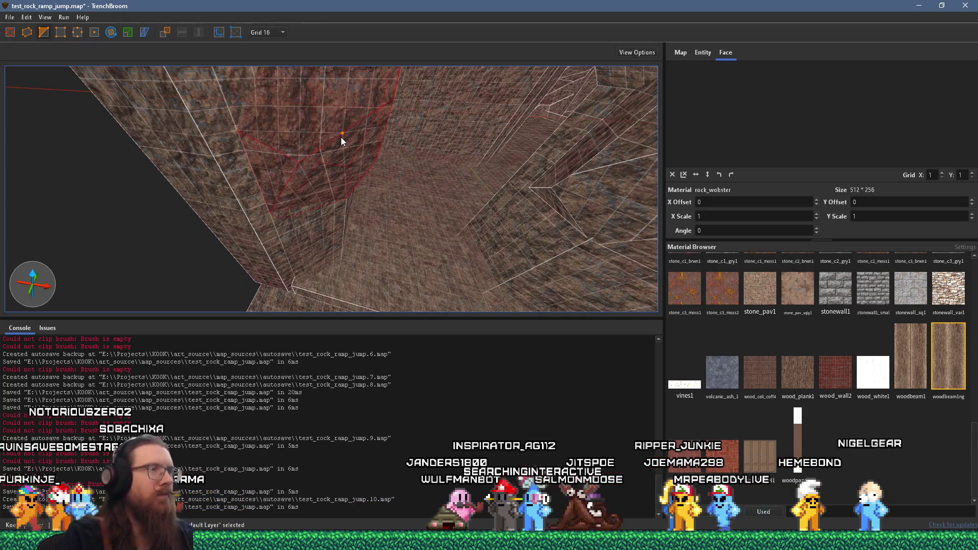
Clip the brush again through points -544 -1,696 400, -464 -1,648 320 and -464 -1,616 389.333
mouse_move(340, 137)
mouse_down()
mouse_move(286, 105)
mouse_move(252, 115)
mouse_move(290, 158)
mouse_move(282, 193)
mouse_up()
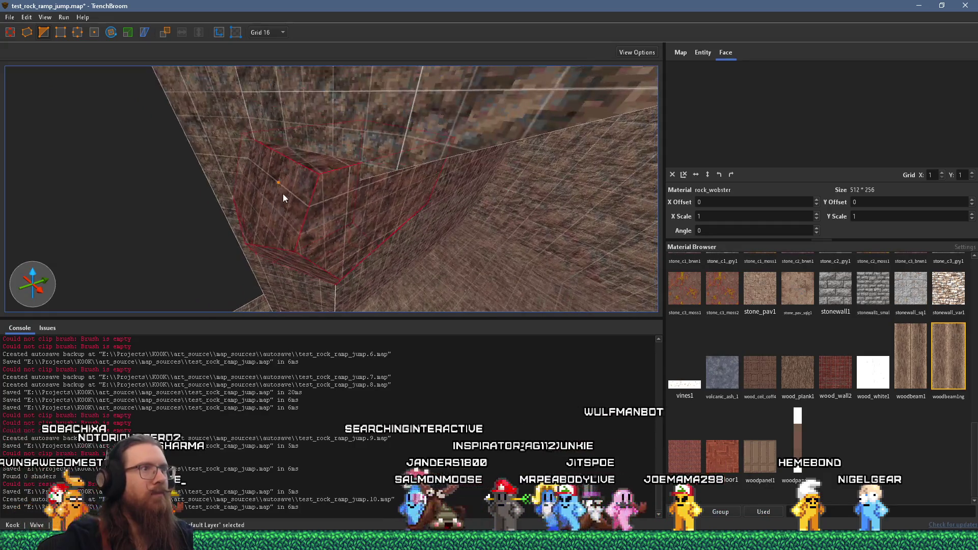
click(362, 162)
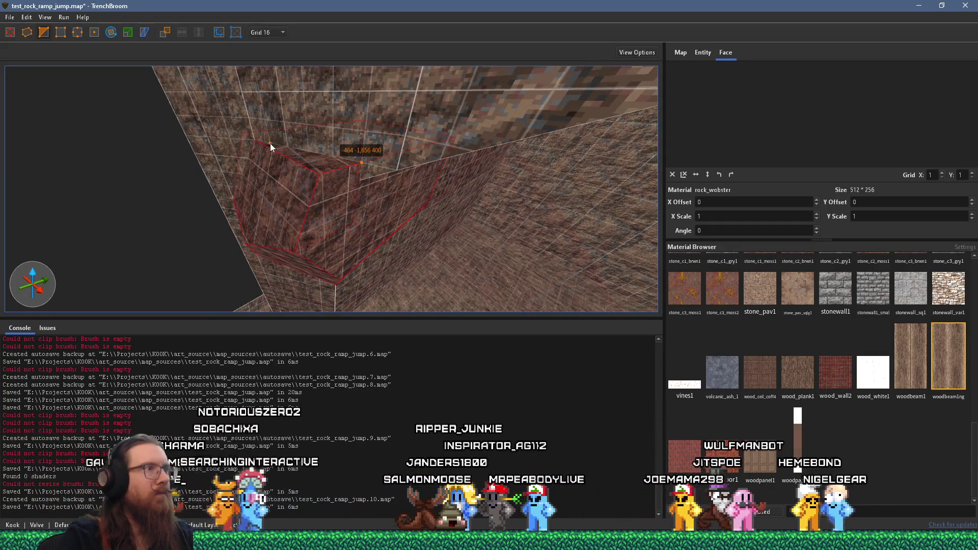
scroll(325, 208, up, 3)
scroll(325, 209, down, 3)
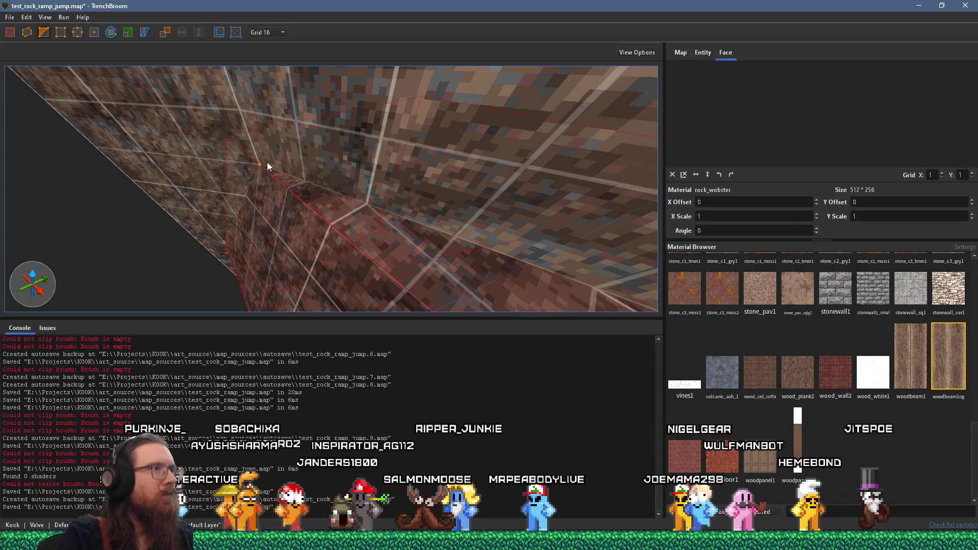
click(267, 162)
scroll(401, 222, down, 2)
drag(400, 222, 314, 130)
click(285, 163)
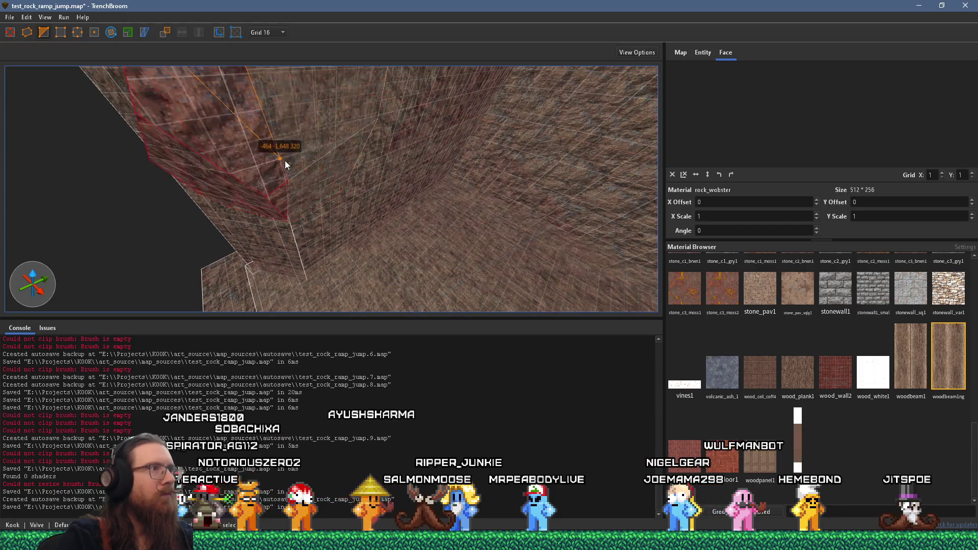
drag(286, 161, 249, 106)
mouse_move(307, 135)
mouse_down()
mouse_move(259, 148)
mouse_move(299, 181)
mouse_move(280, 173)
mouse_move(302, 199)
mouse_move(287, 197)
mouse_move(291, 151)
mouse_up()
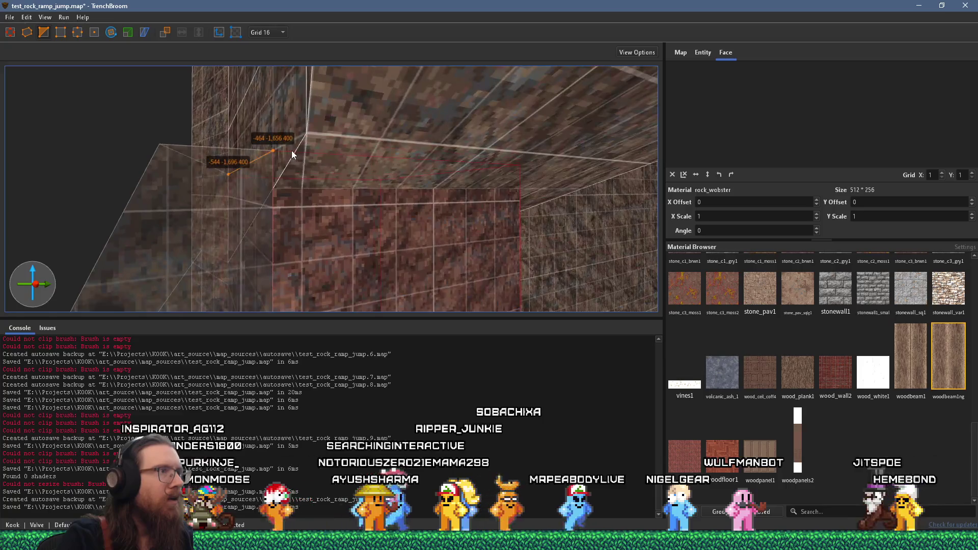
click(382, 189)
drag(382, 190, 395, 197)
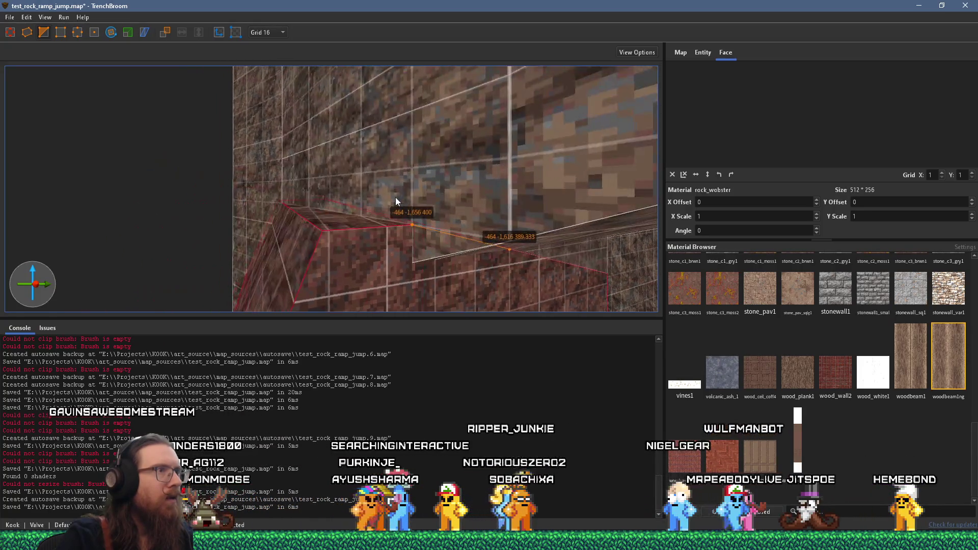
key(Return)
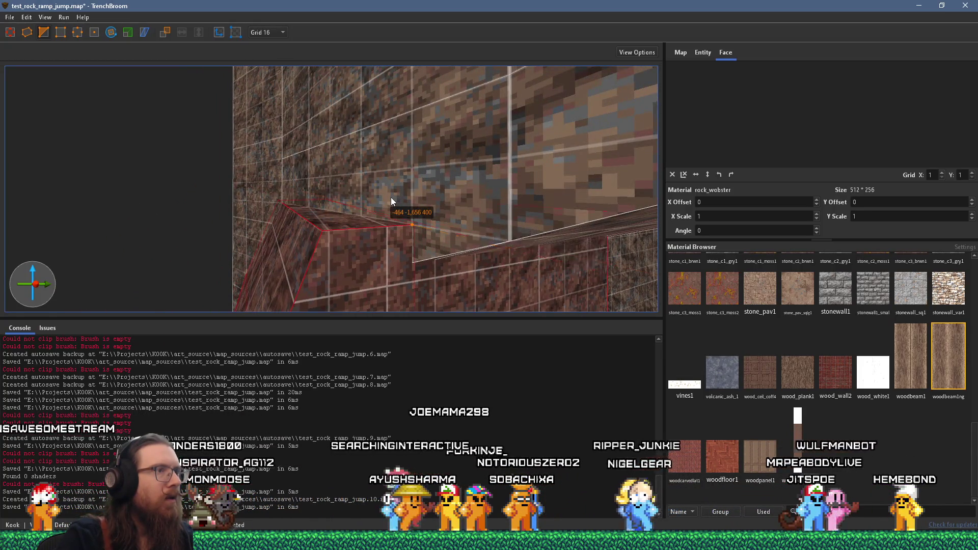
Trim the rock wall below with another clip starting at -544 -1,696 400
drag(487, 249, 521, 227)
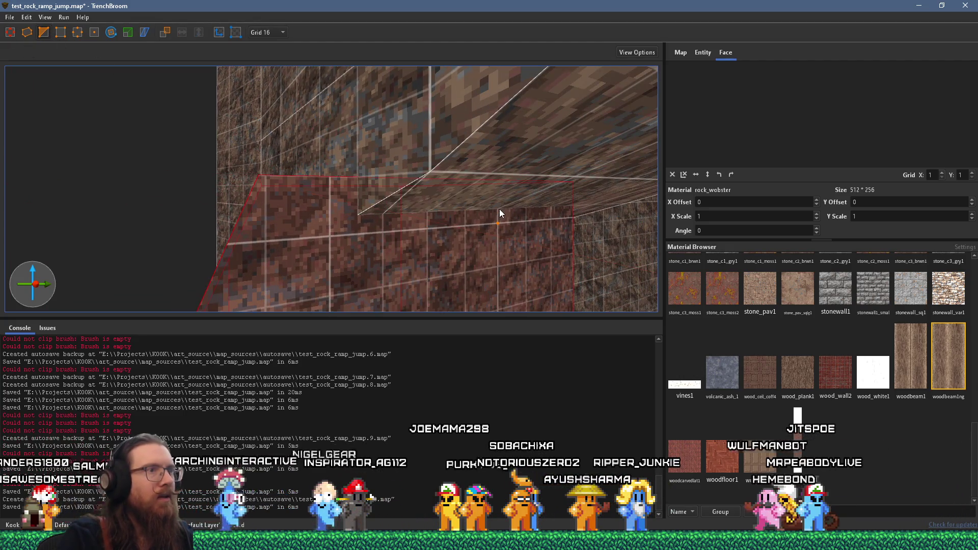
drag(499, 203, 489, 236)
click(334, 238)
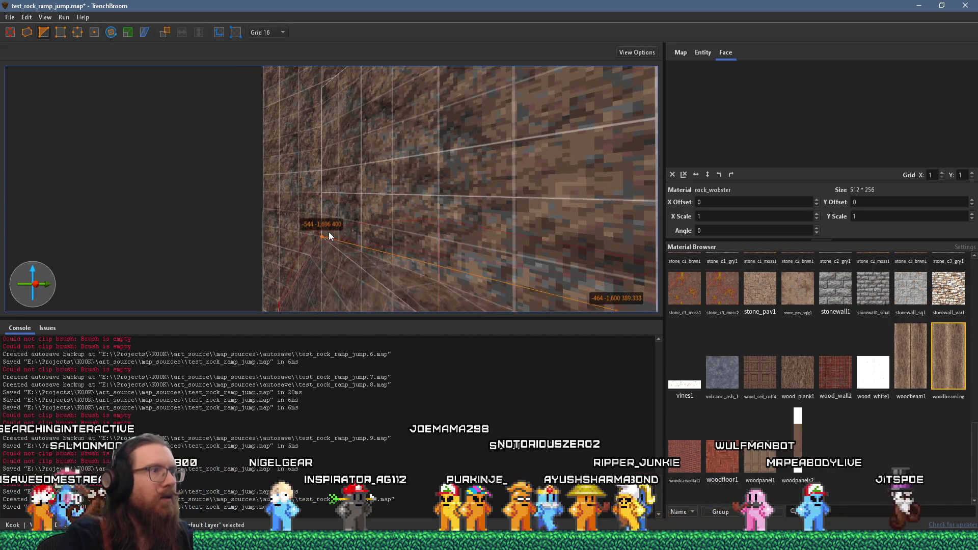
drag(329, 231, 374, 195)
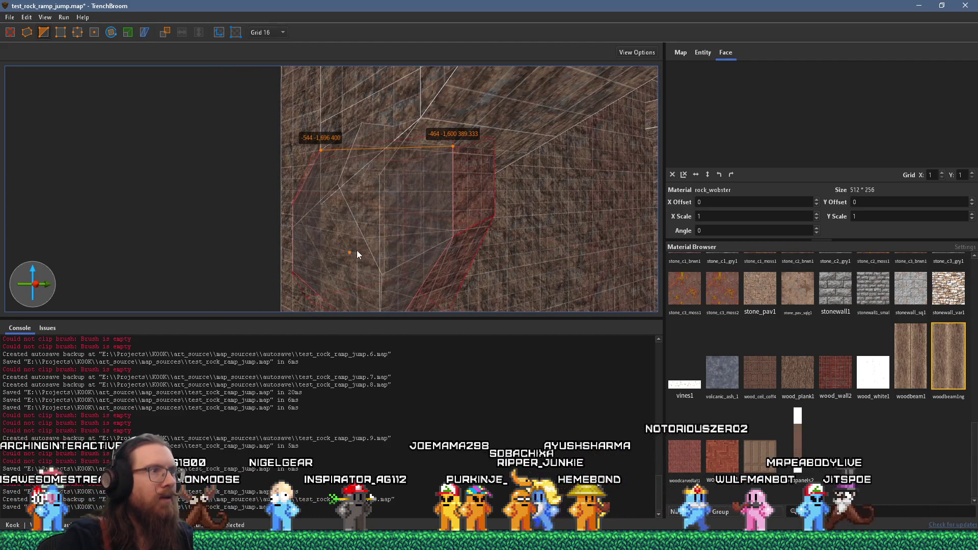
click(352, 251)
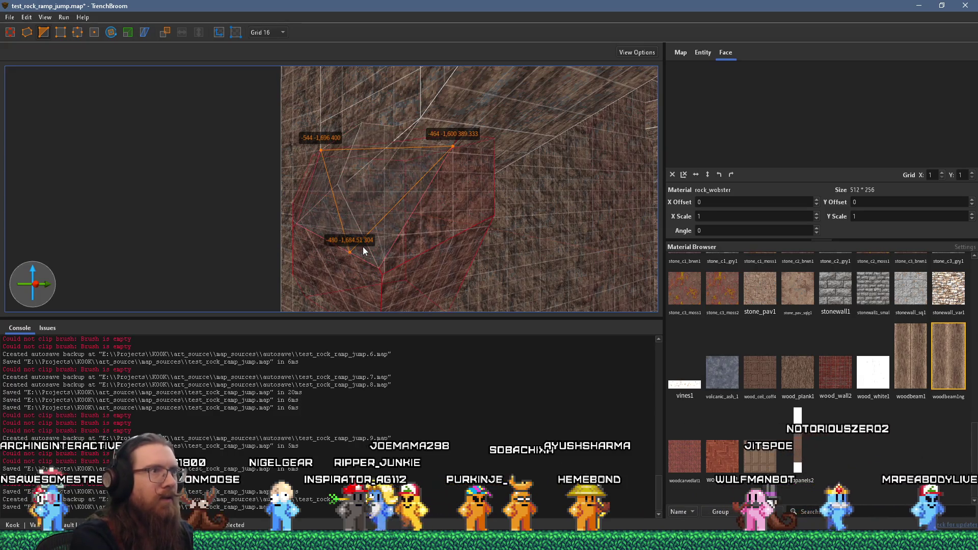
key(Return)
Raise the rock block's top face higher and cut it along a clip plane
mouse_move(375, 239)
mouse_down()
mouse_move(556, 136)
mouse_move(316, 117)
mouse_move(293, 139)
mouse_move(316, 147)
mouse_up()
click(316, 148)
mouse_move(420, 148)
mouse_down()
mouse_move(370, 230)
mouse_move(356, 228)
mouse_up()
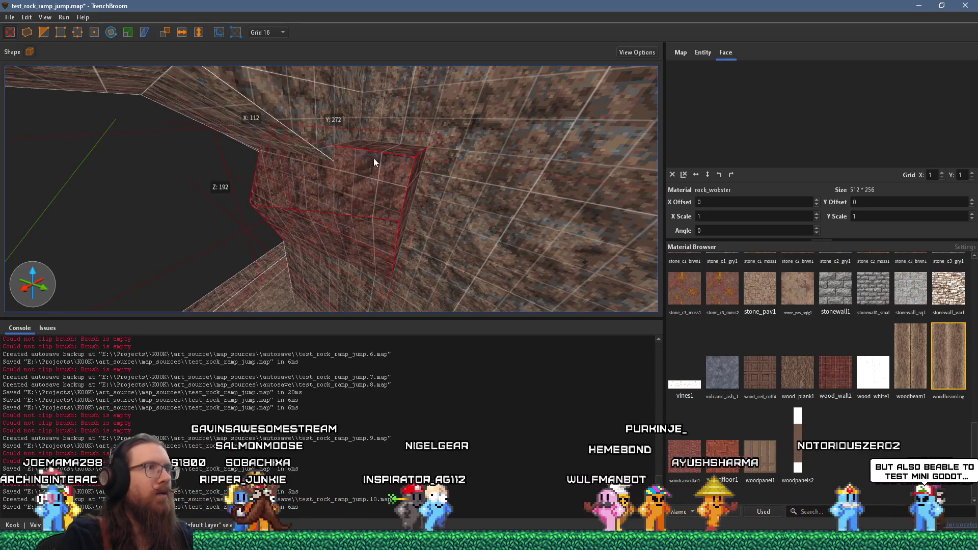
mouse_move(381, 148)
mouse_down()
mouse_move(390, 108)
mouse_move(362, 167)
mouse_move(400, 182)
mouse_up()
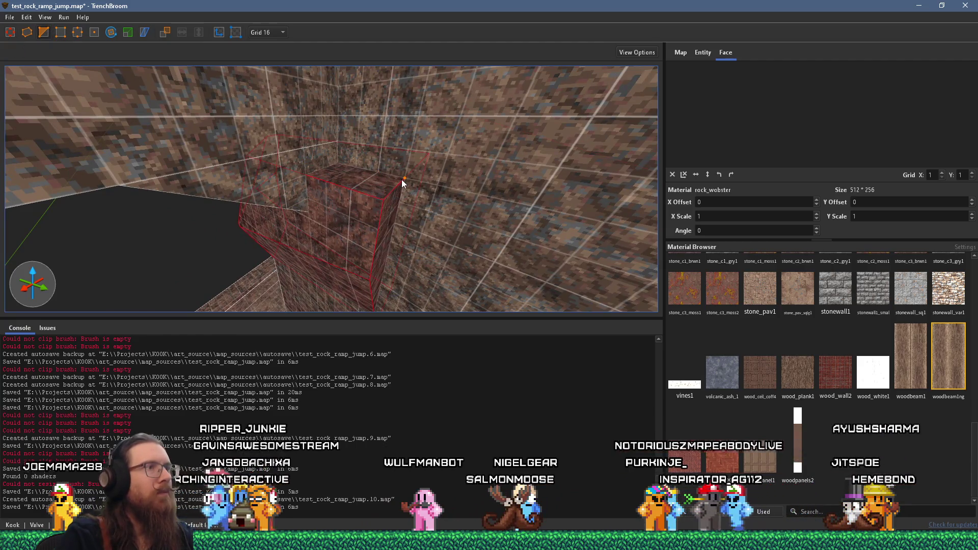
drag(338, 190, 359, 256)
click(365, 254)
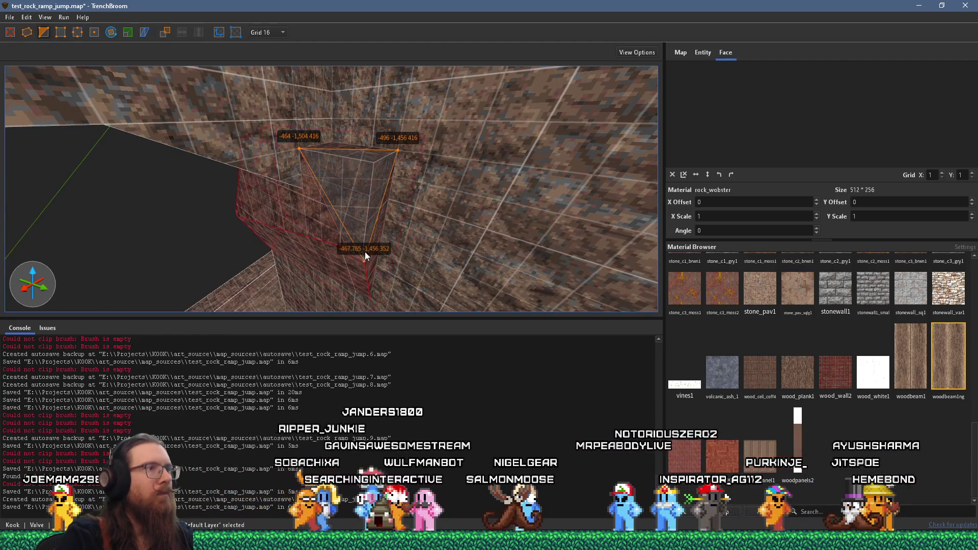
key(Return)
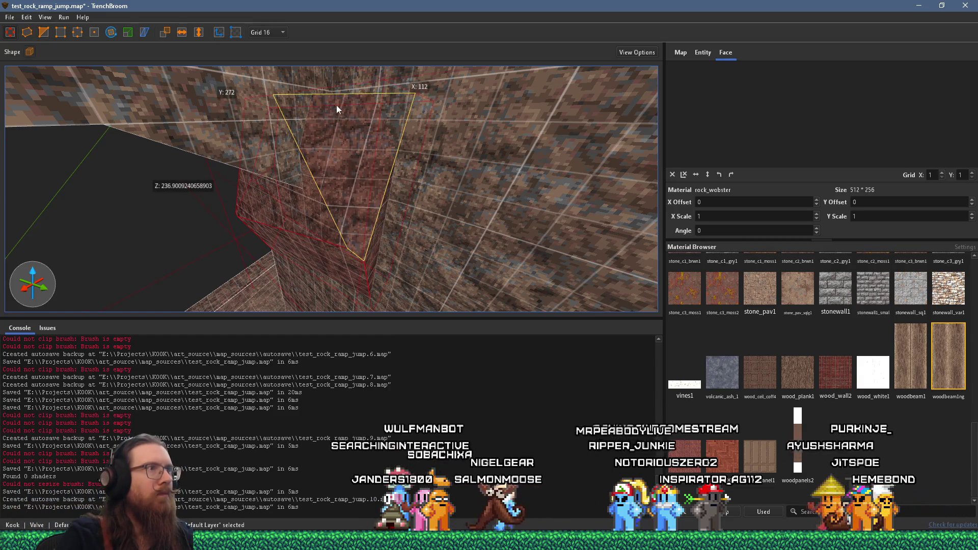
Inspect the clipped block and surrounding rock walls from new angles
drag(336, 105, 310, 209)
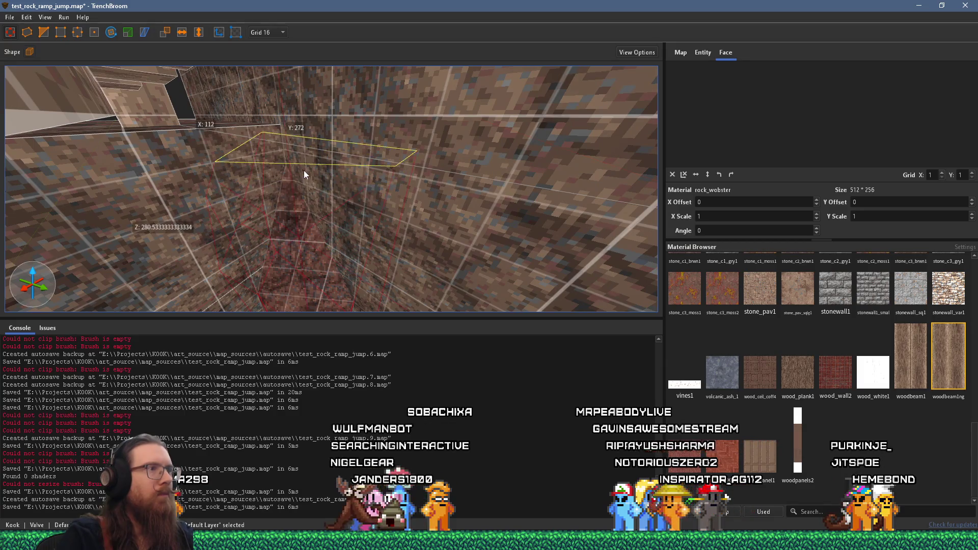
mouse_move(279, 176)
mouse_down()
mouse_move(393, 146)
mouse_move(475, 102)
mouse_move(448, 227)
mouse_move(427, 230)
mouse_move(385, 124)
mouse_move(418, 109)
mouse_move(390, 128)
mouse_move(108, 135)
mouse_move(257, 131)
mouse_move(210, 126)
mouse_up()
click(210, 126)
key(Escape)
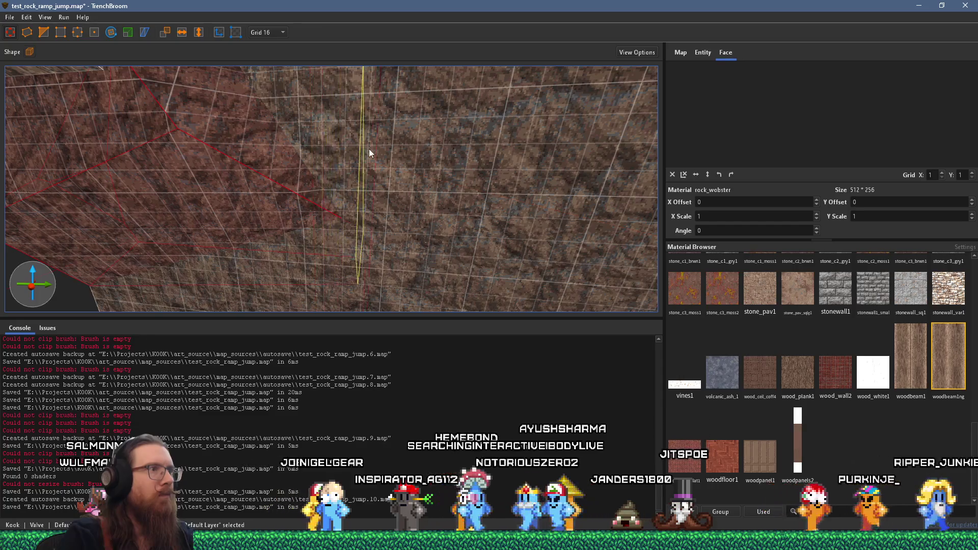
mouse_move(368, 149)
mouse_down()
mouse_move(308, 145)
mouse_move(524, 115)
mouse_move(334, 176)
mouse_move(320, 169)
mouse_move(508, 212)
mouse_up()
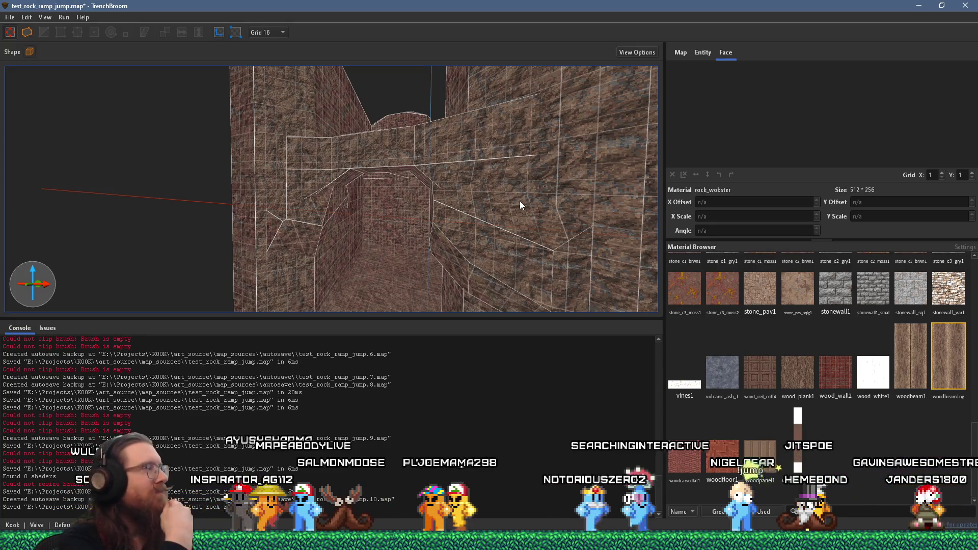
Save the map and zoom the view in on the cave corridor
click(9, 17)
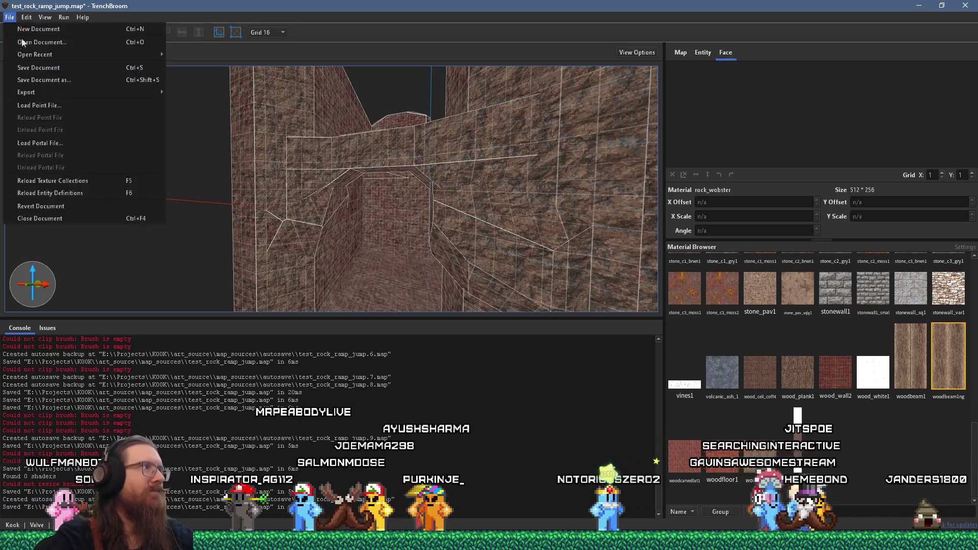
click(35, 71)
scroll(295, 146, up, 3)
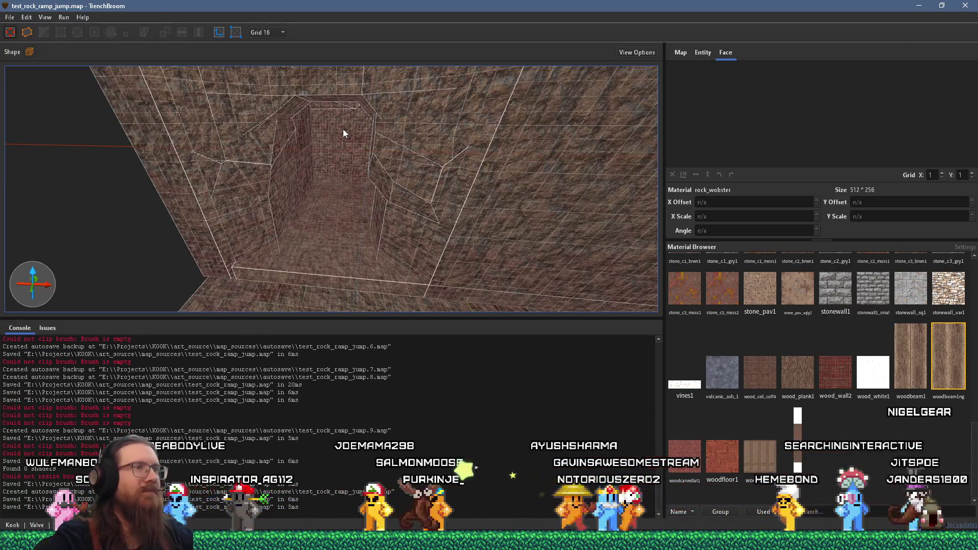
scroll(343, 129, down, 5)
scroll(381, 173, up, 8)
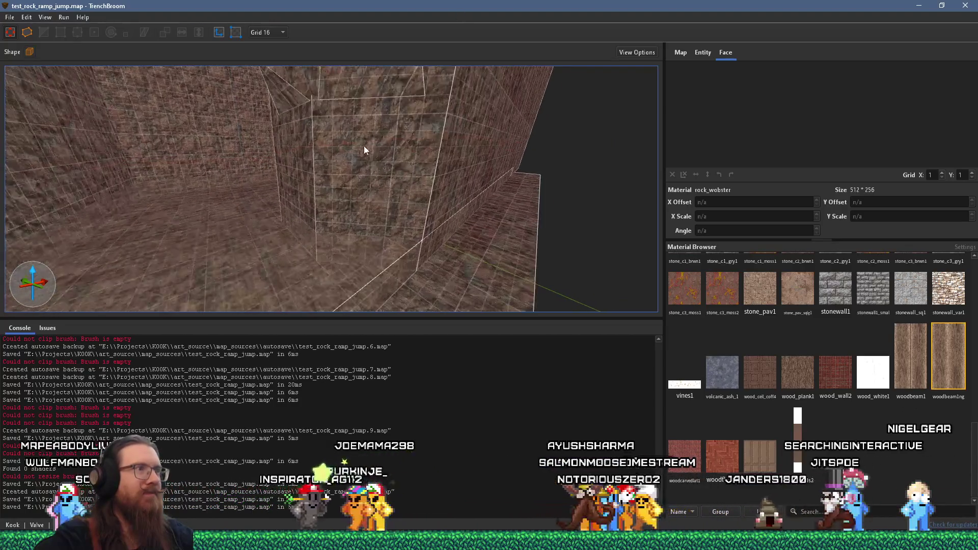
scroll(539, 84, up, 3)
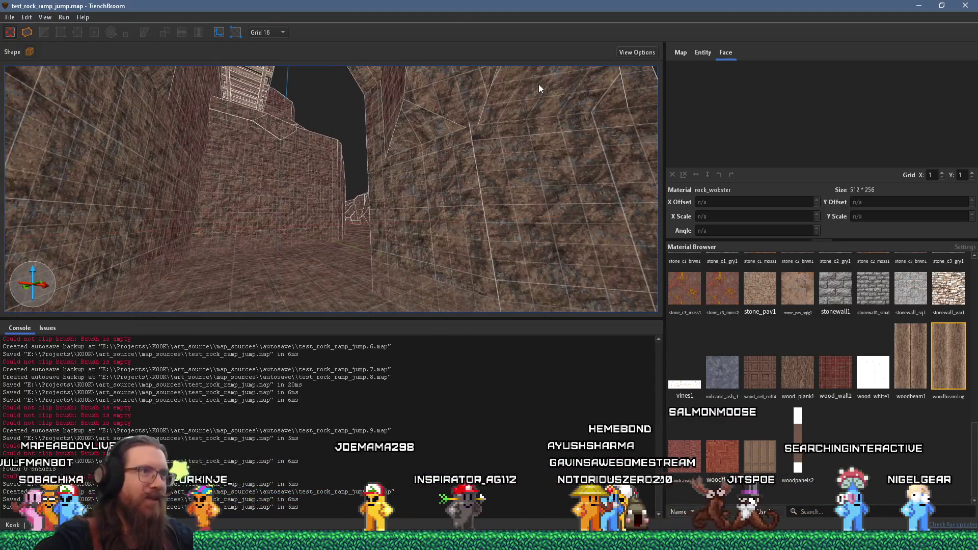
scroll(546, 178, up, 5)
scroll(158, 167, up, 5)
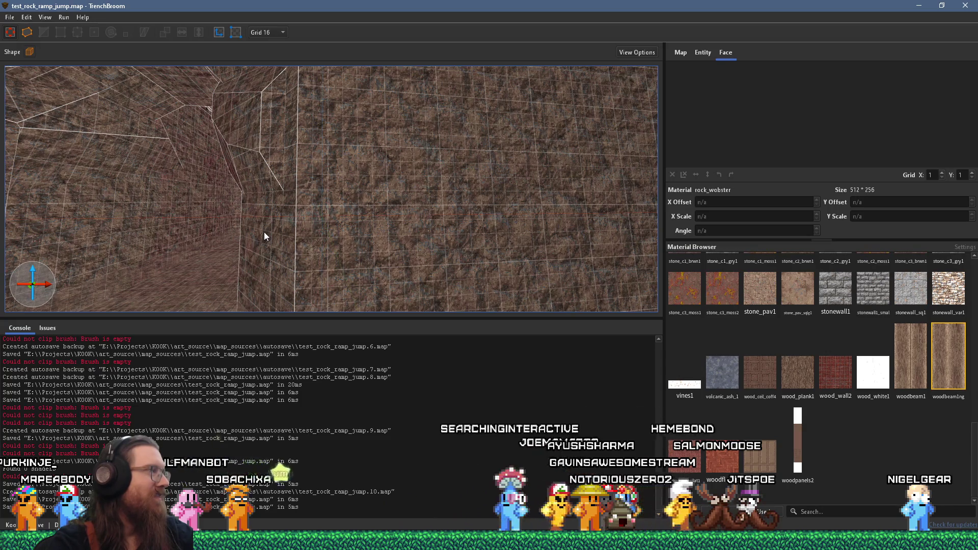
Select the low wall brush on the left side of the rock corridor
scroll(263, 215, down, 8)
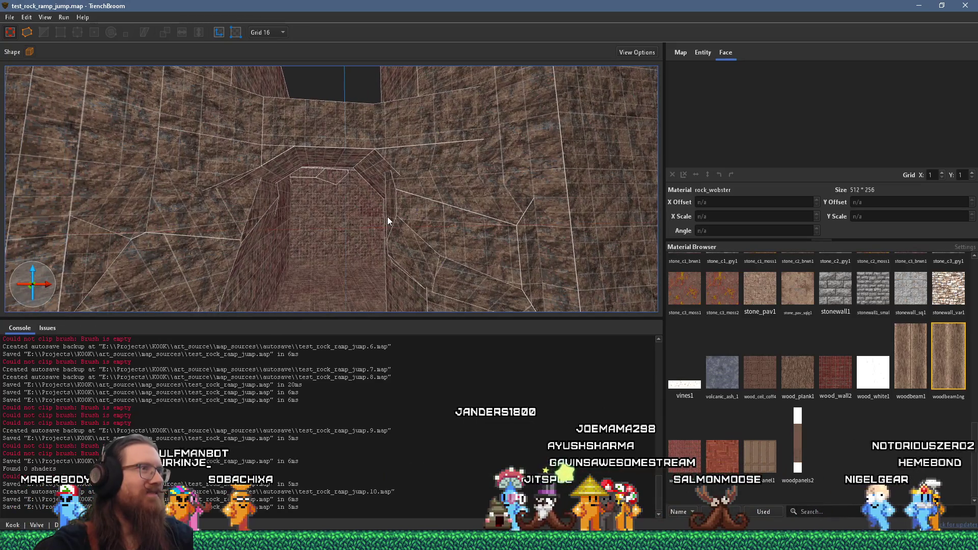
scroll(294, 218, up, 2)
mouse_move(328, 232)
mouse_down()
mouse_move(384, 222)
mouse_move(246, 203)
mouse_move(220, 164)
mouse_move(308, 231)
mouse_move(342, 278)
mouse_move(445, 286)
mouse_move(347, 233)
mouse_move(375, 302)
mouse_up()
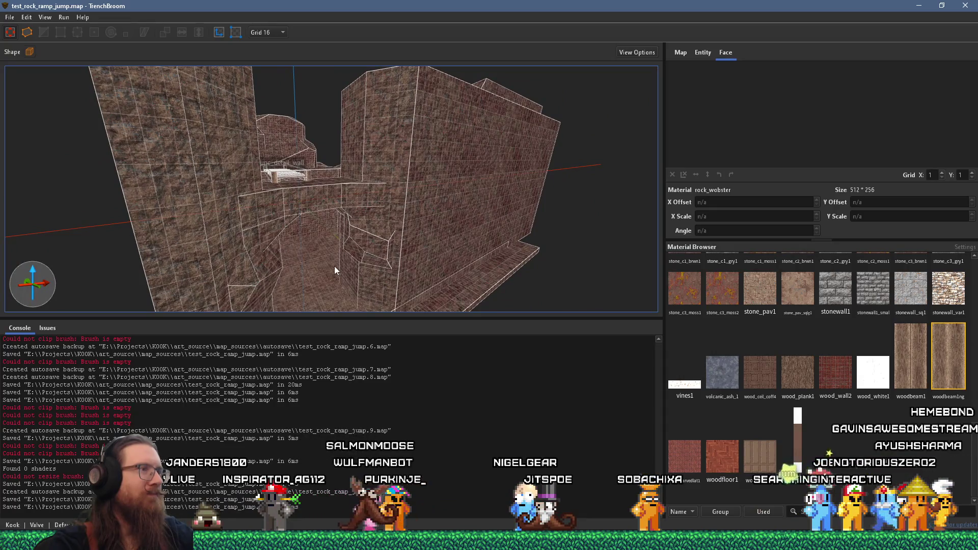
mouse_move(334, 266)
mouse_down()
mouse_move(265, 176)
mouse_move(204, 207)
mouse_move(273, 281)
mouse_move(240, 278)
mouse_up()
click(203, 207)
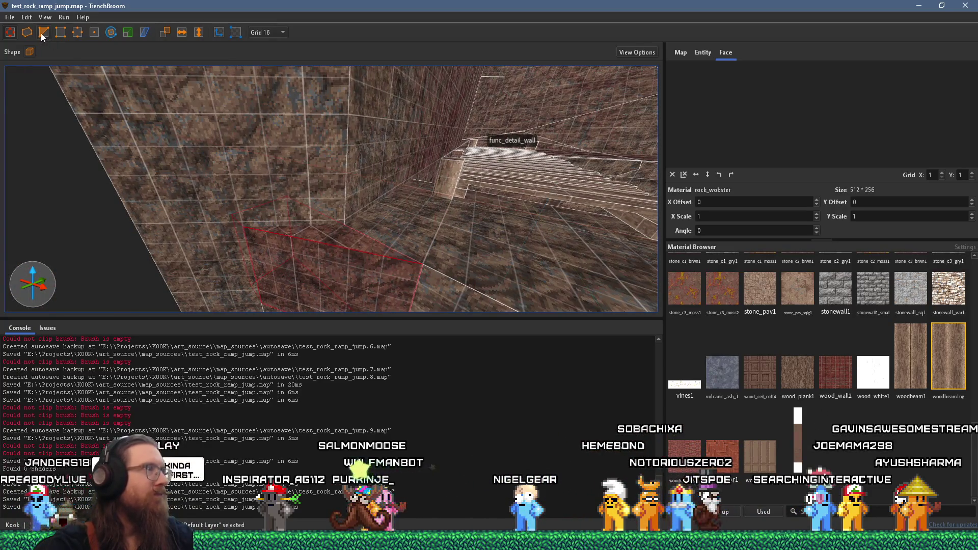
Cut the corridor wall brush with a three-point clip, keeping the chosen side
click(251, 259)
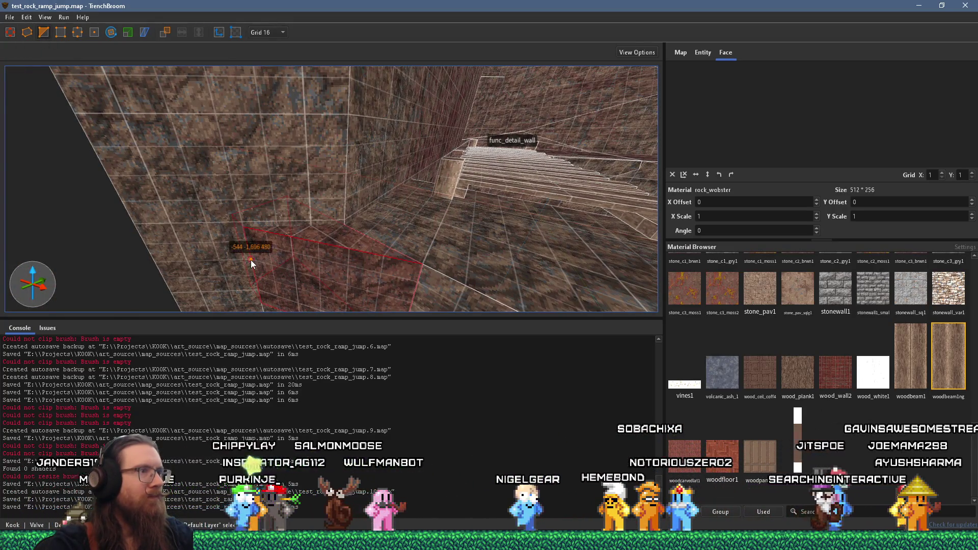
click(345, 225)
click(421, 264)
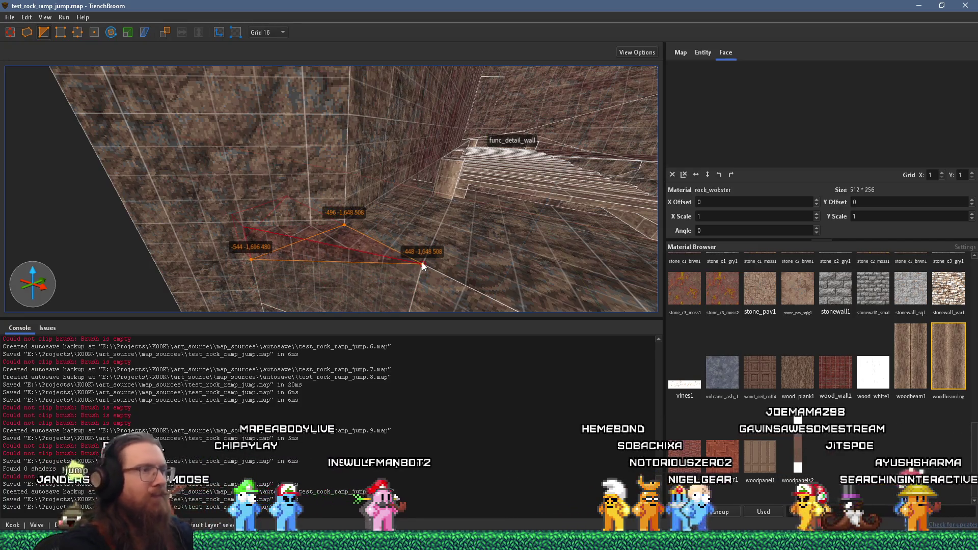
key(Tab)
key(Return)
key(Escape)
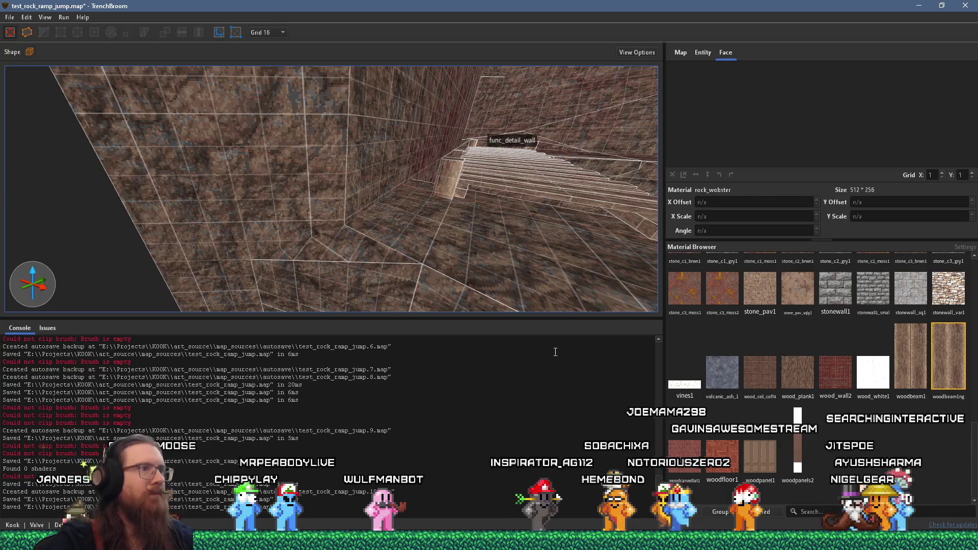
Check the floor face near the stairs, then save the map
scroll(505, 270, down, 2)
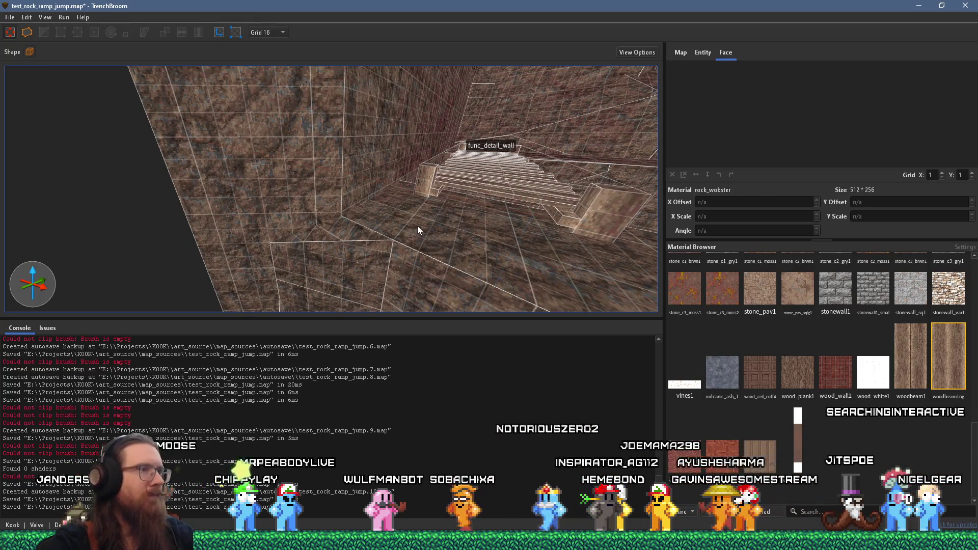
shift+click(418, 225)
key(Escape)
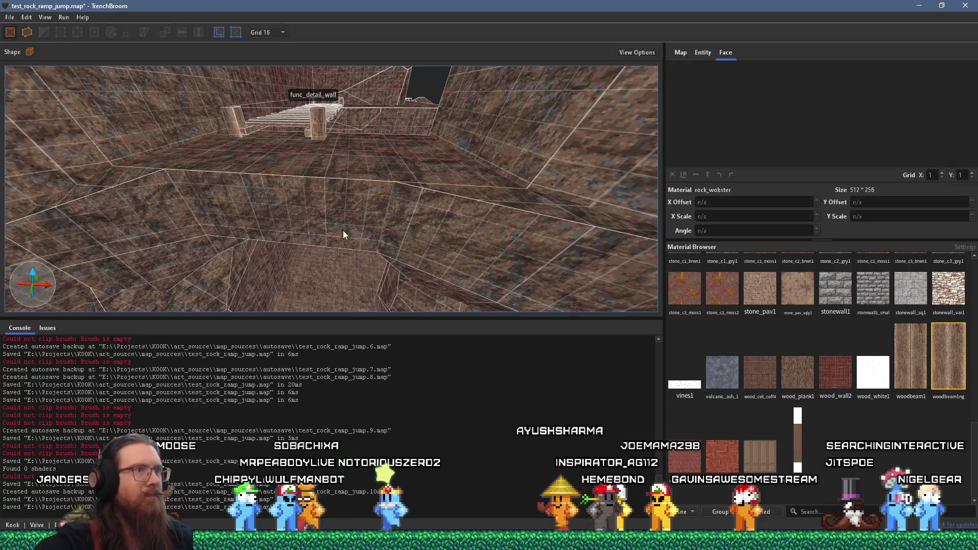
scroll(454, 197, up, 3)
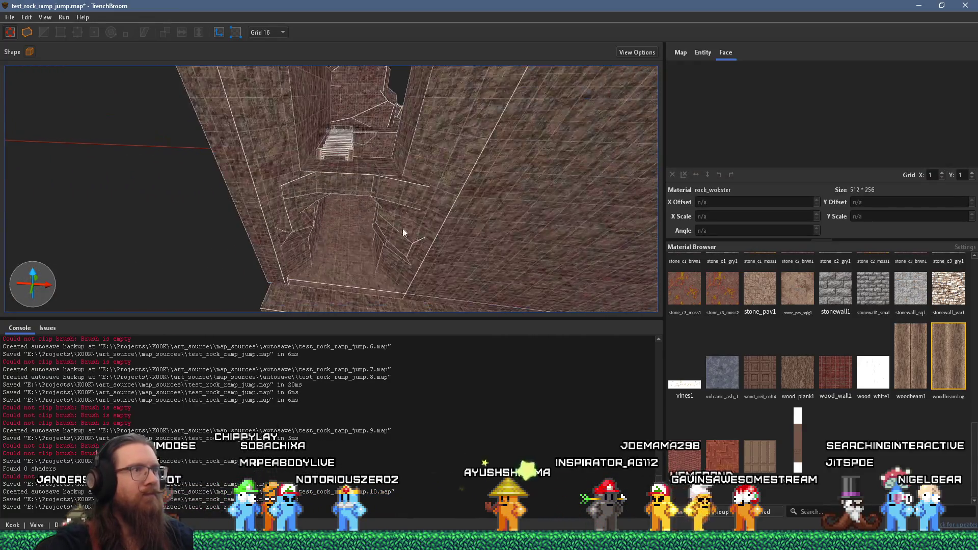
click(10, 17)
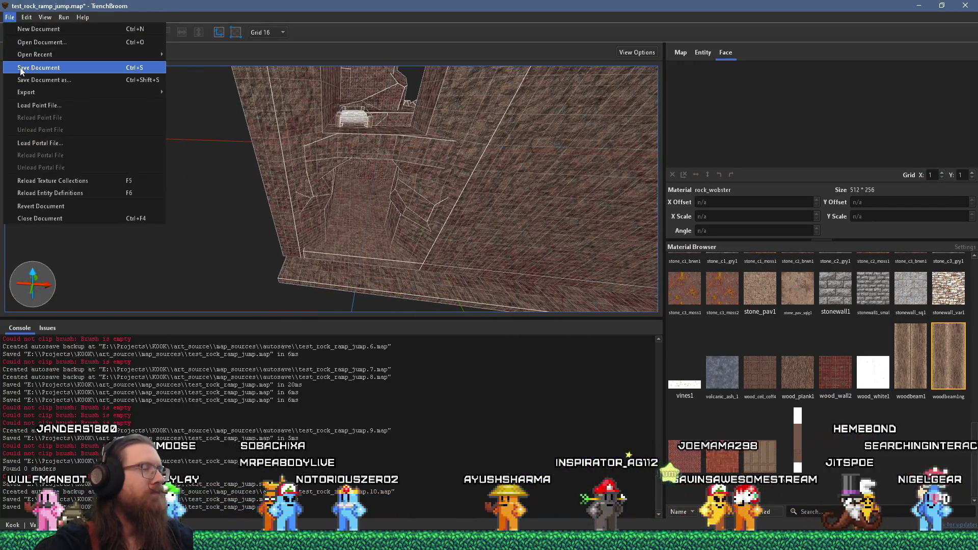
click(20, 61)
Stretch the *water1 brush further right along the wall base and save the map
drag(307, 158, 413, 59)
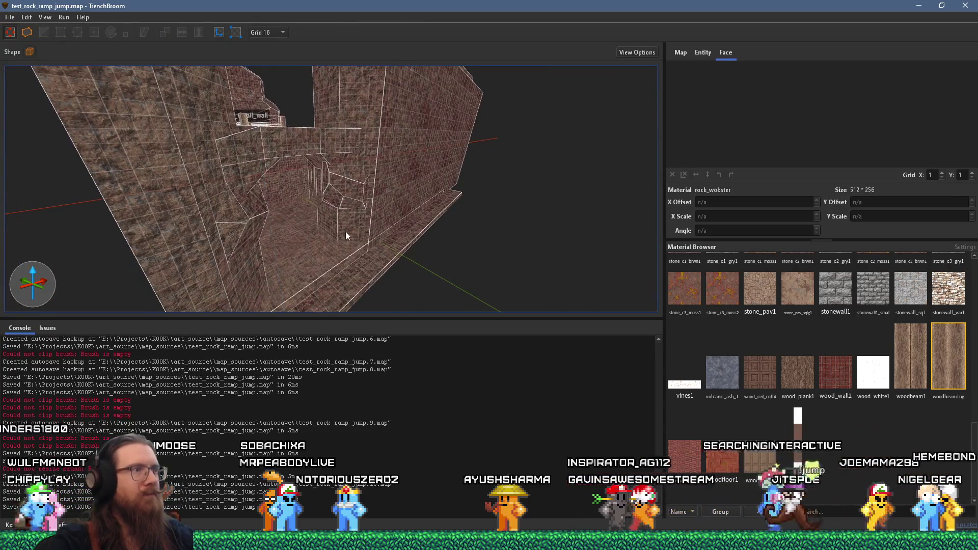
click(342, 262)
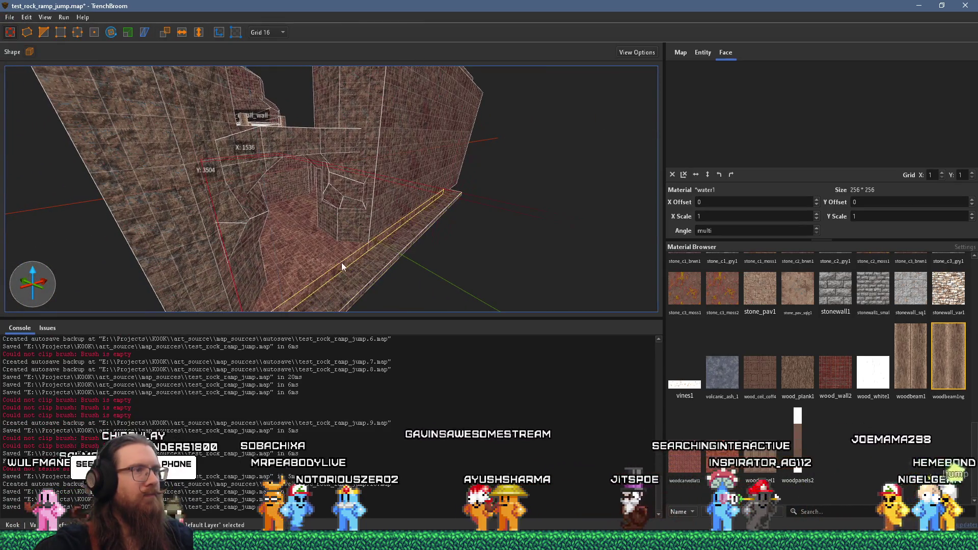
drag(363, 282, 417, 308)
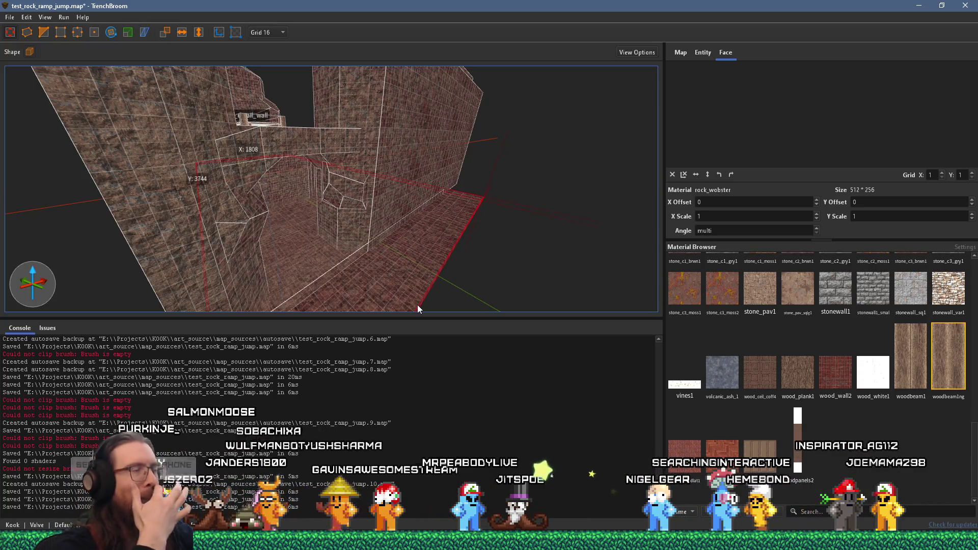
click(9, 17)
click(34, 71)
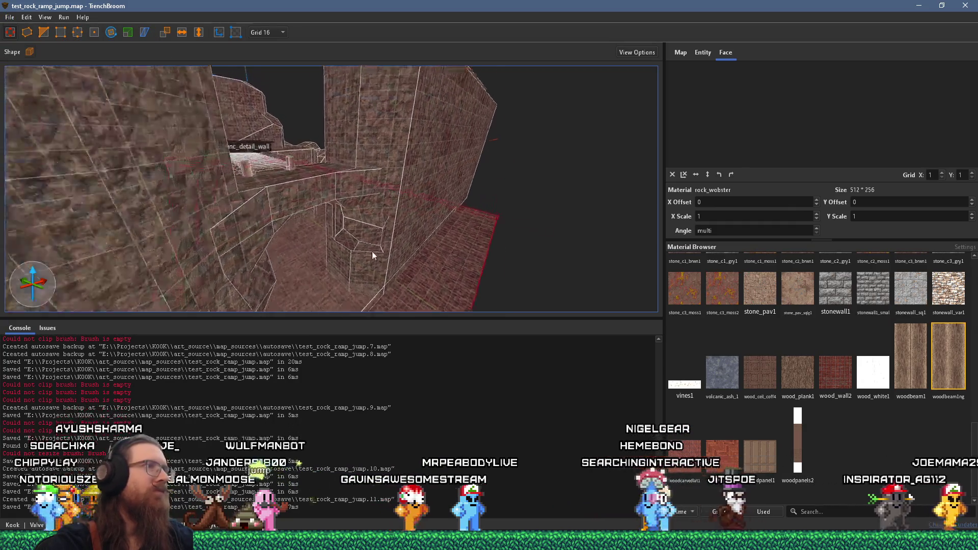
key(w)
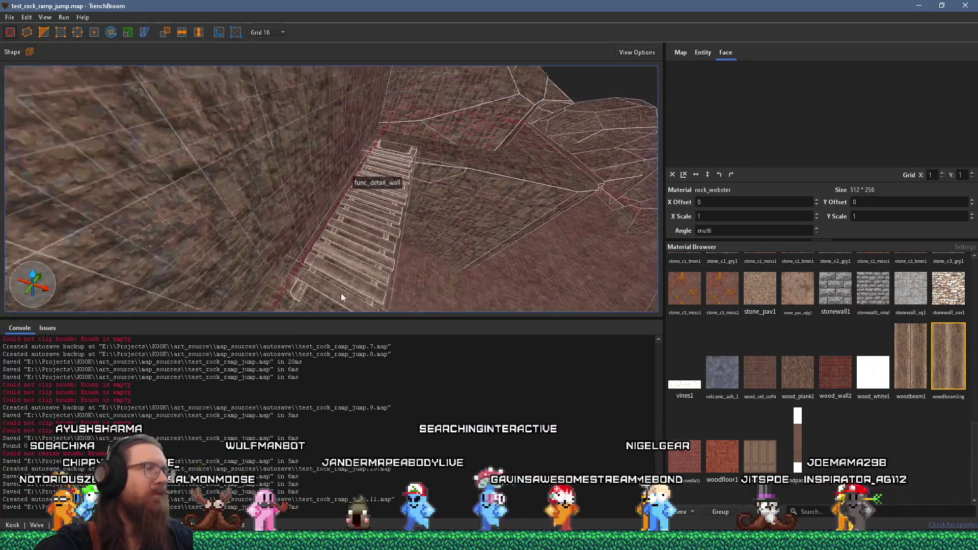
mouse_move(460, 130)
mouse_down()
mouse_move(329, 184)
mouse_move(369, 164)
mouse_move(356, 197)
mouse_up()
key(w)
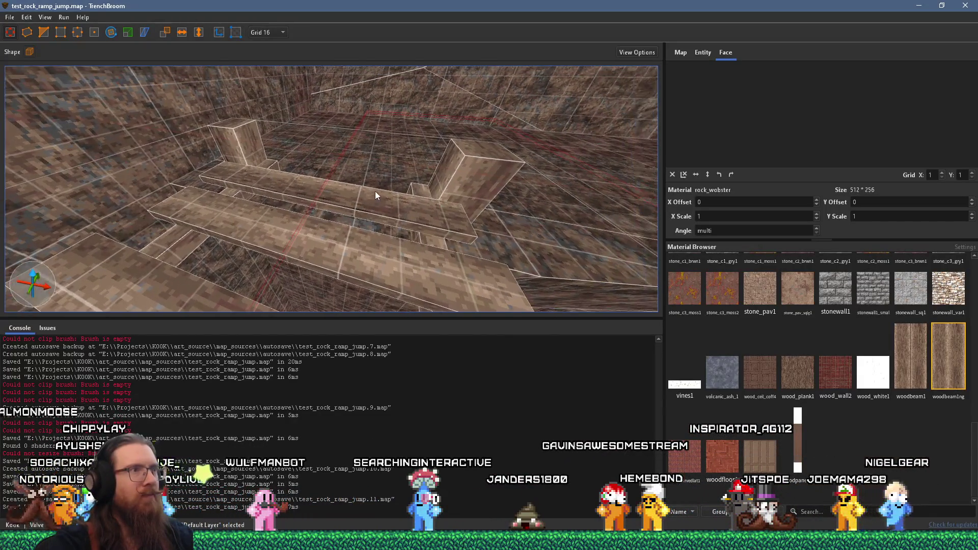
Slide the wood texture on the selected face, undo its rotation, then re-rotate it on the top face
scroll(833, 136, up, 1)
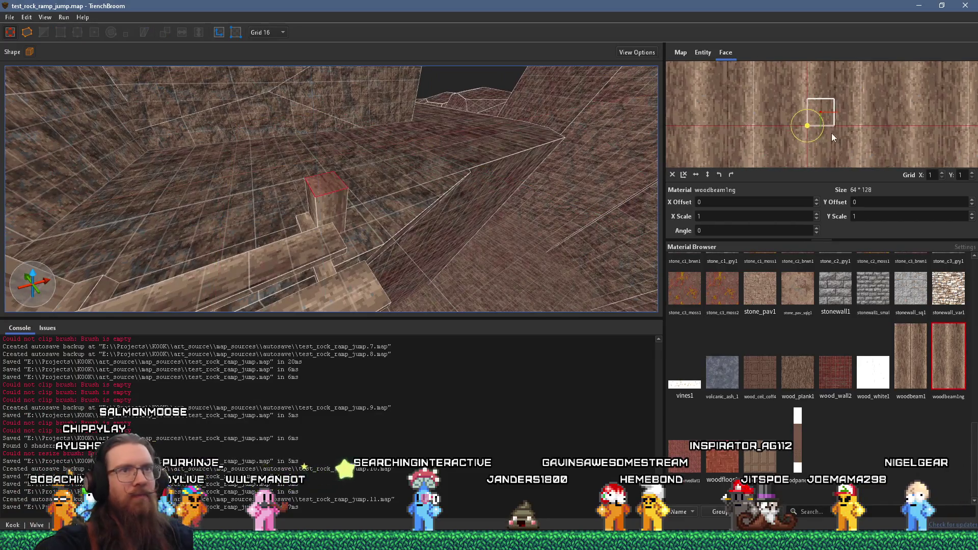
mouse_move(848, 80)
mouse_down()
mouse_move(835, 95)
mouse_move(841, 114)
mouse_up()
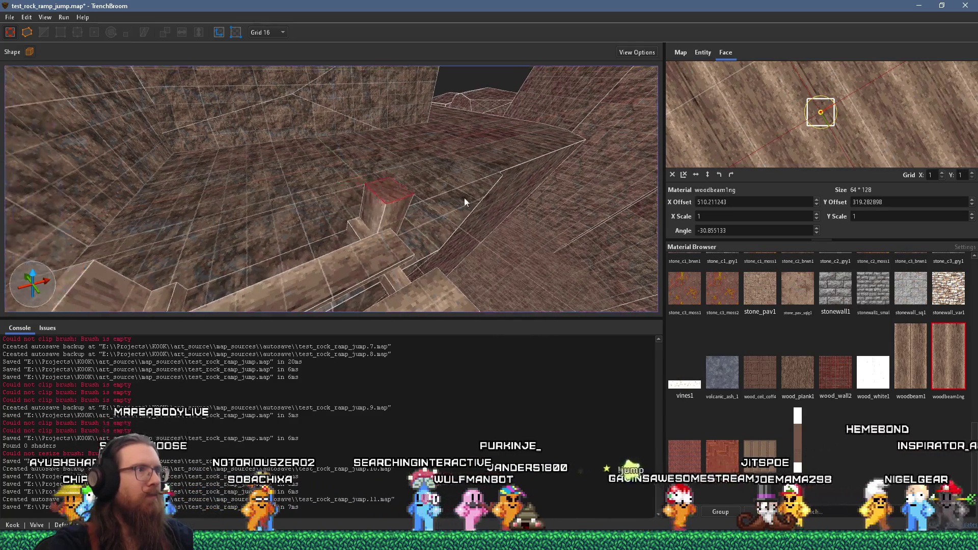
scroll(196, 263, up, 2)
key(ctrl+z)
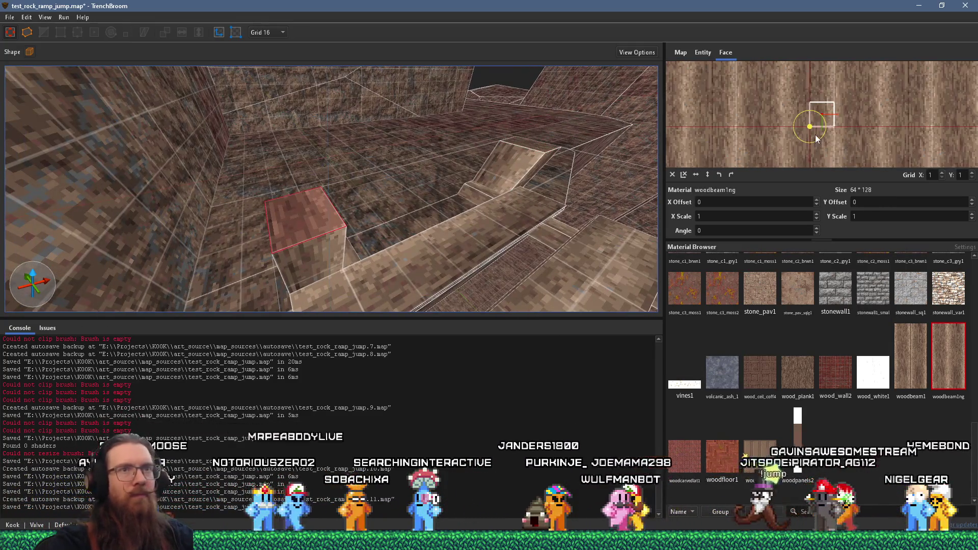
drag(815, 134, 888, 133)
drag(824, 139, 786, 160)
scroll(418, 209, down, 3)
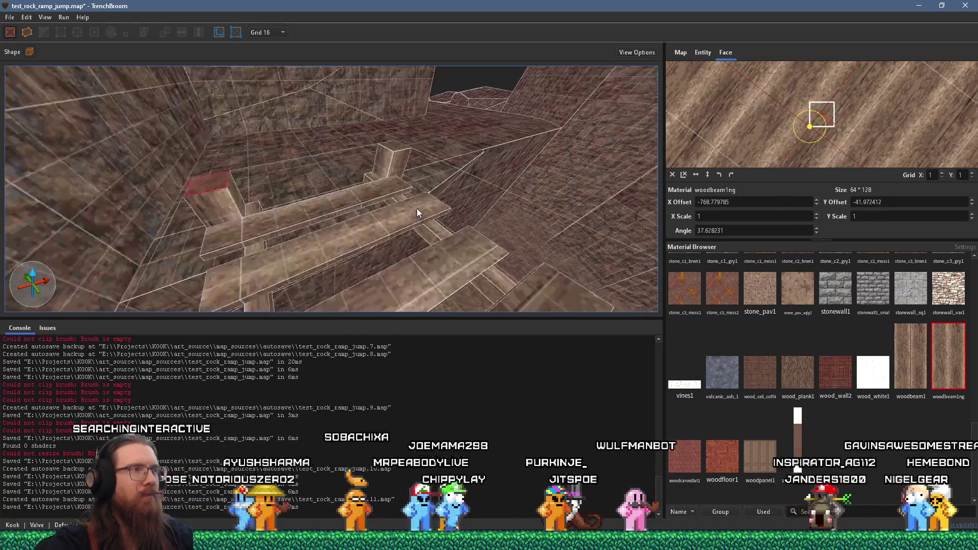
Reset the texture X offset to 0 on the small cube's front face
click(283, 201)
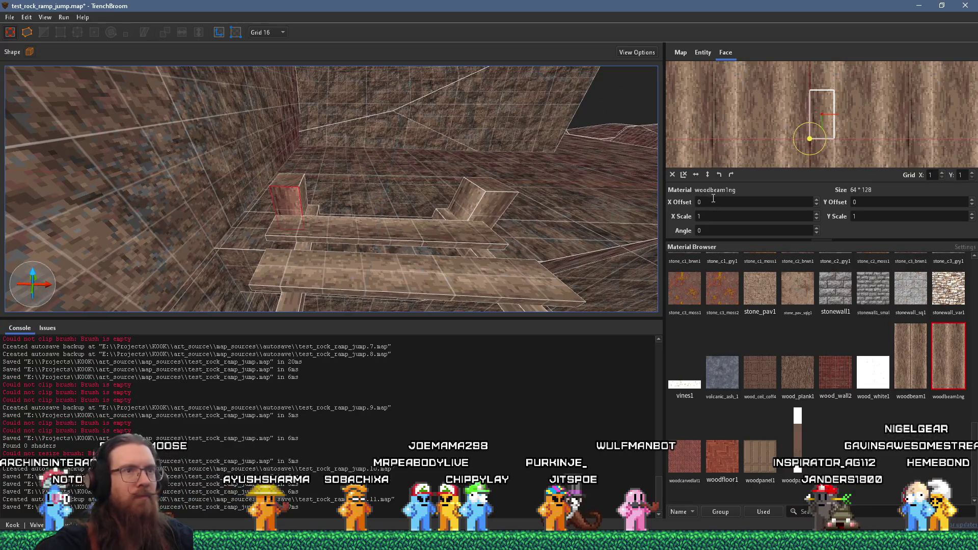
scroll(714, 202, down, 5)
scroll(712, 198, up, 2)
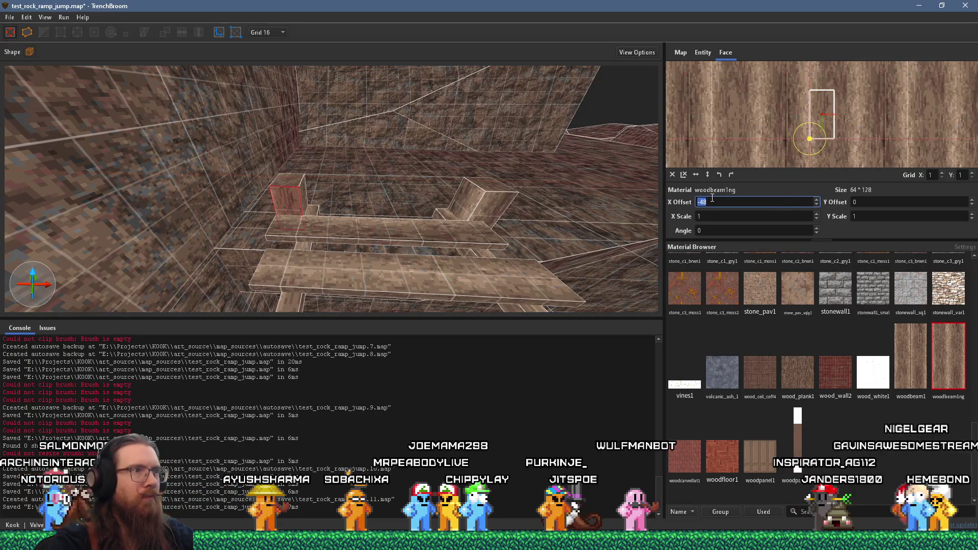
scroll(712, 198, up, 1)
scroll(867, 201, down, 3)
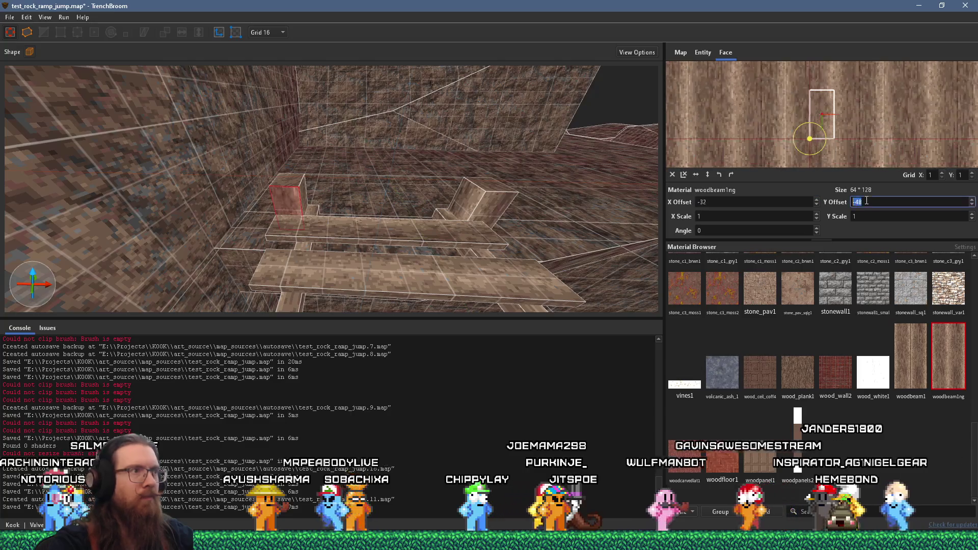
key(d)
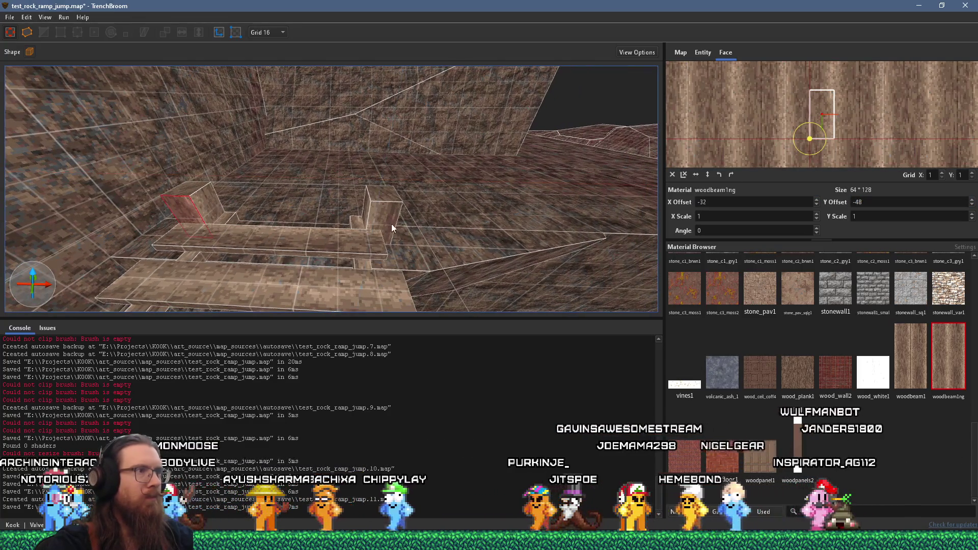
key(Right)
key(Right)
key(a)
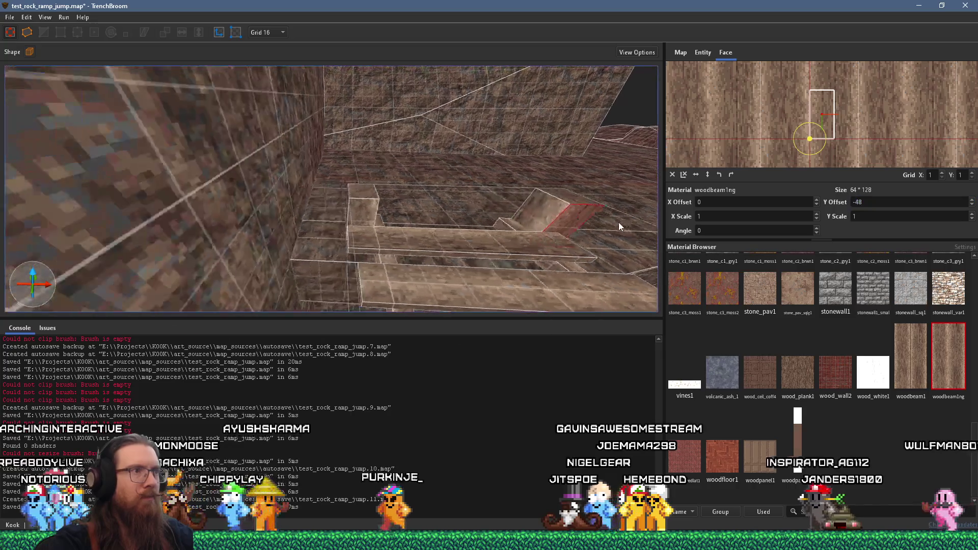
key(s)
Shift the wood texture sideways in 16-unit steps on the stair blocks' side faces
key(Escape)
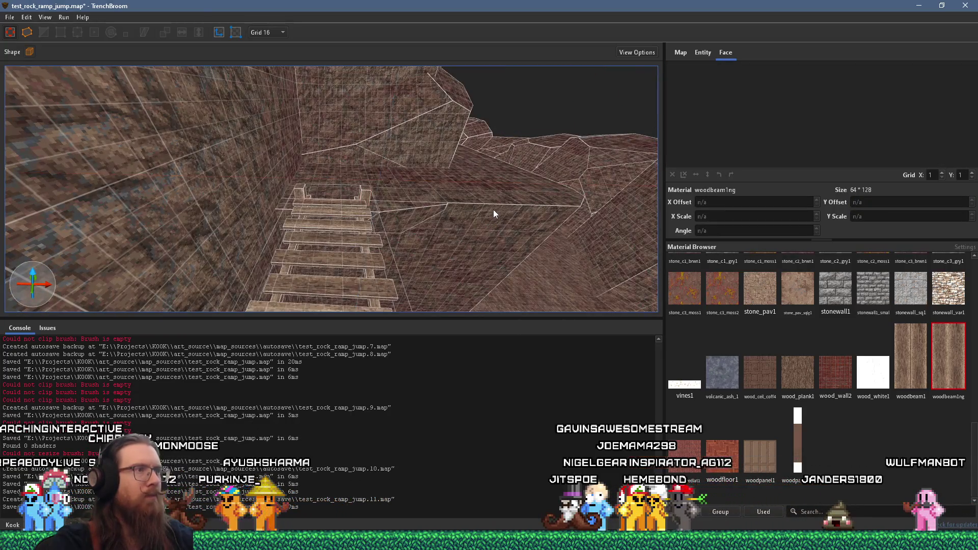
key(w)
key(w)
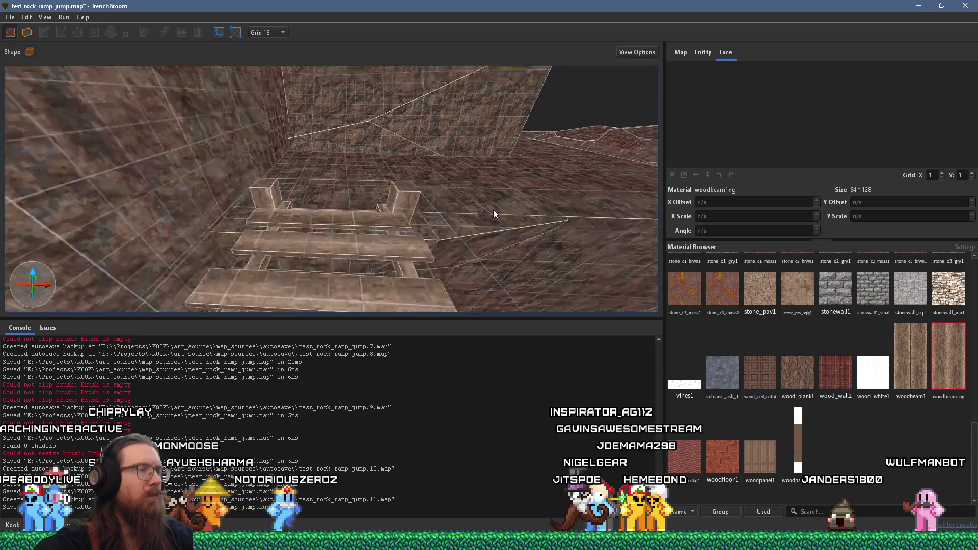
key(w)
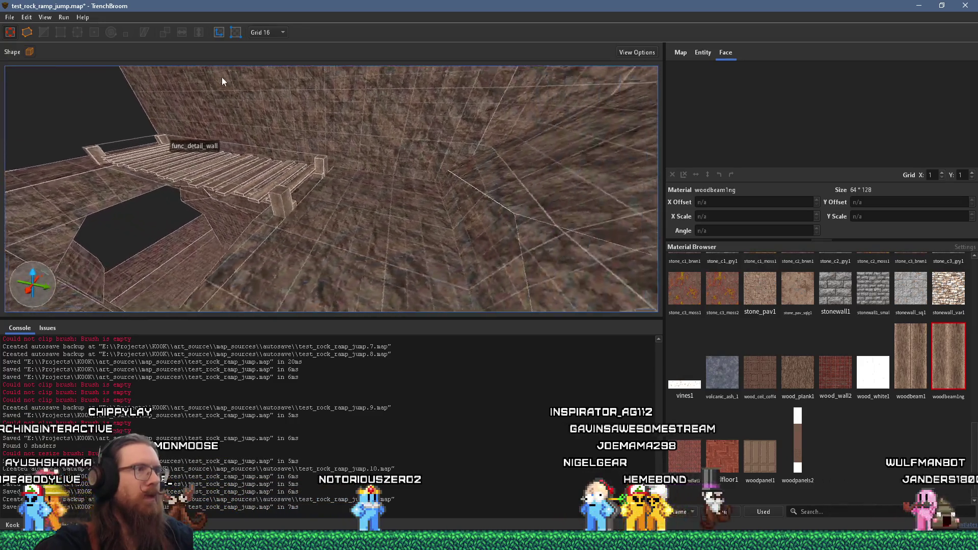
key(w)
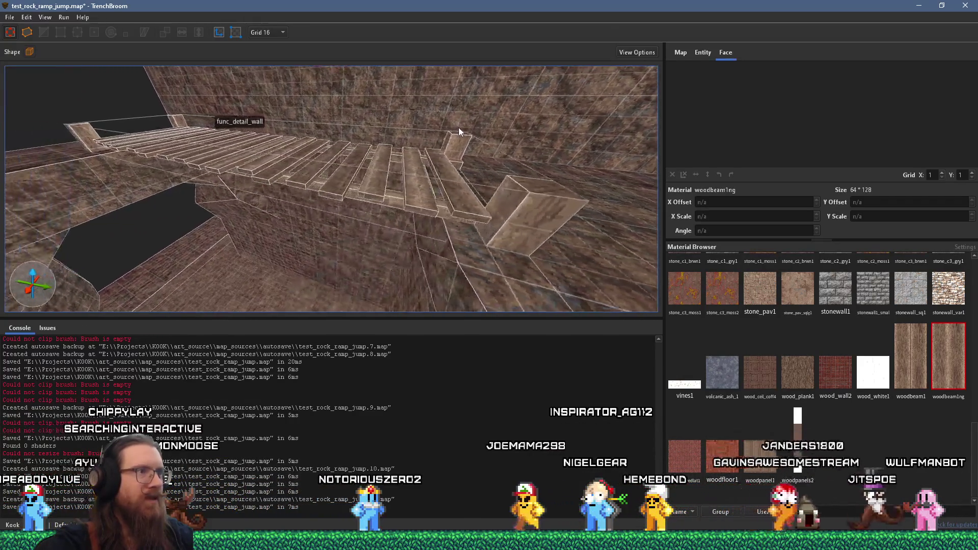
click(531, 190)
key(w)
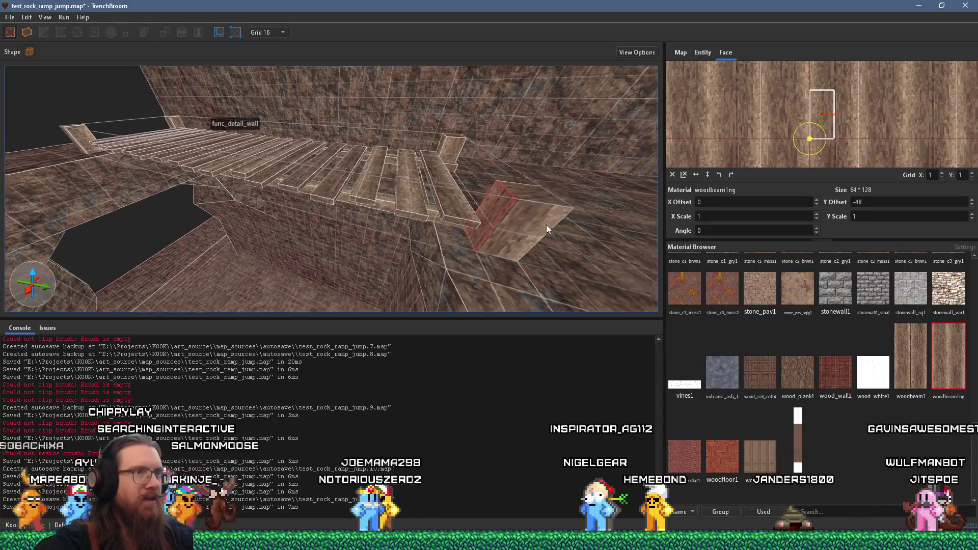
click(278, 229)
key(w)
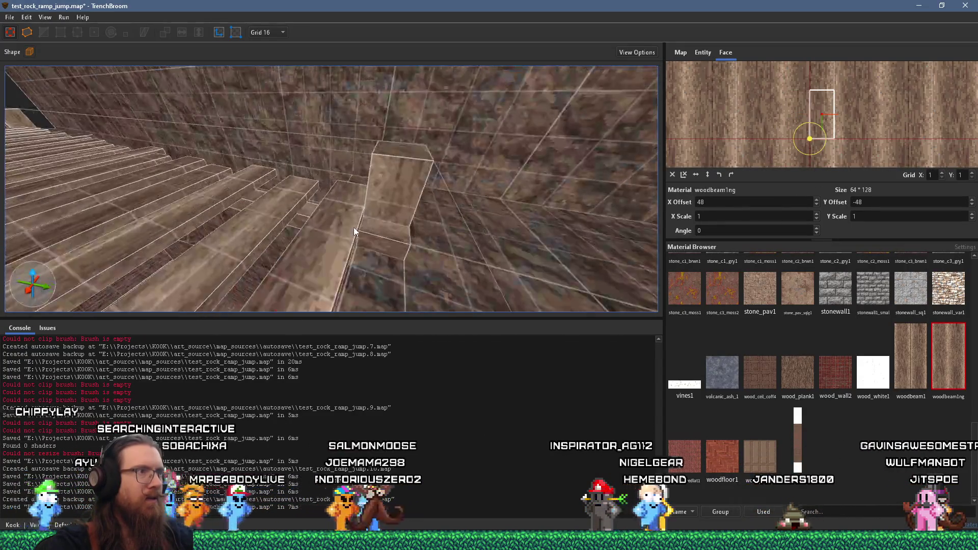
key(Left)
key(s)
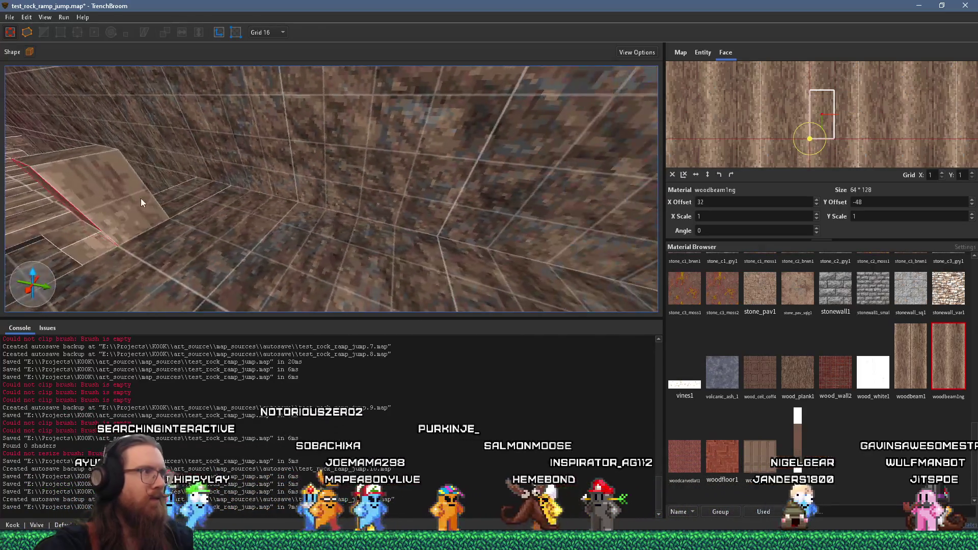
key(Left)
key(Left)
key(Left)
Reset the ramp face's horizontal texture offset and set the left block's face offset to -48
key(w)
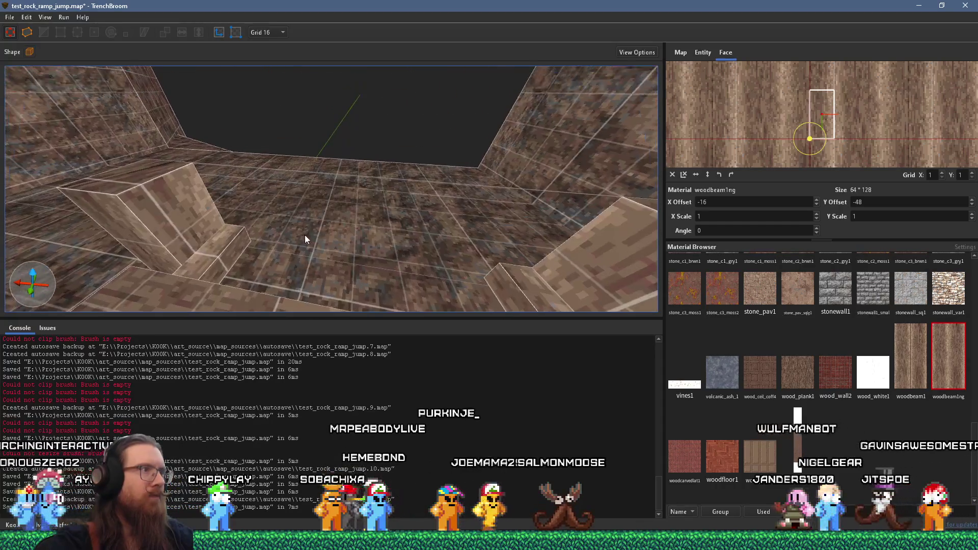
key(s)
click(164, 225)
key(w)
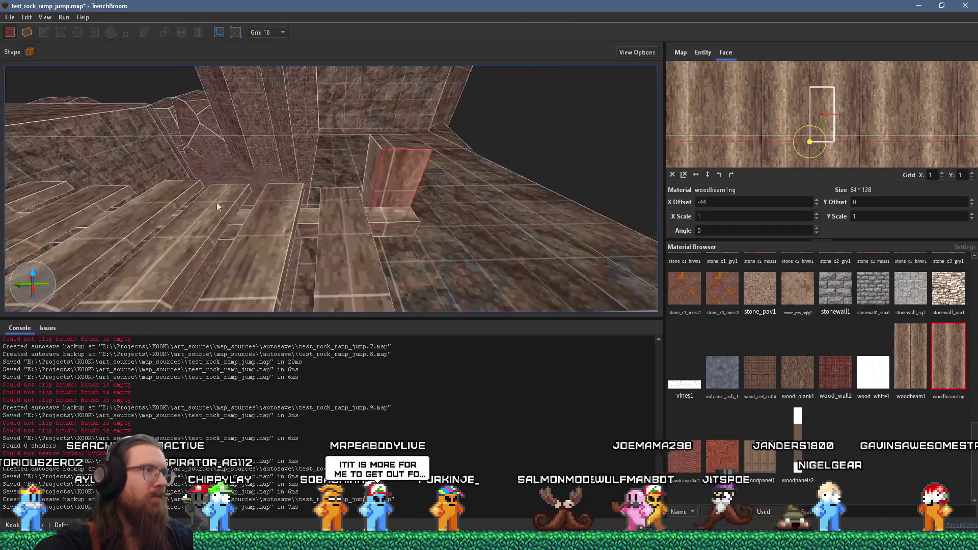
key(shift+r)
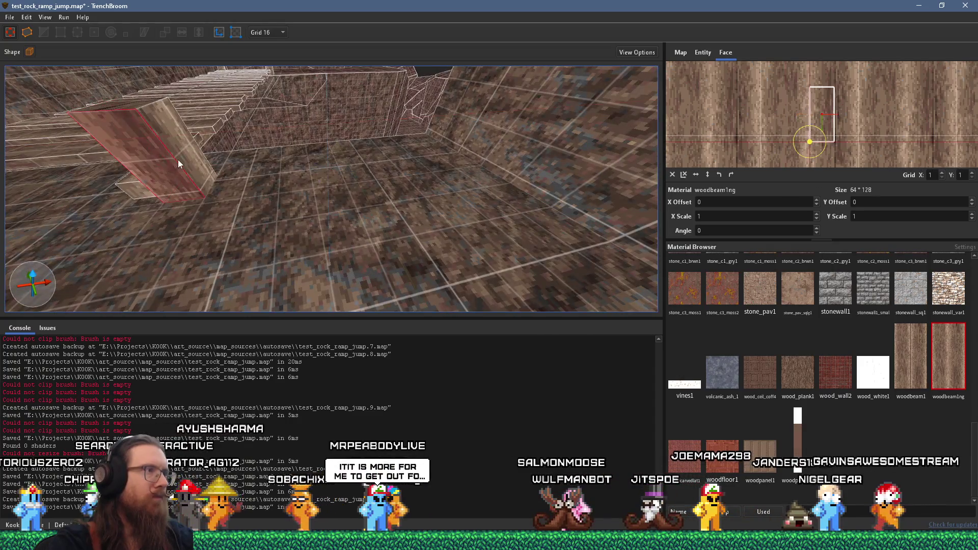
key(a)
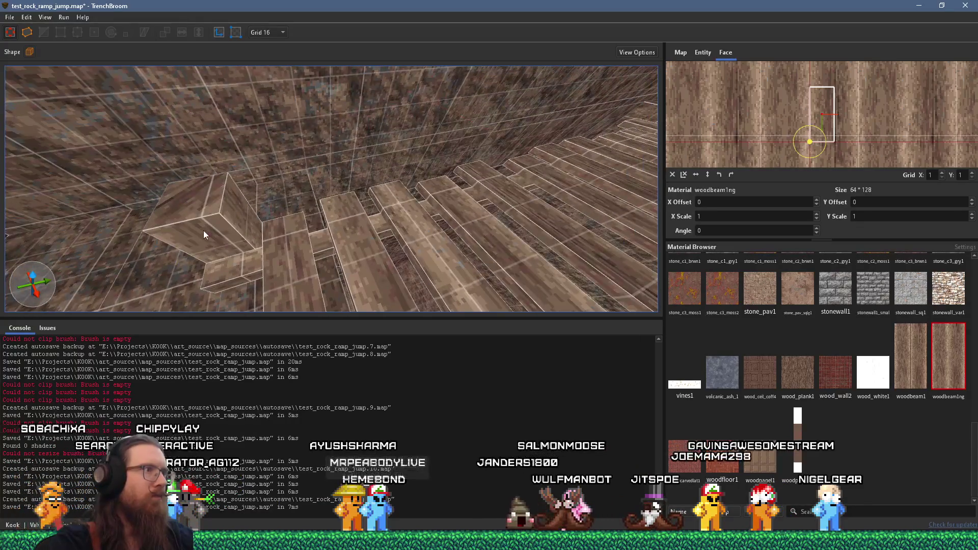
click(203, 231)
click(244, 214)
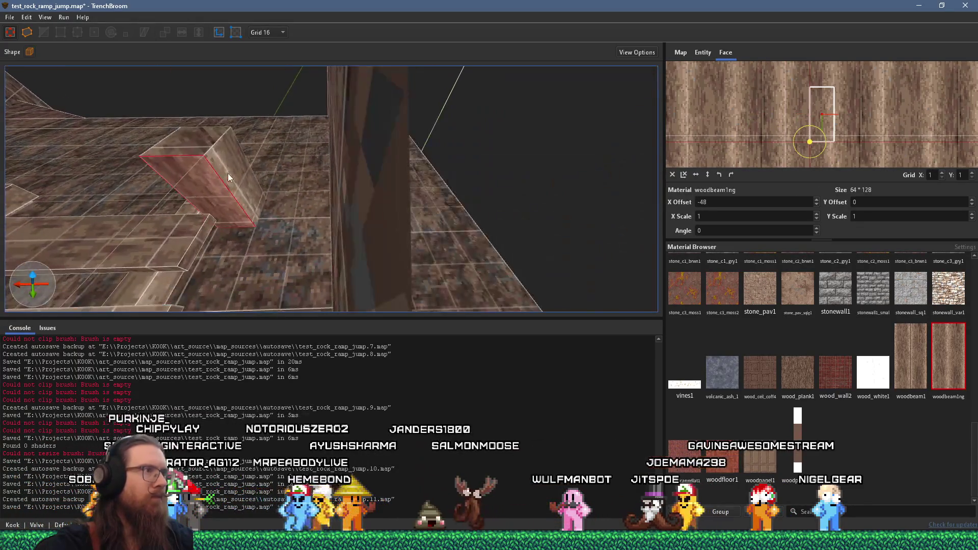
key(s)
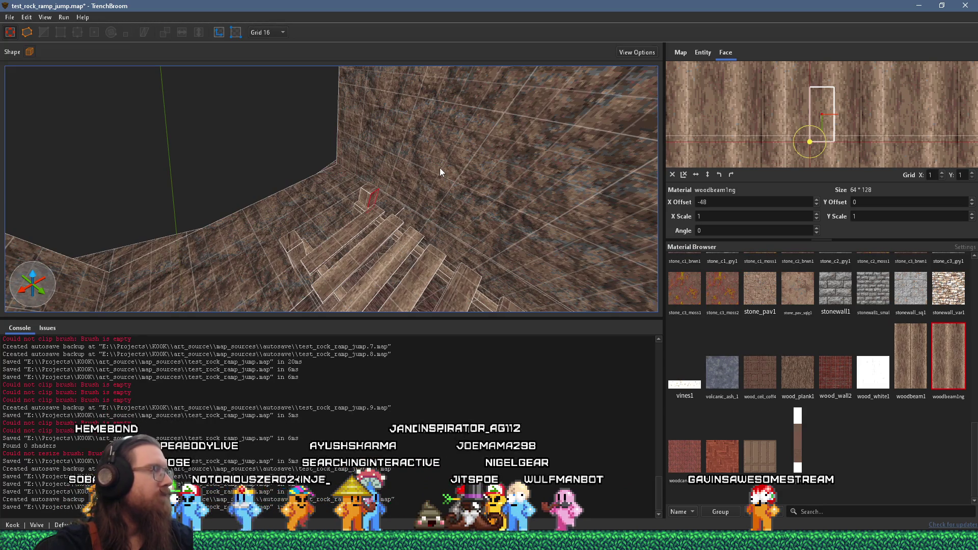
Save the map via File > Save and clear the face selection
click(10, 18)
click(28, 68)
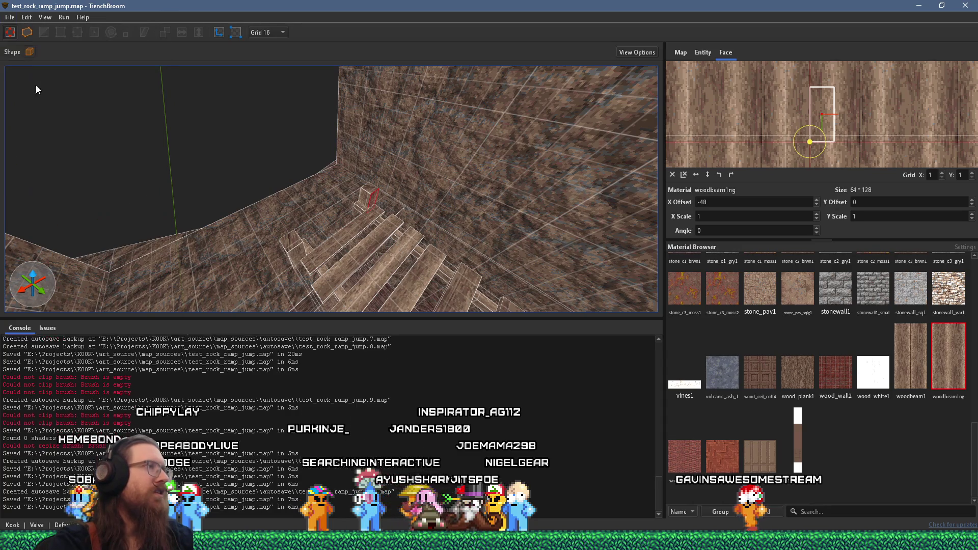
scroll(245, 195, up, 5)
mouse_move(410, 213)
mouse_down()
mouse_move(459, 212)
mouse_move(295, 234)
mouse_move(304, 192)
mouse_move(372, 185)
mouse_move(378, 93)
mouse_up()
key(Escape)
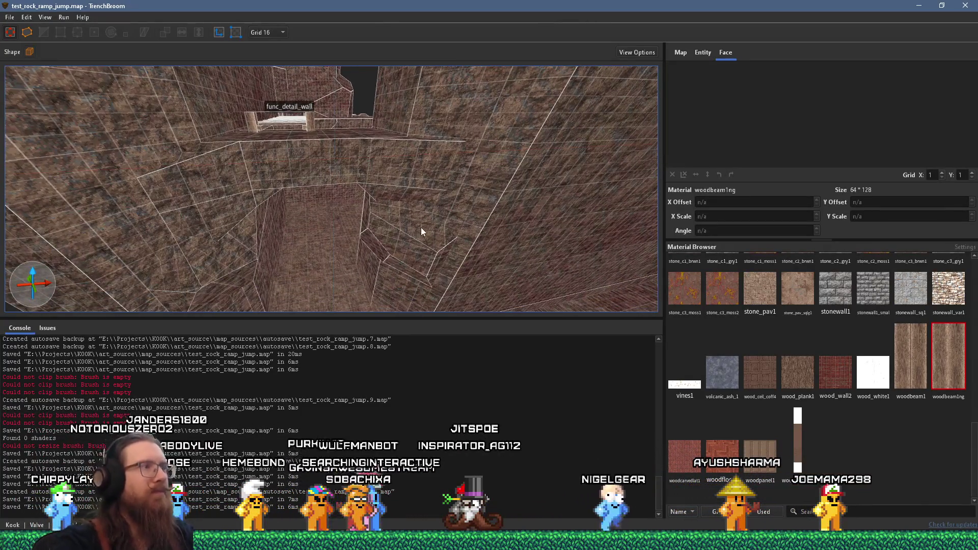
Orbit the view around the pit to inspect its walls and floor
scroll(432, 247, up, 5)
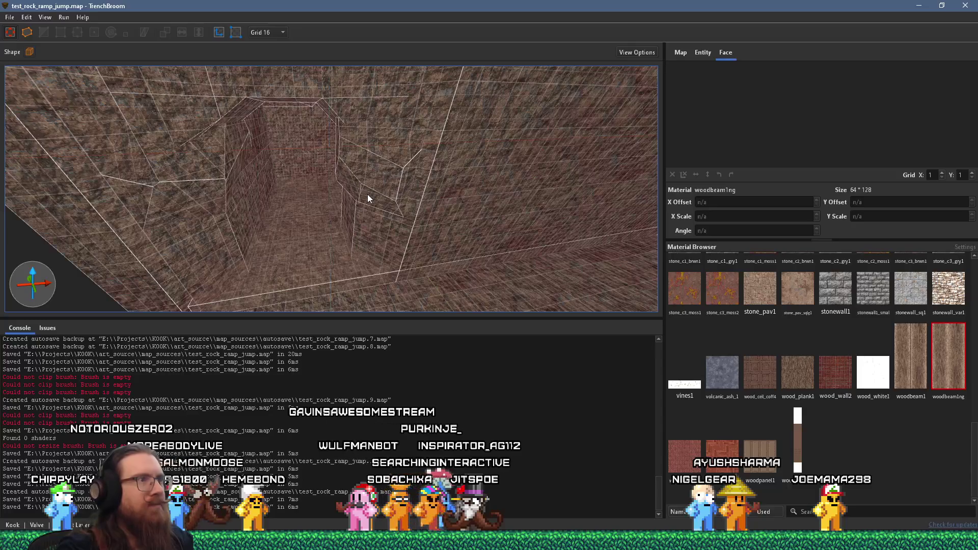
scroll(368, 194, down, 5)
mouse_move(353, 175)
mouse_down()
mouse_move(517, 72)
mouse_move(392, 15)
mouse_move(417, 181)
mouse_move(171, 134)
mouse_move(345, 170)
mouse_move(354, 153)
mouse_move(290, 146)
mouse_move(614, 270)
mouse_move(418, 177)
mouse_move(436, 242)
mouse_move(386, 233)
mouse_move(442, 271)
mouse_move(406, 203)
mouse_up()
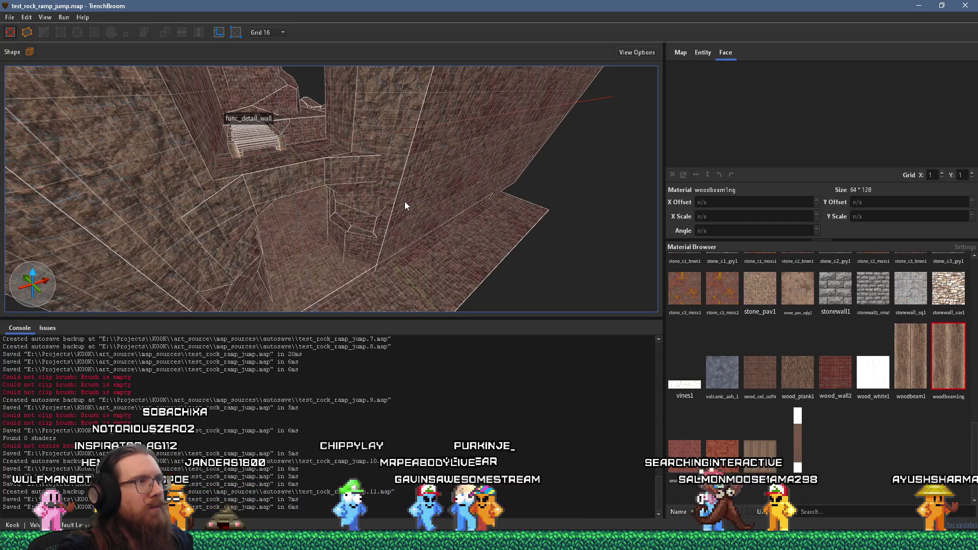
drag(405, 202, 386, 219)
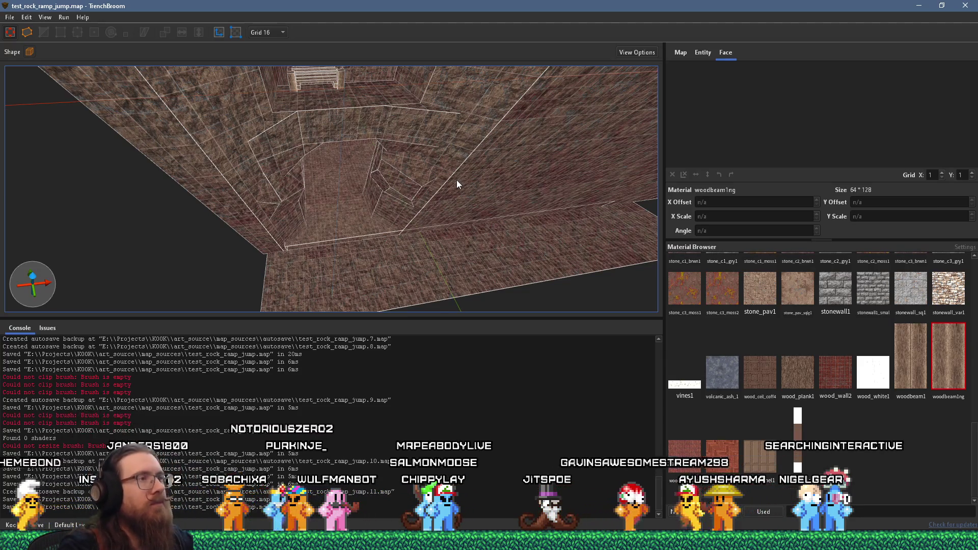
scroll(456, 179, up, 10)
mouse_move(417, 215)
mouse_down()
mouse_move(430, 131)
mouse_move(405, 141)
mouse_move(391, 124)
mouse_move(260, 251)
mouse_move(325, 183)
mouse_move(290, 225)
mouse_move(286, 183)
mouse_move(307, 143)
mouse_move(327, 195)
mouse_up()
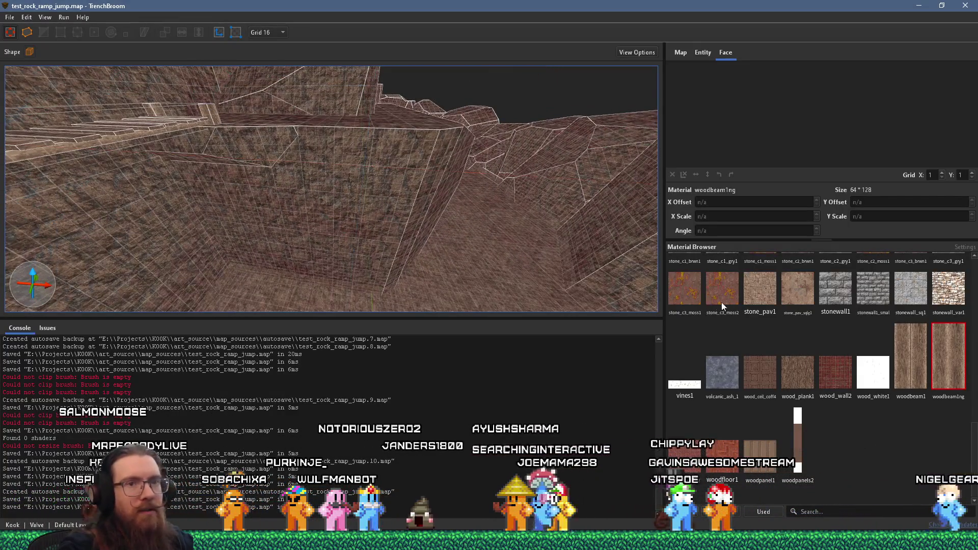
mouse_move(369, 225)
mouse_down()
mouse_move(351, 182)
mouse_move(384, 262)
mouse_move(346, 260)
mouse_up()
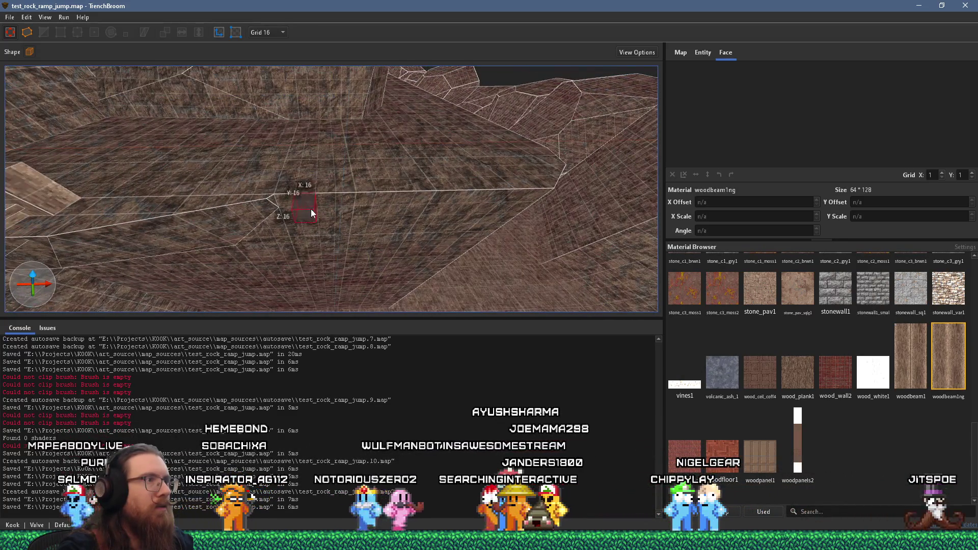
Draw a 16×16×16 brush at the pit wall, select it, and narrow it from 64 to 48 units
drag(311, 210, 312, 210)
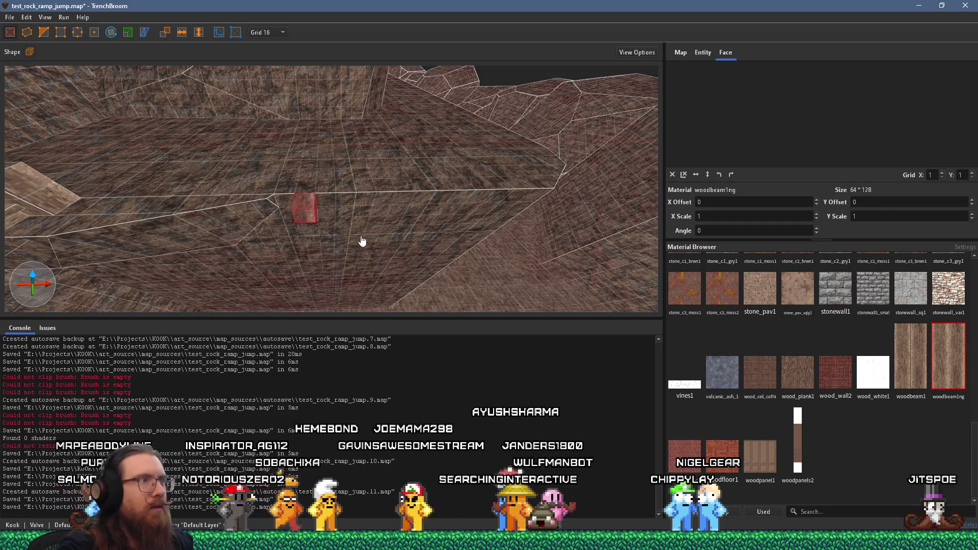
mouse_move(362, 241)
mouse_down()
mouse_move(314, 174)
mouse_move(306, 289)
mouse_up()
shift+click(286, 250)
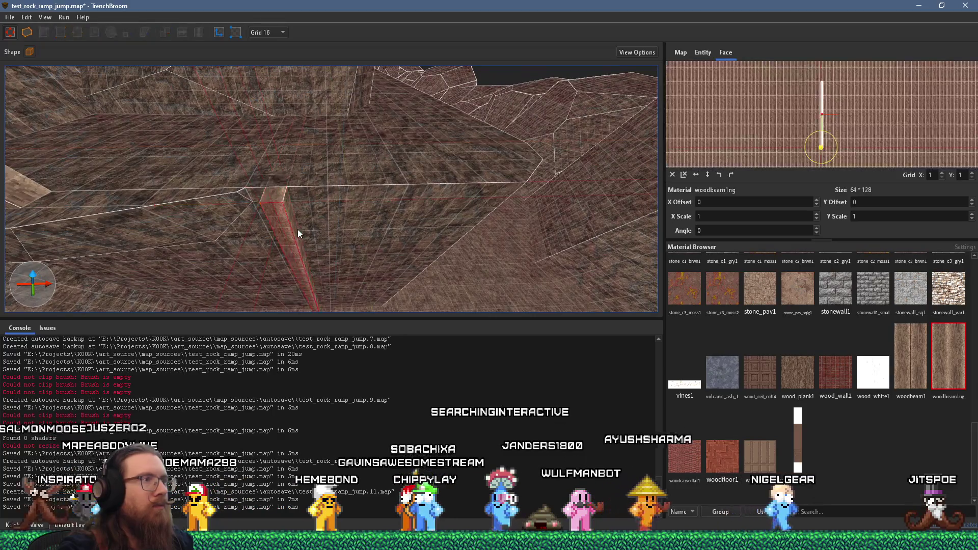
mouse_move(290, 227)
mouse_down()
mouse_move(403, 237)
mouse_move(317, 188)
mouse_move(311, 203)
mouse_move(345, 201)
mouse_move(278, 198)
mouse_up()
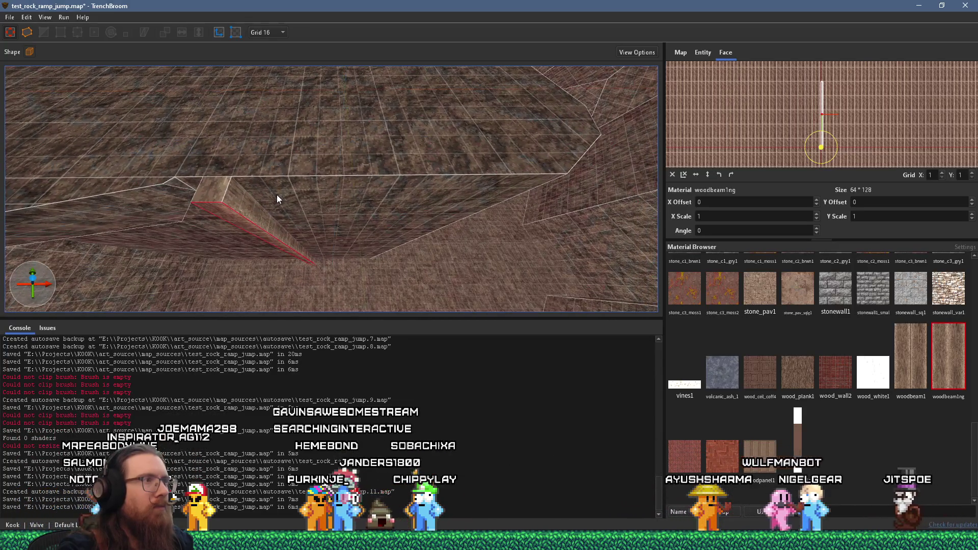
click(252, 210)
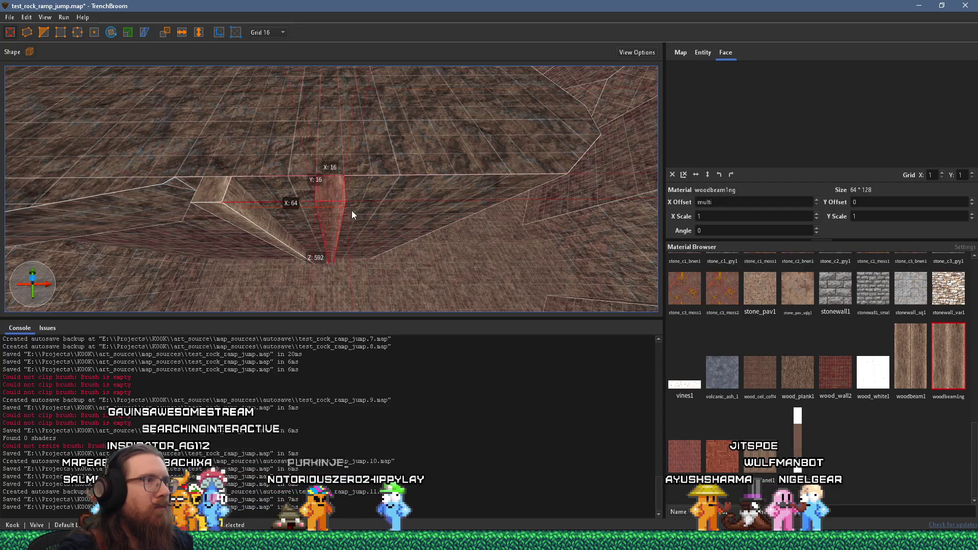
mouse_move(351, 210)
mouse_down()
mouse_move(325, 213)
mouse_move(398, 182)
mouse_move(402, 155)
mouse_move(351, 222)
mouse_up()
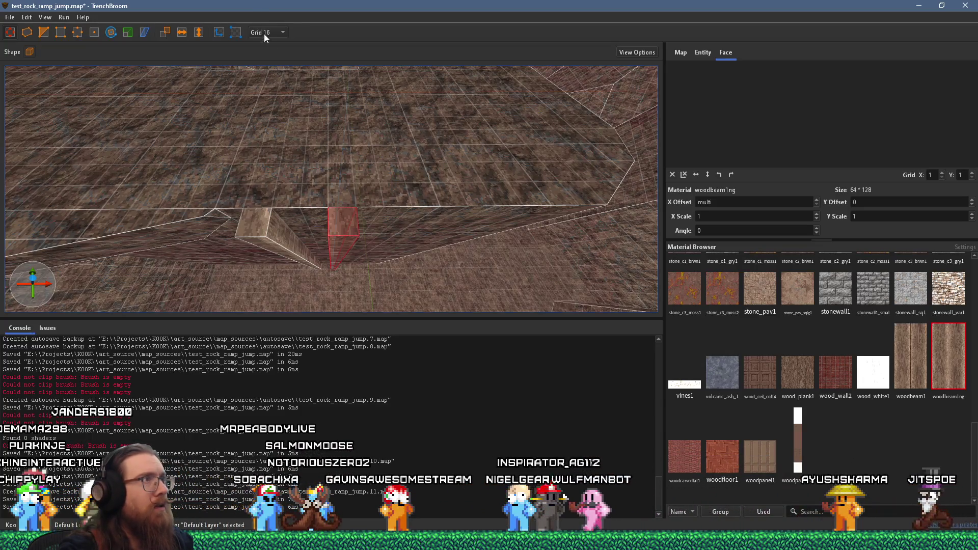
Set the grid to 8 and thin the left rail to 8 units deep
click(278, 105)
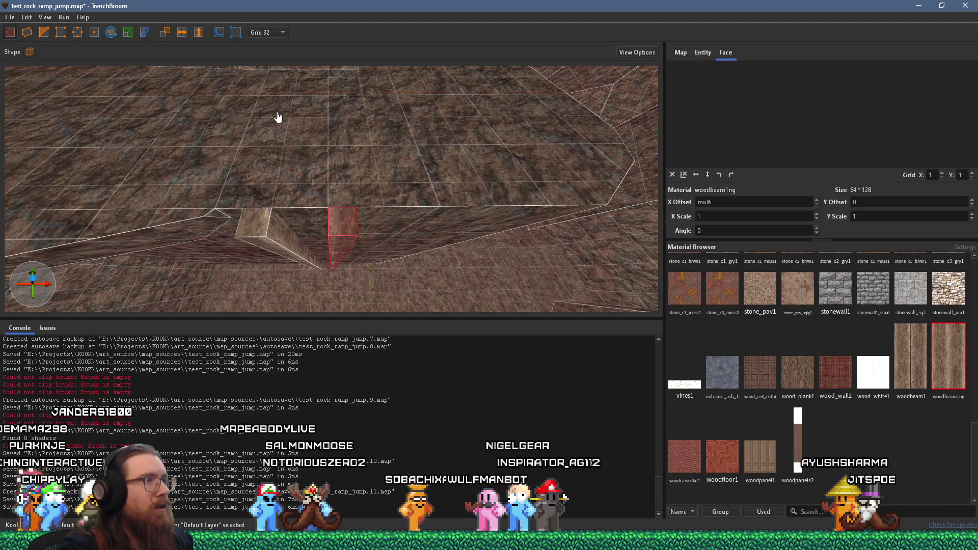
mouse_move(278, 118)
mouse_down()
mouse_move(335, 177)
mouse_move(313, 127)
mouse_move(332, 166)
mouse_up()
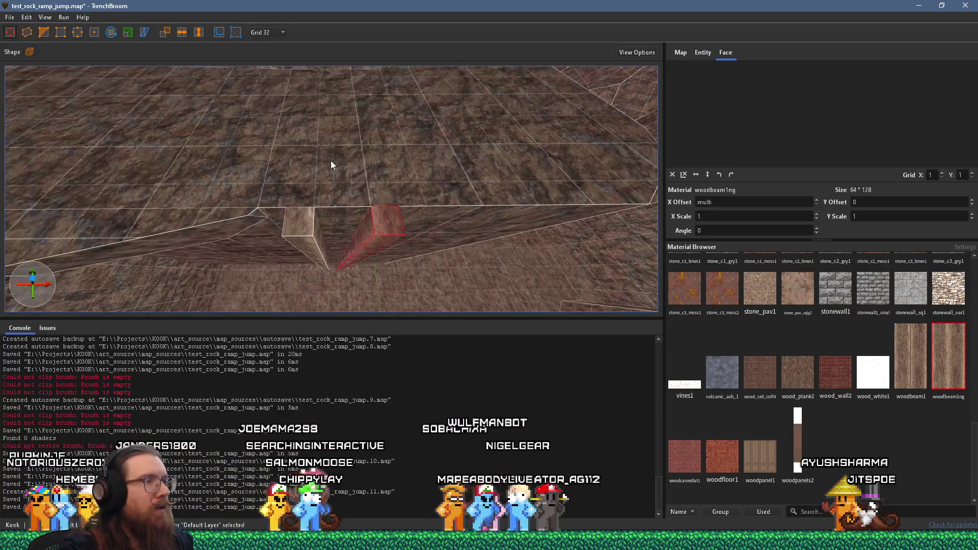
click(268, 33)
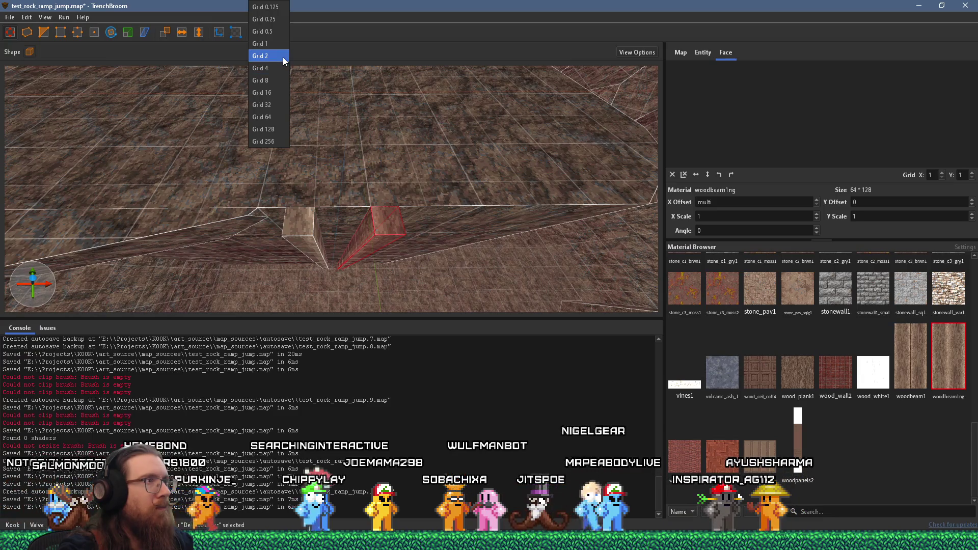
click(281, 66)
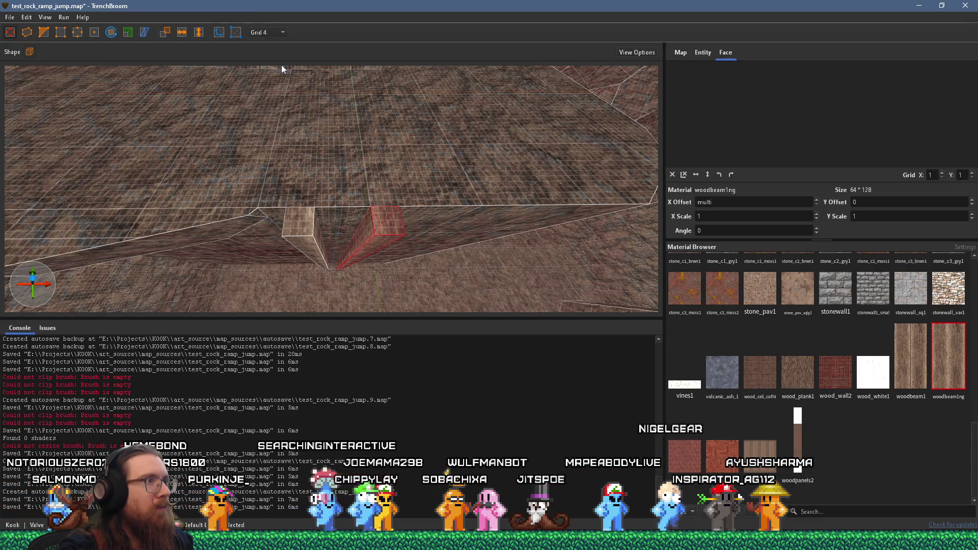
click(274, 33)
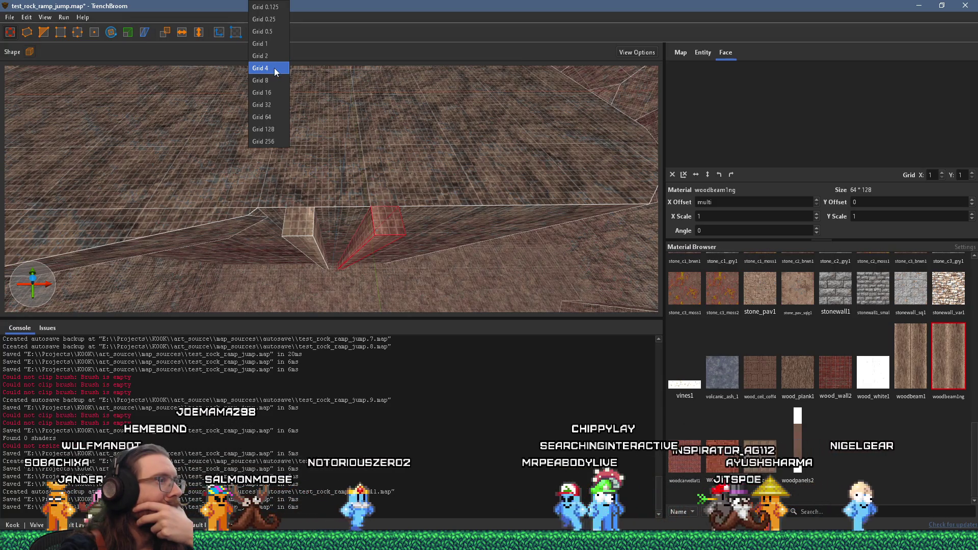
click(302, 166)
click(311, 234)
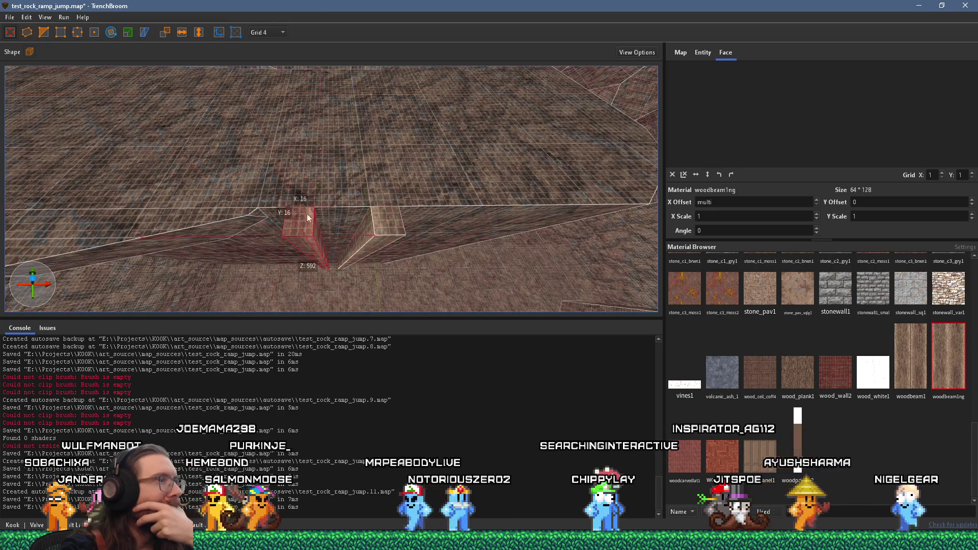
click(267, 32)
click(279, 94)
scroll(307, 191, down, 3)
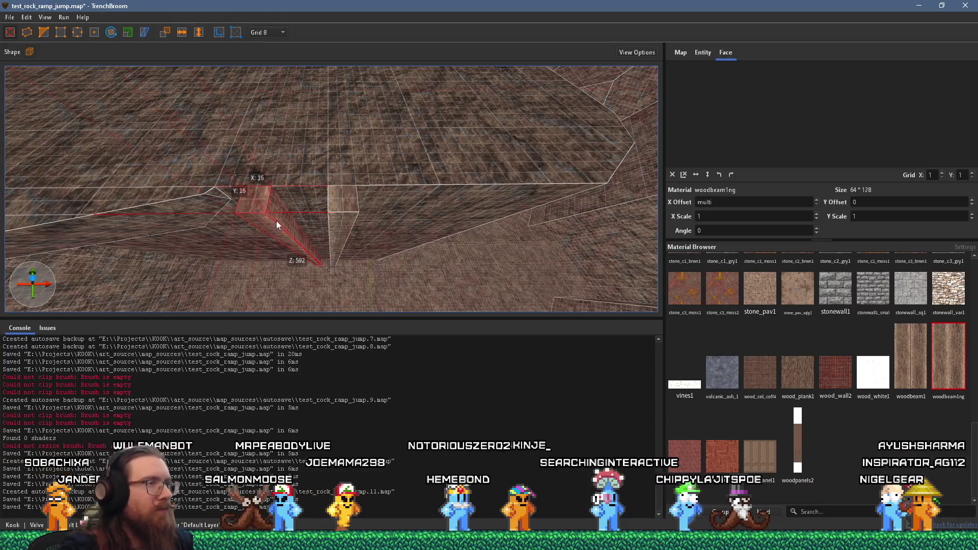
drag(286, 179, 284, 178)
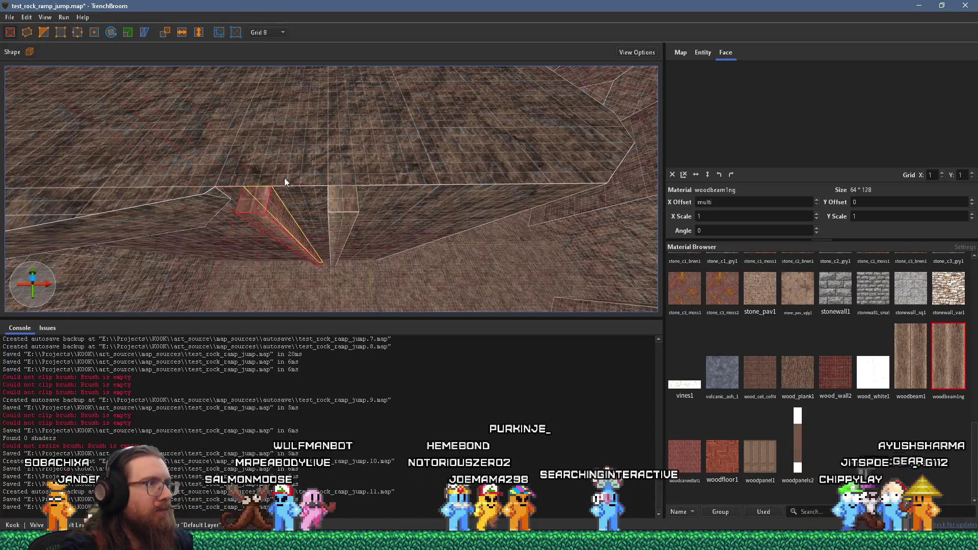
Rotate the rails' top-face textures, then draw a 48-unit rung block between the rails
shift+click(270, 208)
click(338, 226)
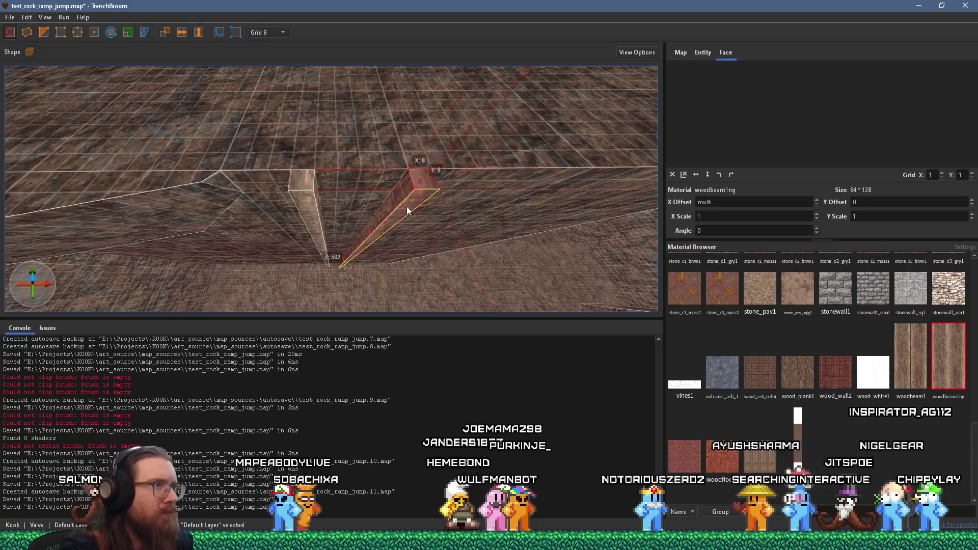
shift+click(406, 207)
mouse_move(400, 191)
mouse_down()
mouse_move(349, 139)
mouse_move(492, 145)
mouse_move(427, 171)
mouse_move(386, 164)
mouse_move(347, 185)
mouse_up()
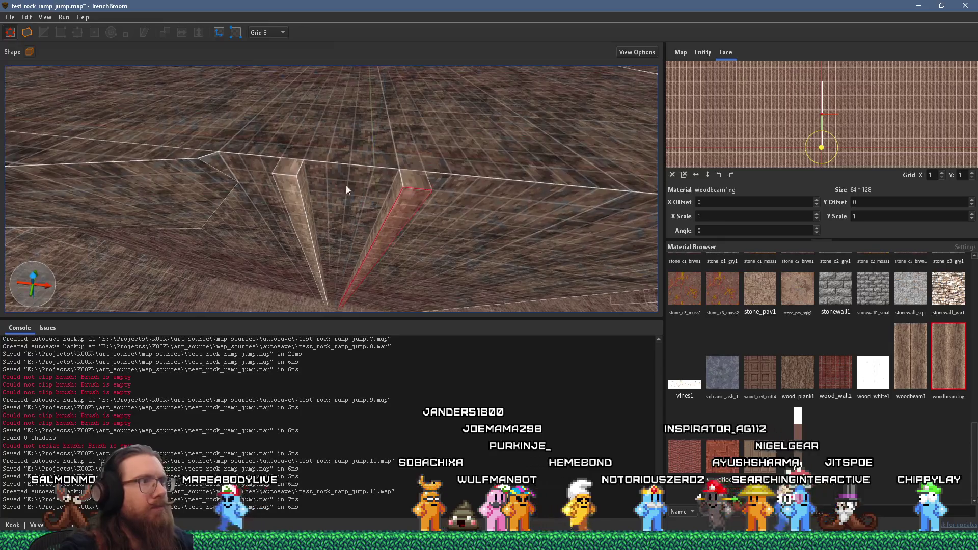
shift+click(287, 165)
scroll(833, 132, up, 2)
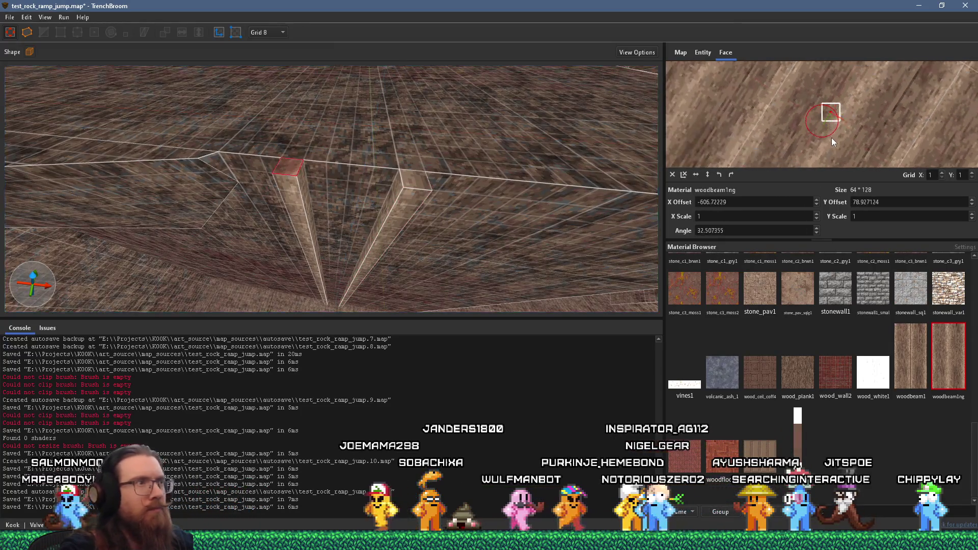
mouse_move(510, 179)
mouse_down()
mouse_move(459, 187)
mouse_move(372, 174)
mouse_up()
shift+click(367, 174)
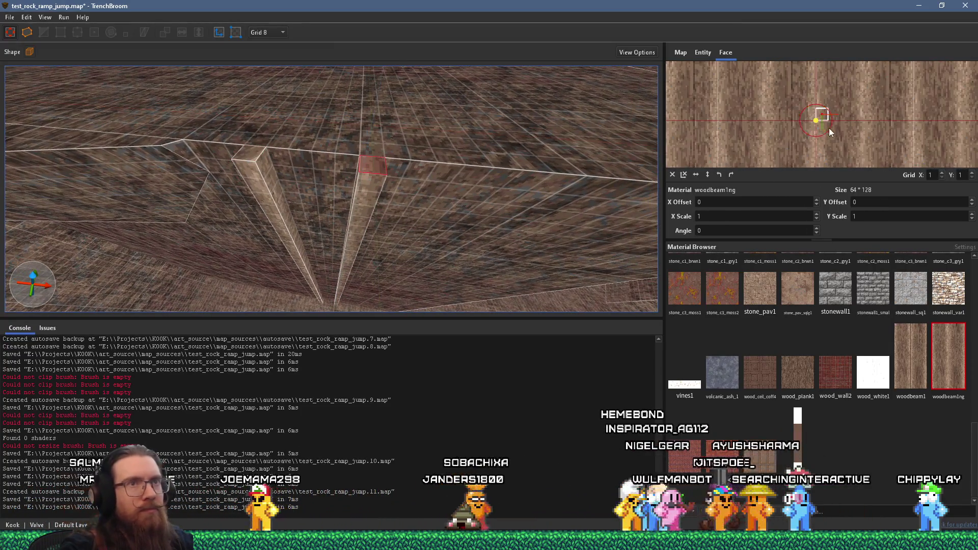
drag(830, 127, 827, 137)
mouse_move(647, 125)
mouse_down()
mouse_move(506, 109)
mouse_move(457, 63)
mouse_move(456, 198)
mouse_move(397, 150)
mouse_up()
key(Escape)
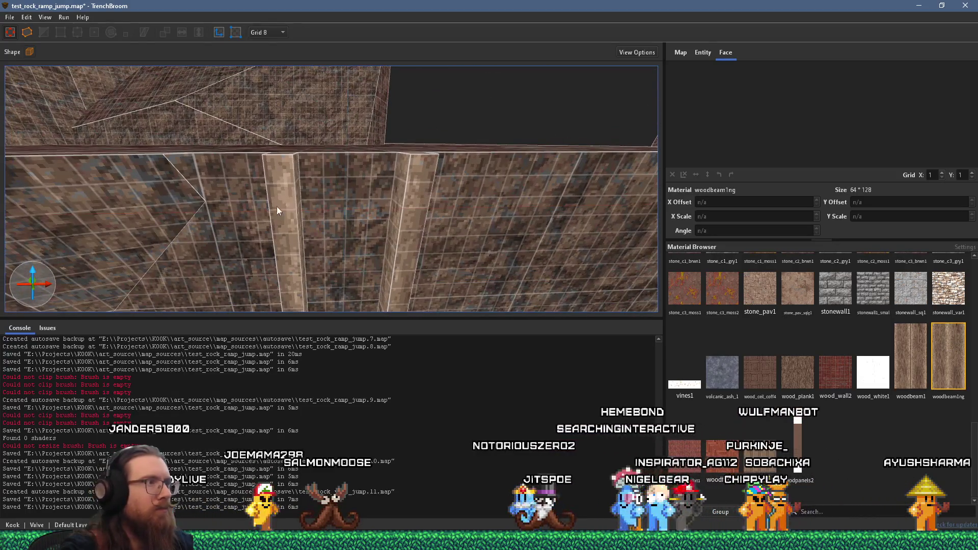
drag(401, 222, 421, 209)
mouse_move(421, 209)
mouse_down()
mouse_move(384, 202)
mouse_move(371, 225)
mouse_up()
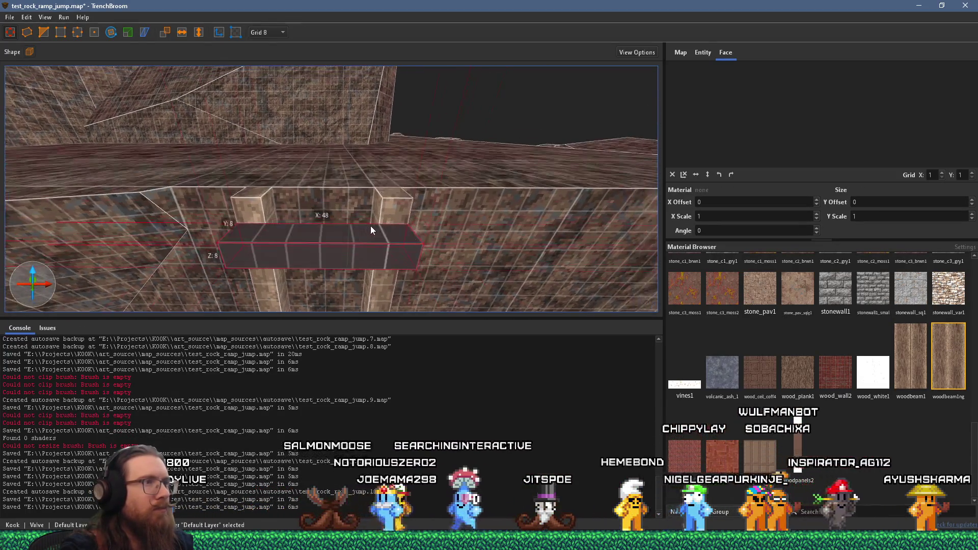
Apply woodbeam1ng to the rung, rotate its texture 90 degrees, and lengthen it to 52 units on grid 4
click(955, 348)
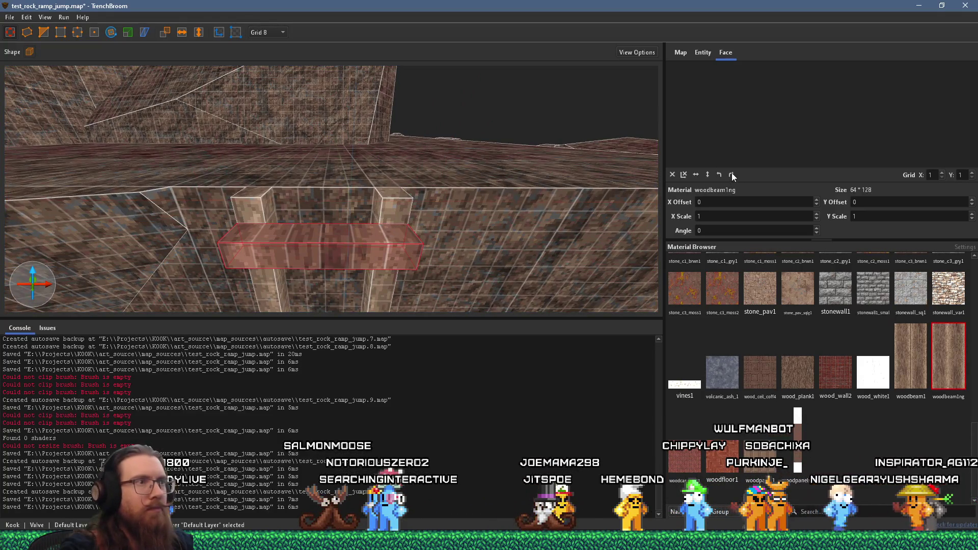
click(731, 175)
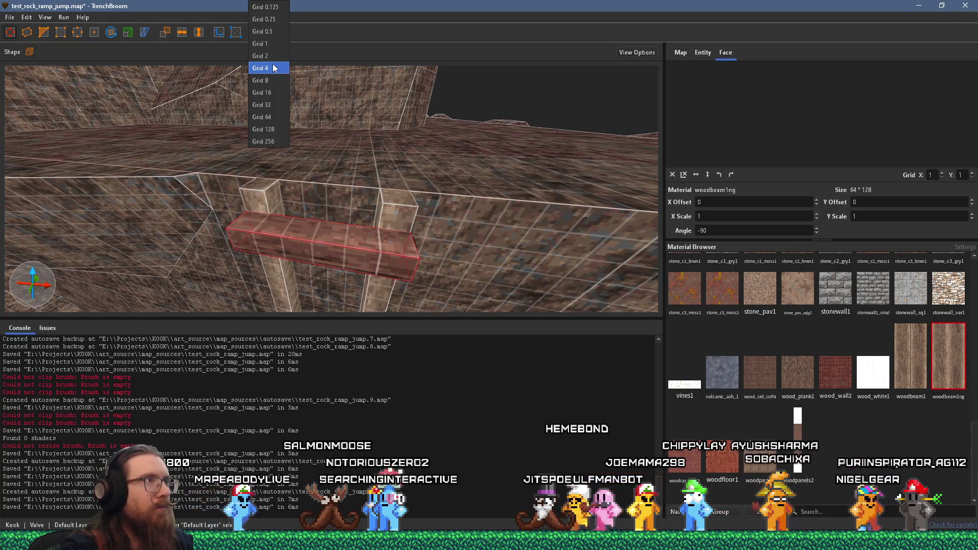
click(274, 68)
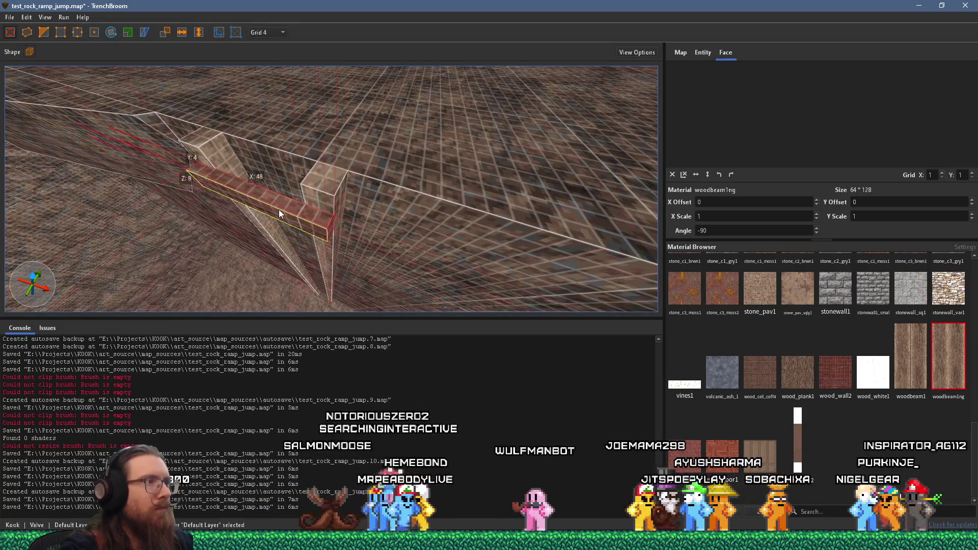
mouse_move(279, 209)
mouse_down()
mouse_move(336, 227)
mouse_move(304, 216)
mouse_up()
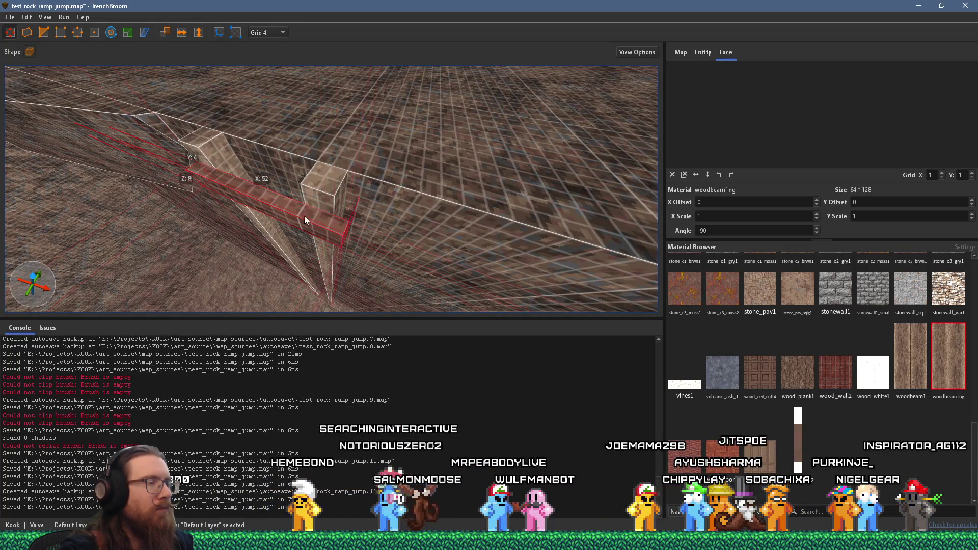
scroll(304, 215, up, 5)
scroll(519, 133, up, 5)
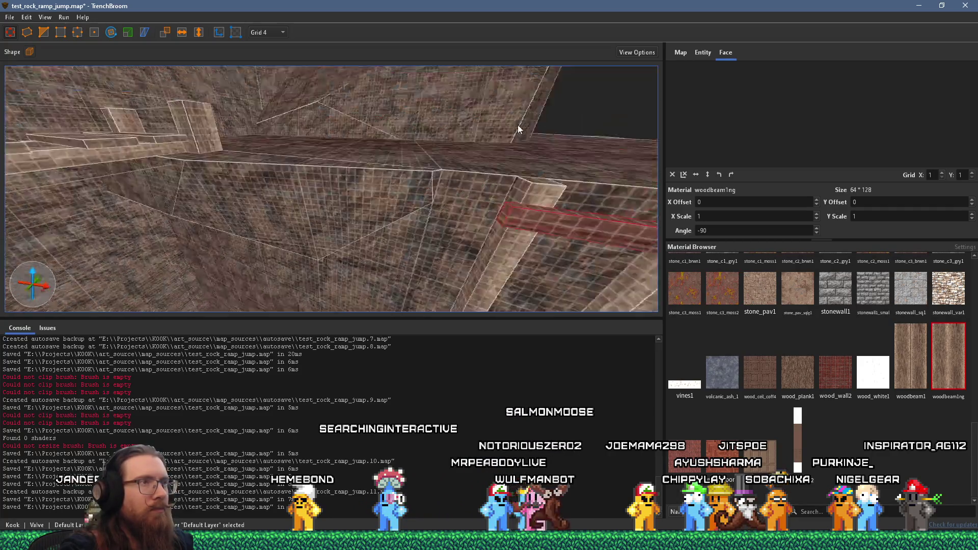
scroll(421, 82, down, 8)
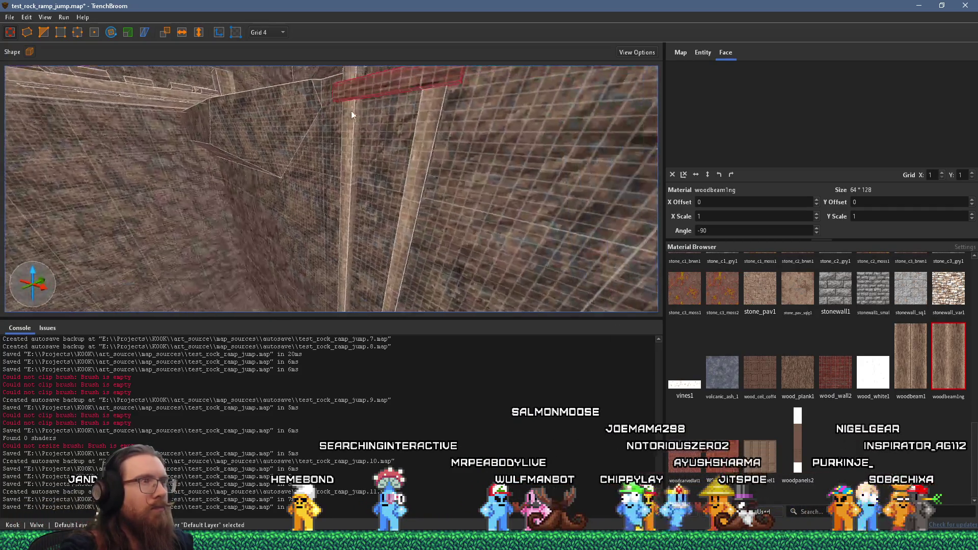
Duplicate the rung and move the copy further down the ladder
key(a)
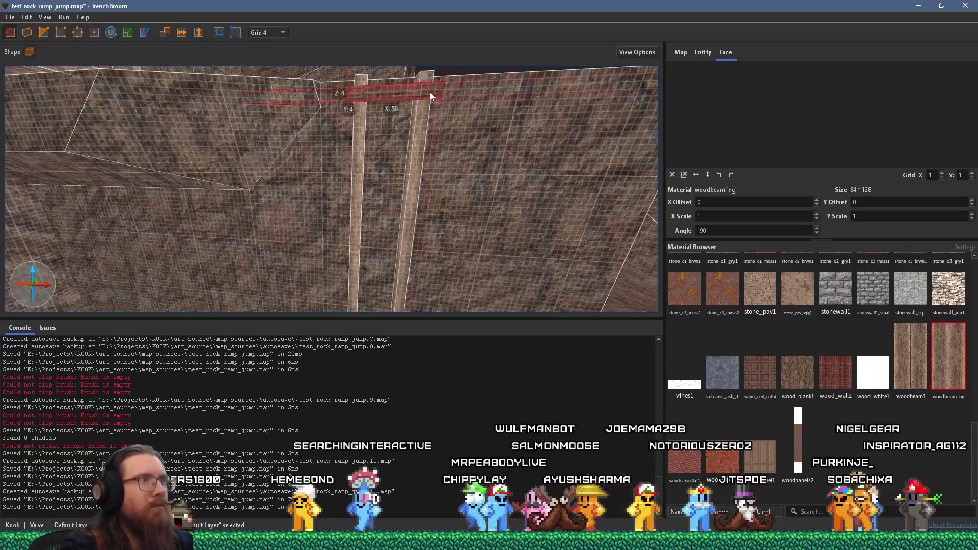
drag(432, 151, 433, 183)
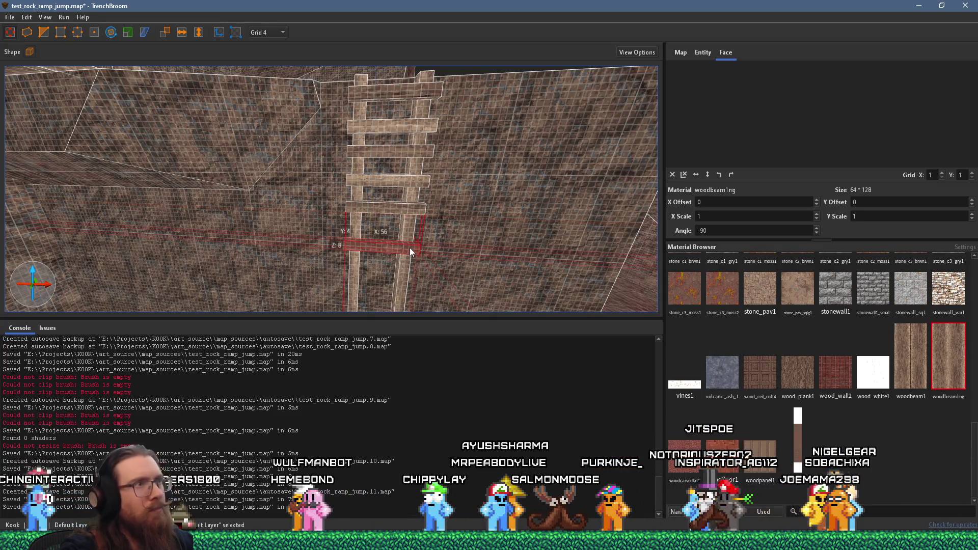
mouse_move(408, 246)
mouse_down()
mouse_move(407, 238)
mouse_move(419, 268)
mouse_up()
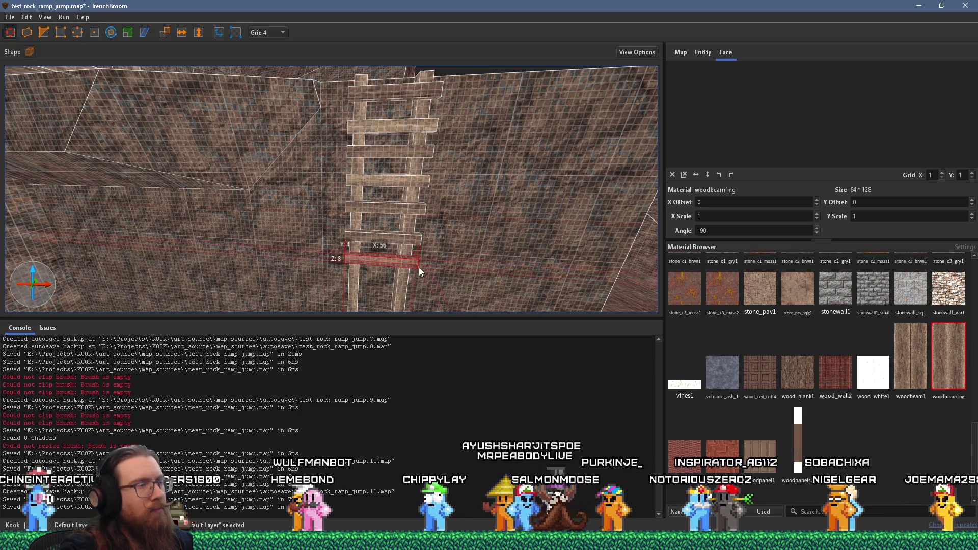
scroll(419, 267, up, 2)
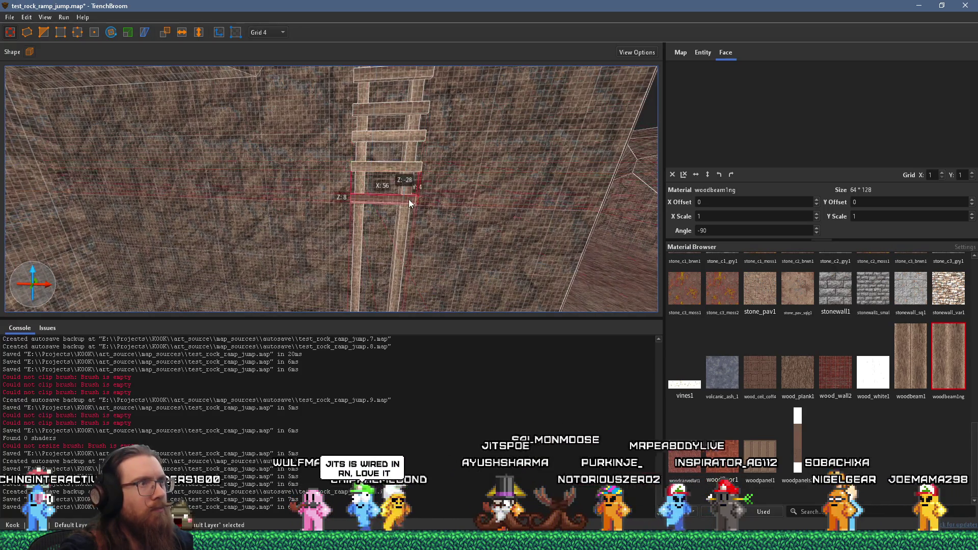
scroll(407, 199, down, 3)
scroll(382, 265, up, 2)
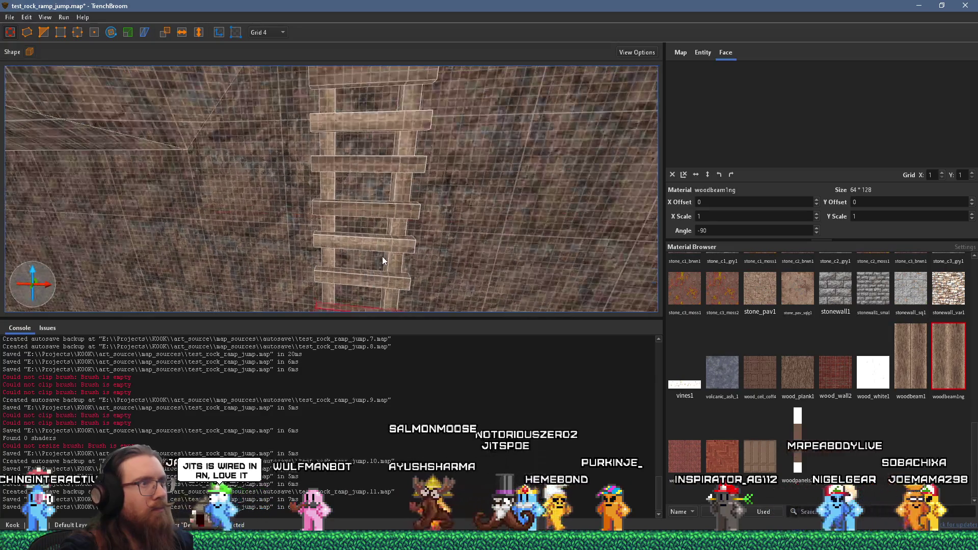
On grid size 2, reposition a rung up the ladder and add more rungs further down
click(268, 32)
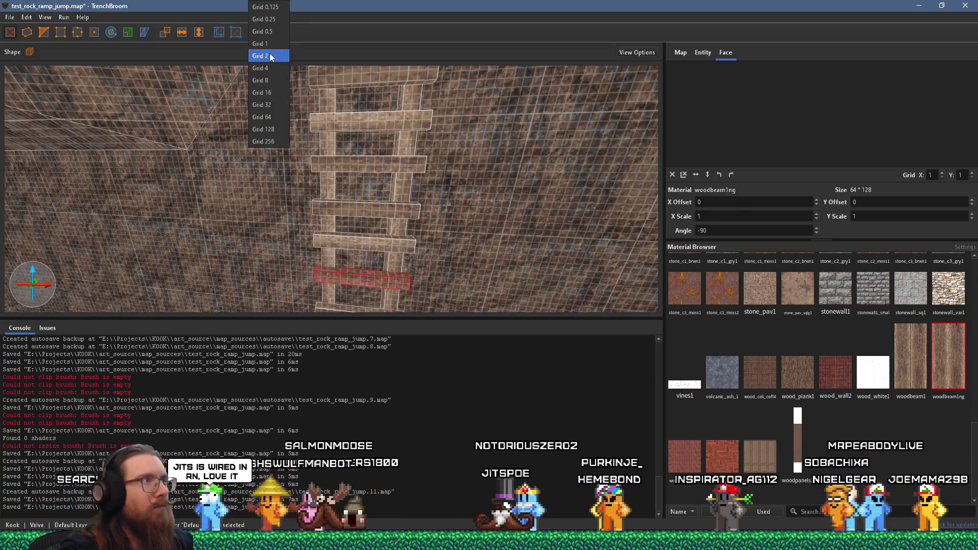
click(269, 56)
scroll(304, 138, down, 3)
drag(329, 209, 357, 150)
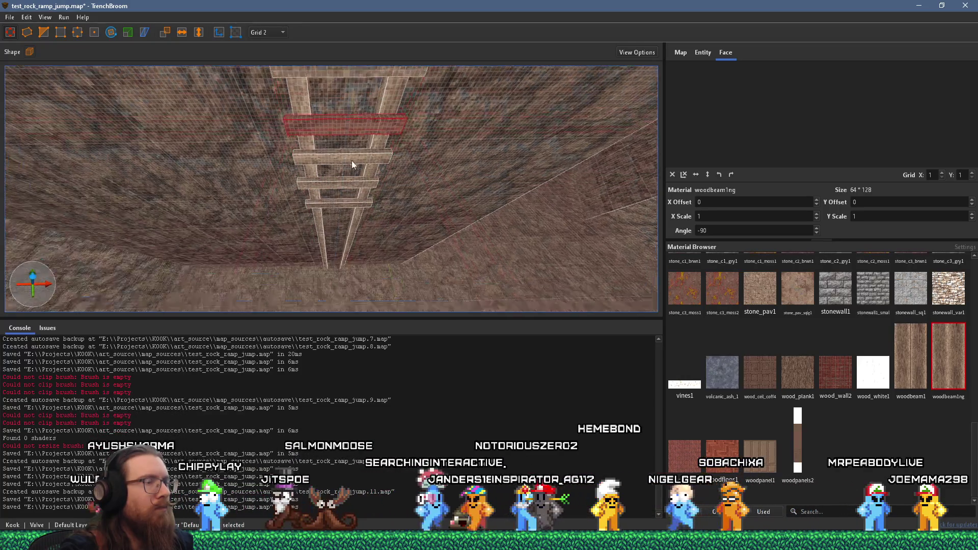
scroll(351, 160, up, 3)
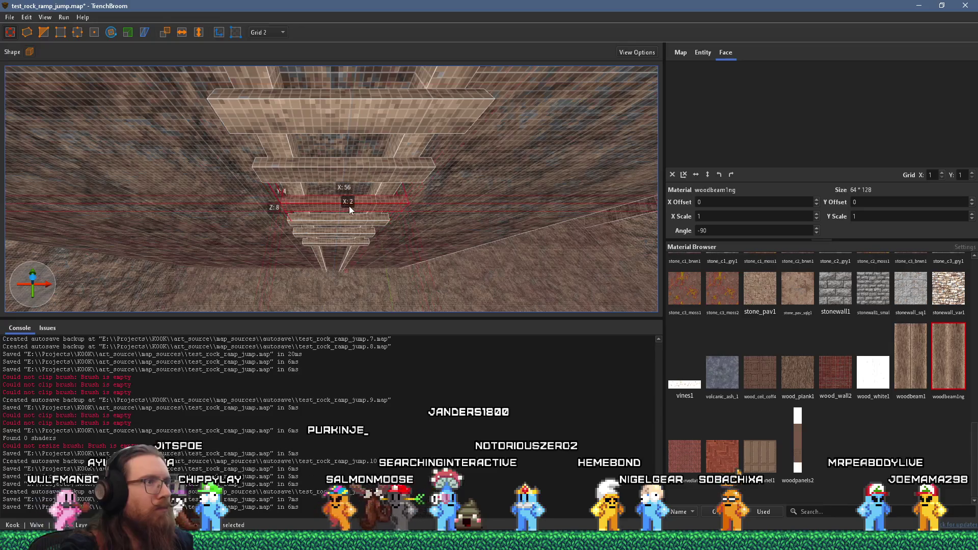
mouse_move(345, 200)
mouse_down()
mouse_move(332, 130)
mouse_move(342, 130)
mouse_move(344, 24)
mouse_move(335, 167)
mouse_move(344, 121)
mouse_move(366, 109)
mouse_move(357, 243)
mouse_move(379, 263)
mouse_move(388, 68)
mouse_move(395, 119)
mouse_up()
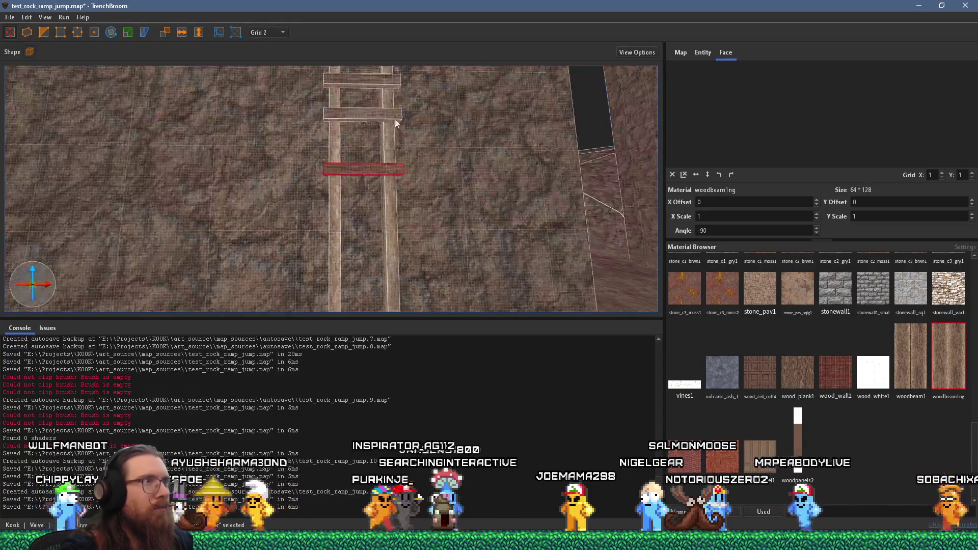
mouse_move(370, 169)
mouse_down()
mouse_move(369, 155)
mouse_move(368, 295)
mouse_move(372, 268)
mouse_up()
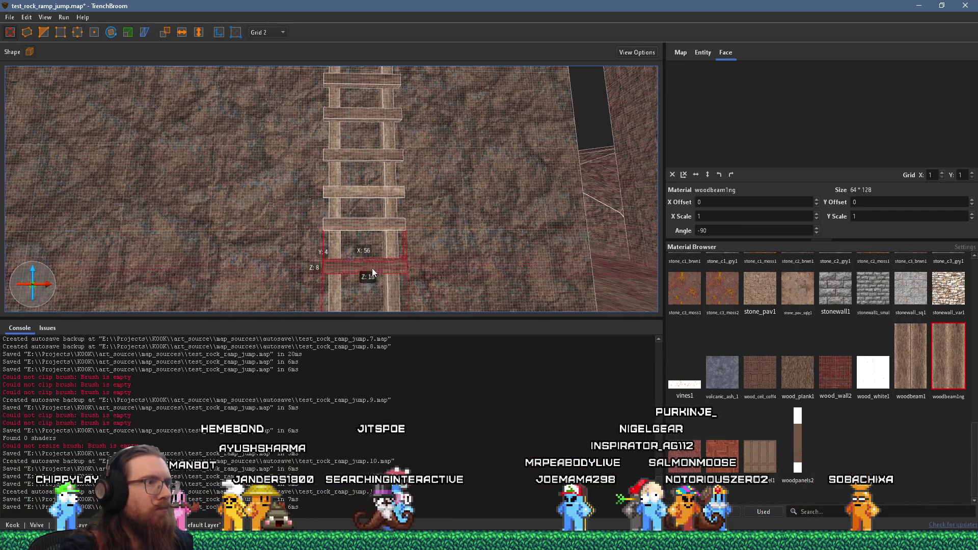
Orbit around the ladder to inspect it from below and other angles
scroll(372, 267, up, 3)
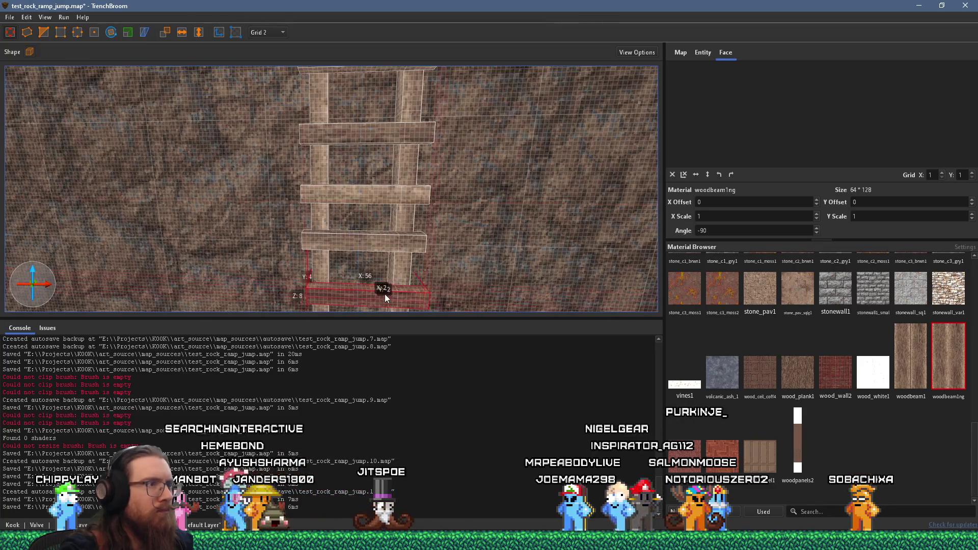
scroll(379, 286, down, 3)
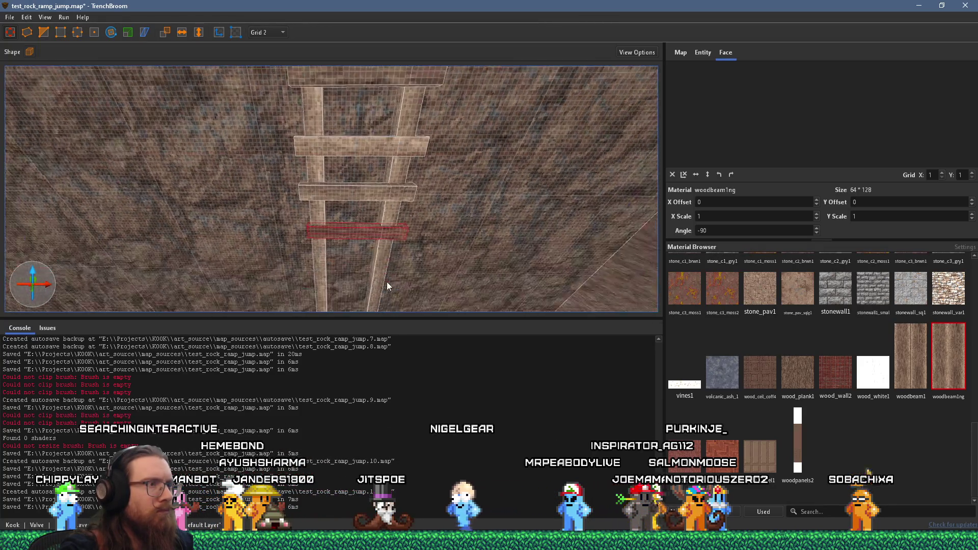
mouse_move(386, 283)
mouse_down()
mouse_move(376, 266)
mouse_move(369, 290)
mouse_move(363, 244)
mouse_move(356, 254)
mouse_up()
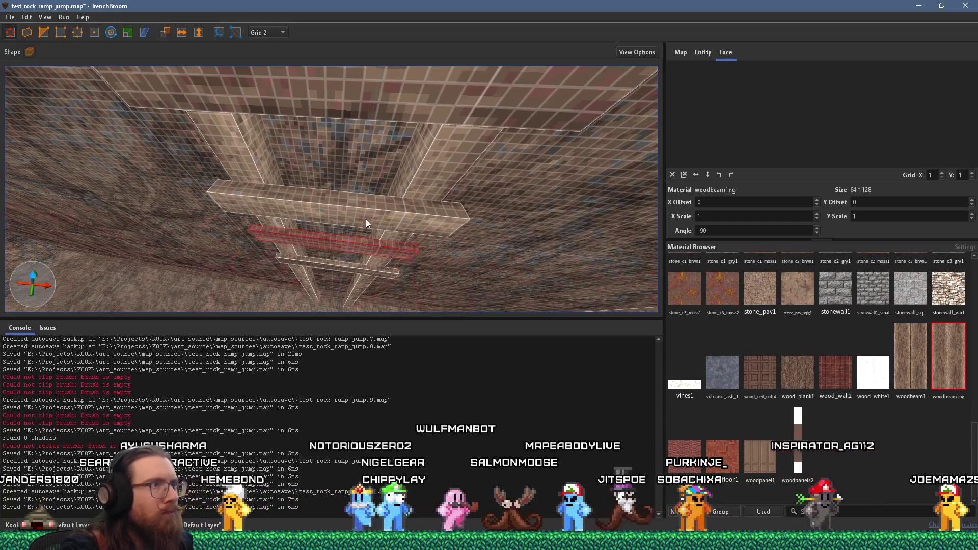
scroll(375, 216, up, 6)
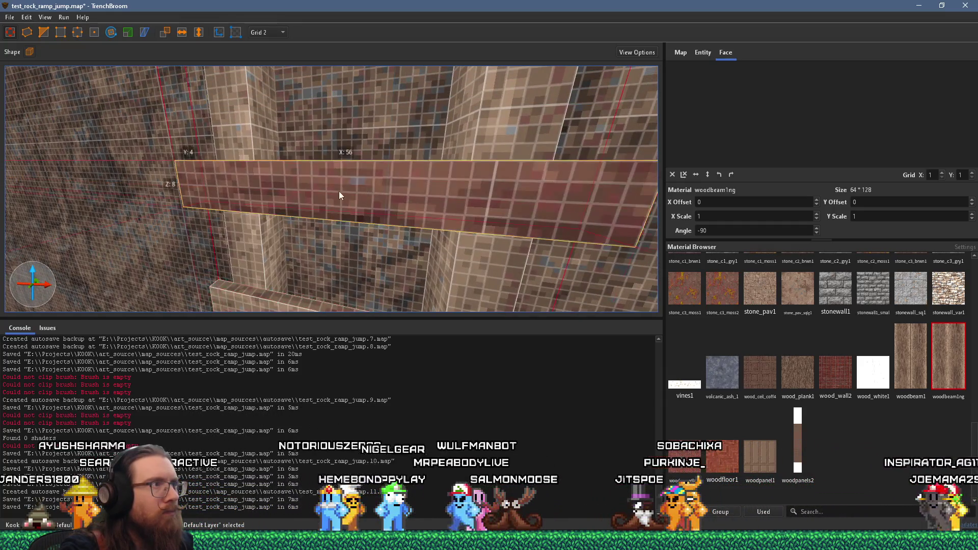
mouse_move(338, 191)
mouse_down()
mouse_move(350, 175)
mouse_move(346, 140)
mouse_move(294, 219)
mouse_up()
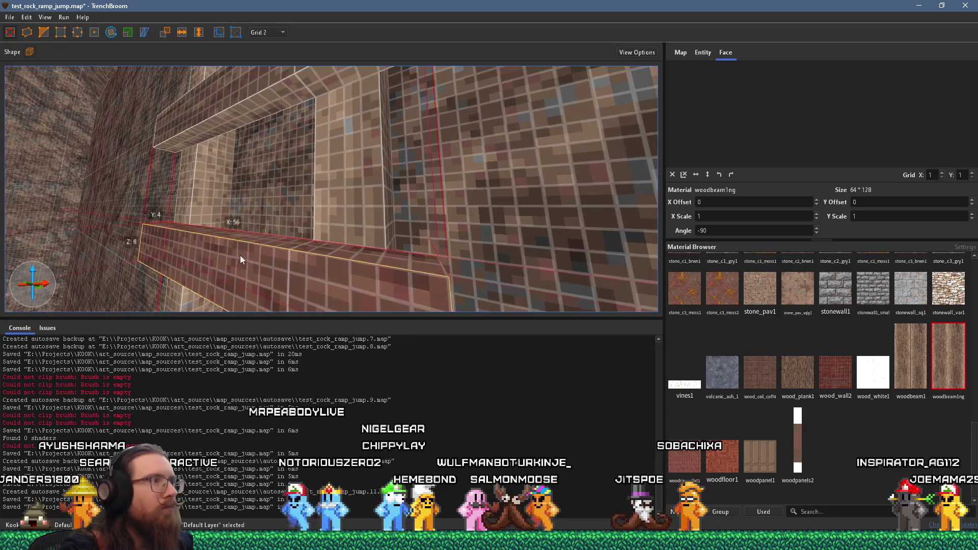
mouse_move(240, 255)
mouse_down()
mouse_move(252, 255)
mouse_move(261, 212)
mouse_move(283, 187)
mouse_move(377, 263)
mouse_move(389, 288)
mouse_move(427, 227)
mouse_move(490, 204)
mouse_move(520, 170)
mouse_move(393, 87)
mouse_move(441, 254)
mouse_up()
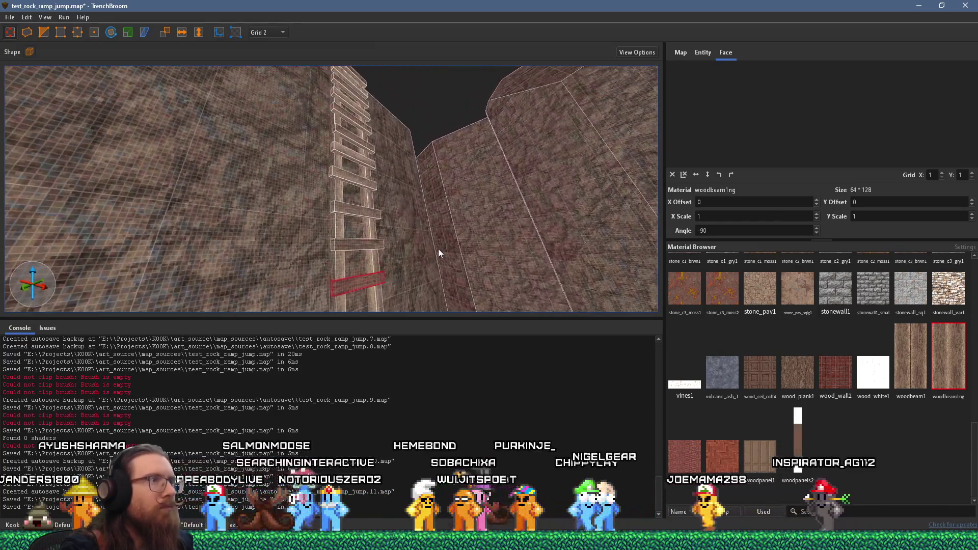
Select several ladder rungs, inspect them up close, then clear the selection
click(362, 245)
ctrl+click(356, 162)
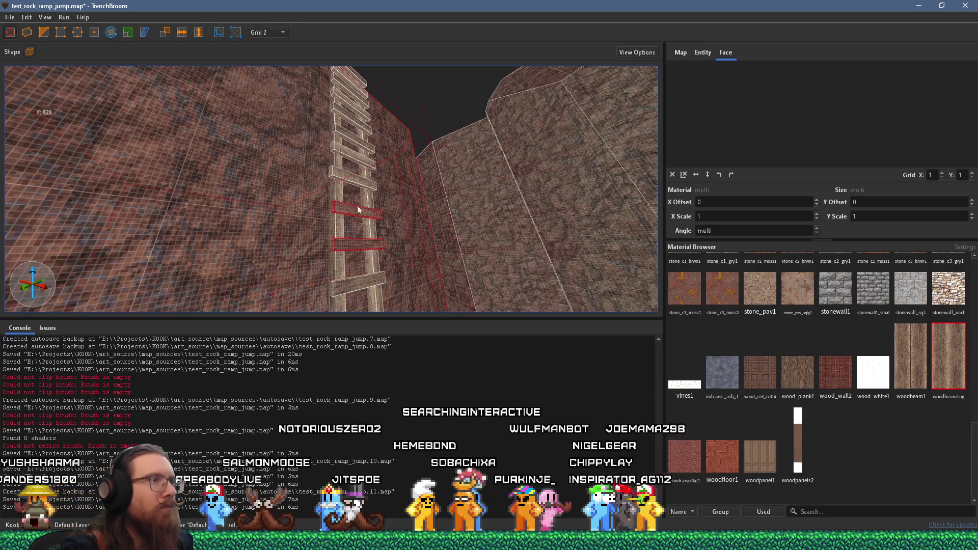
click(353, 244)
ctrl+click(357, 212)
ctrl+click(354, 176)
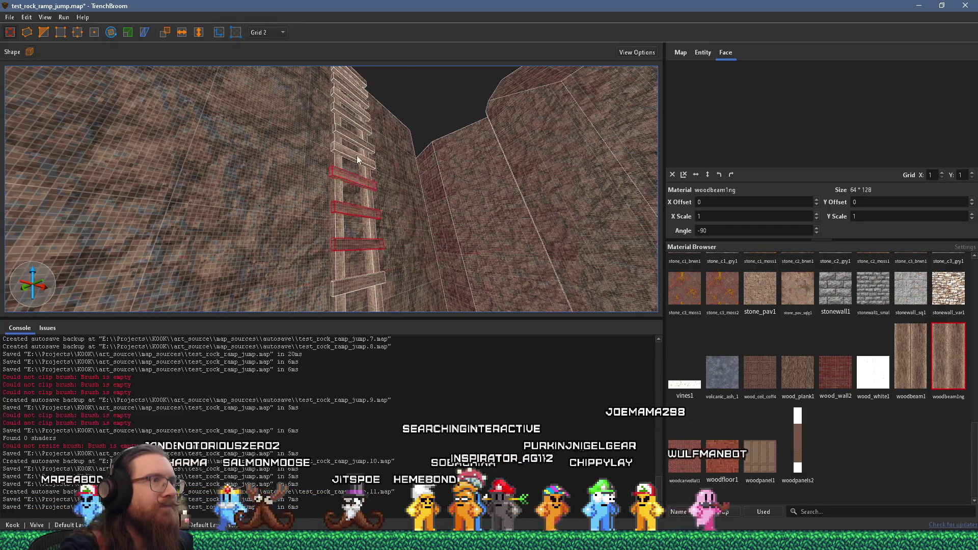
scroll(343, 169, up, 5)
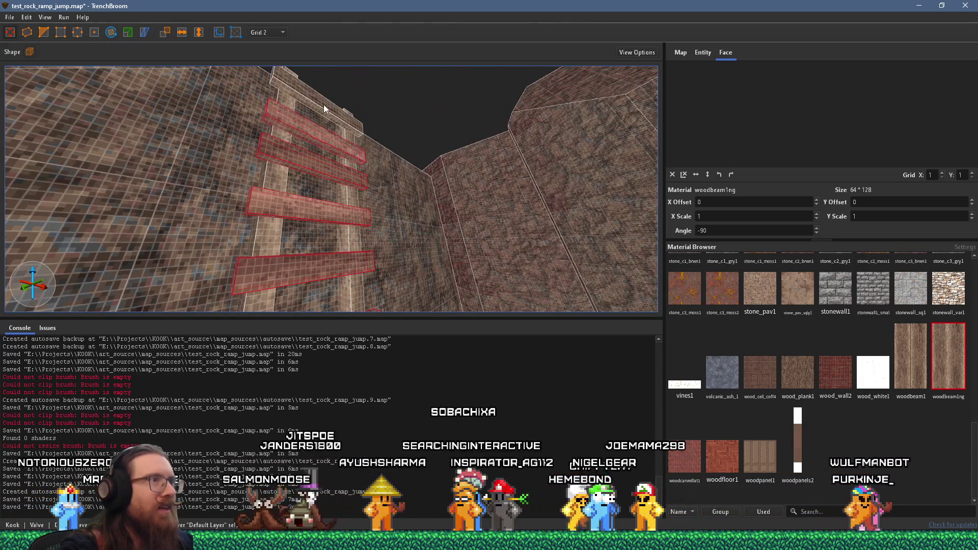
mouse_move(323, 105)
mouse_down()
mouse_move(317, 182)
mouse_move(355, 212)
mouse_up()
scroll(355, 212, down, 5)
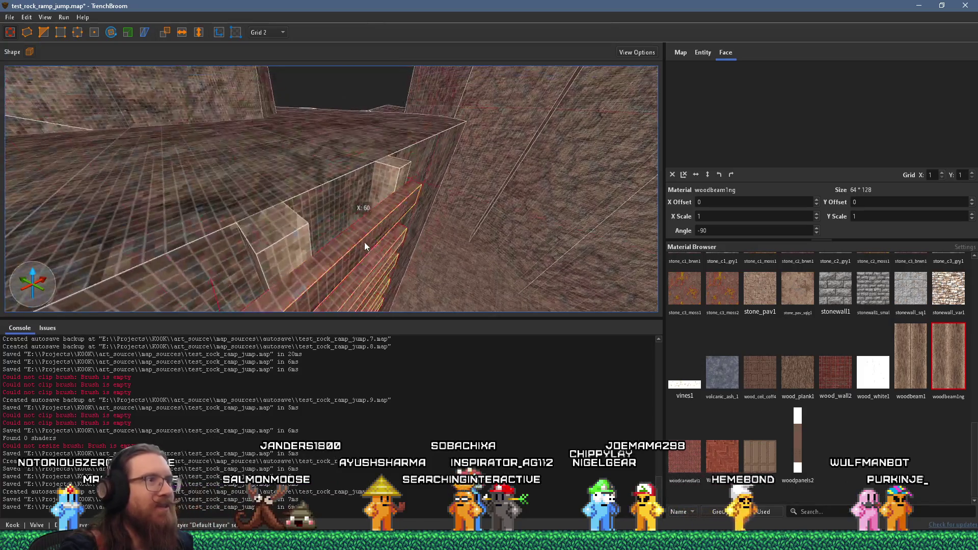
mouse_move(359, 246)
mouse_down()
mouse_move(308, 162)
mouse_move(310, 205)
mouse_move(298, 149)
mouse_move(311, 181)
mouse_move(325, 170)
mouse_up()
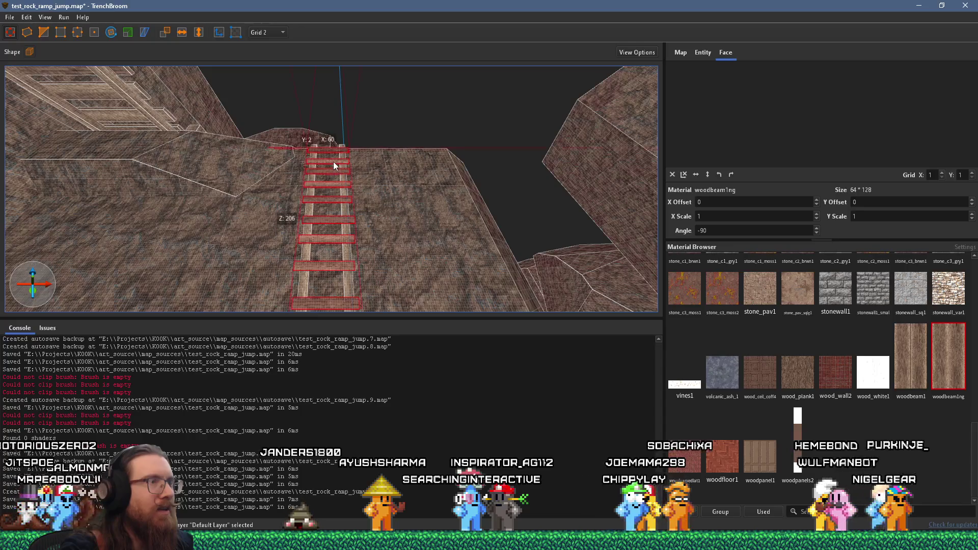
click(334, 161)
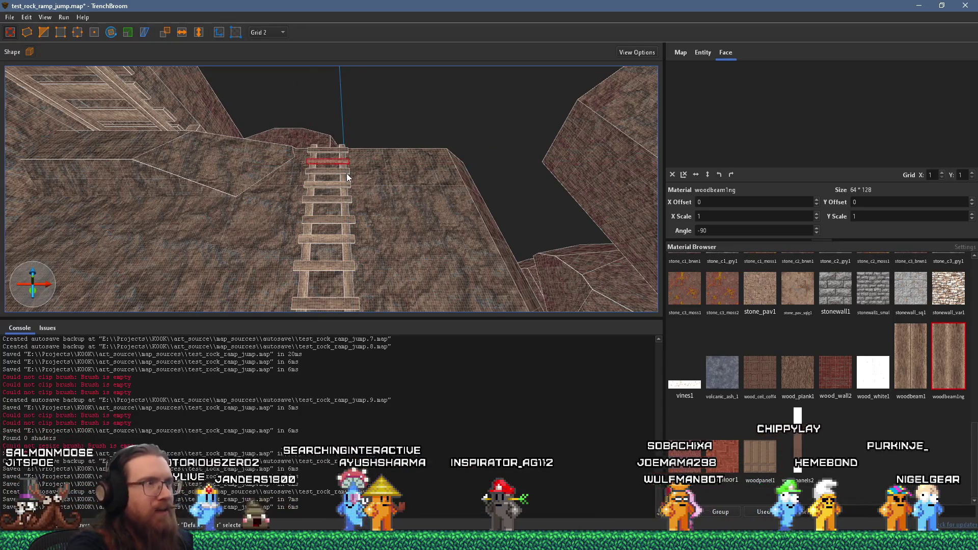
key(Escape)
scroll(345, 171, up, 5)
scroll(347, 162, down, 5)
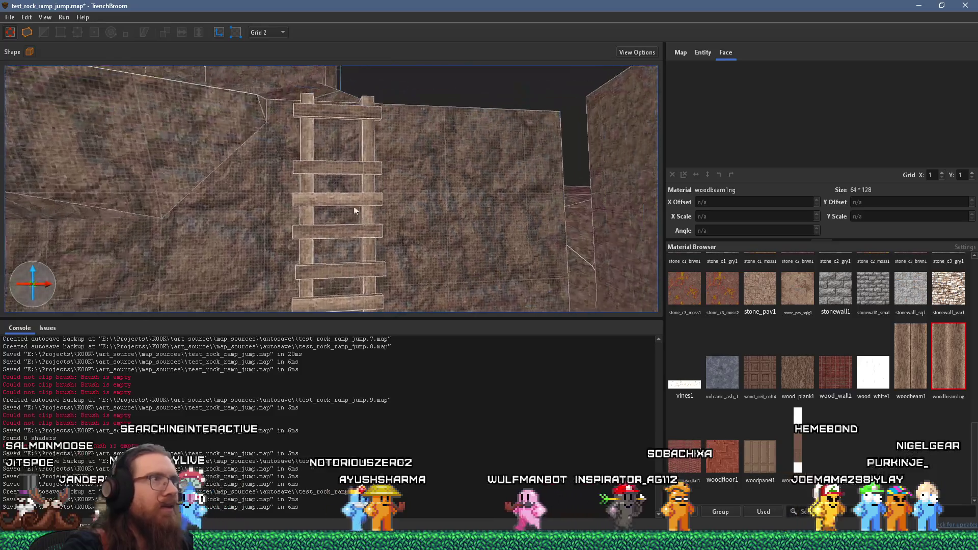
Drag one lower ladder rung down the cliff wall, then deselect it
click(341, 147)
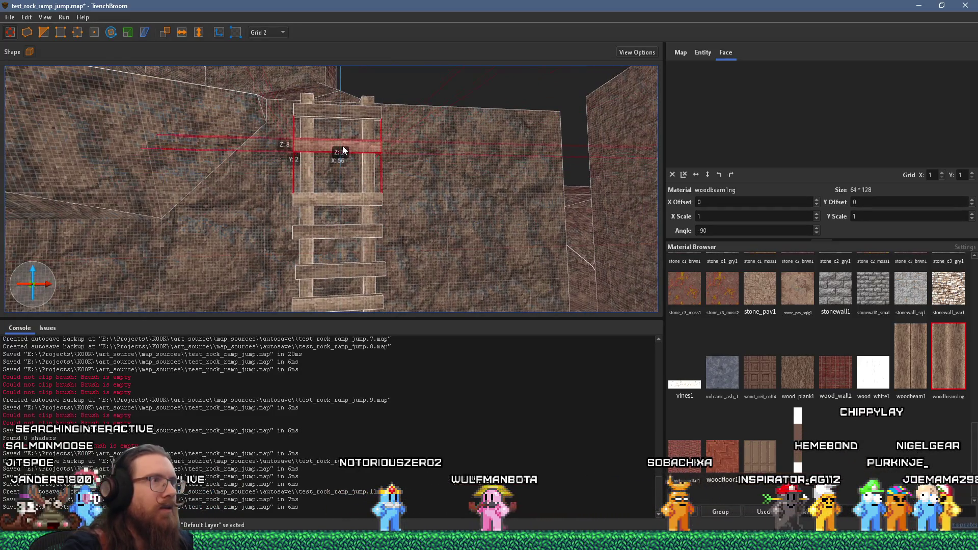
mouse_move(341, 147)
mouse_down()
mouse_move(337, 232)
mouse_move(338, 222)
mouse_up()
scroll(342, 218, up, 3)
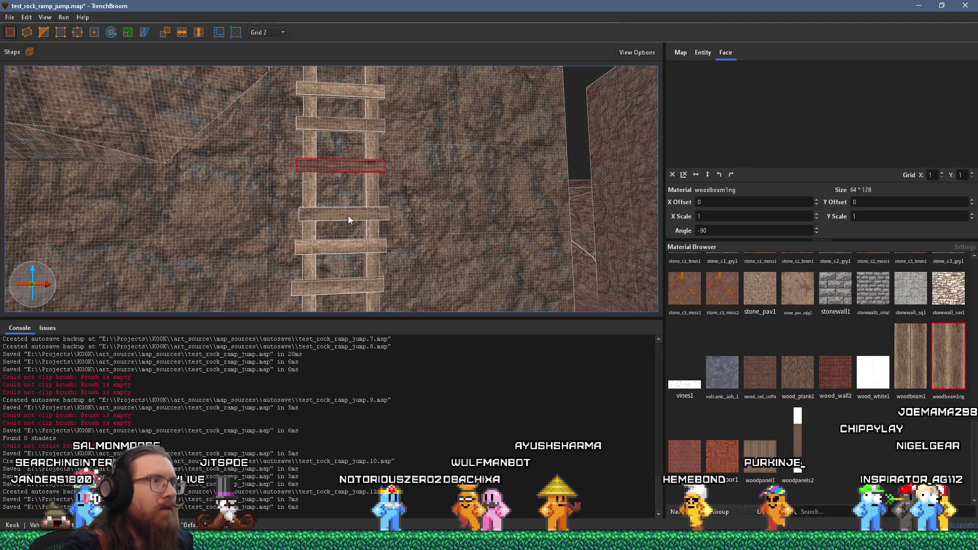
scroll(338, 206, down, 5)
key(Escape)
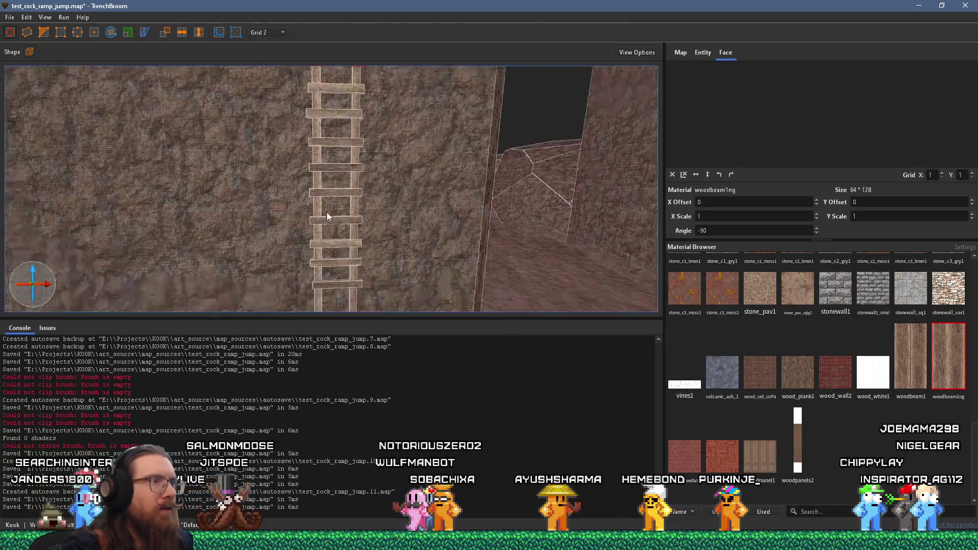
scroll(360, 158, down, 5)
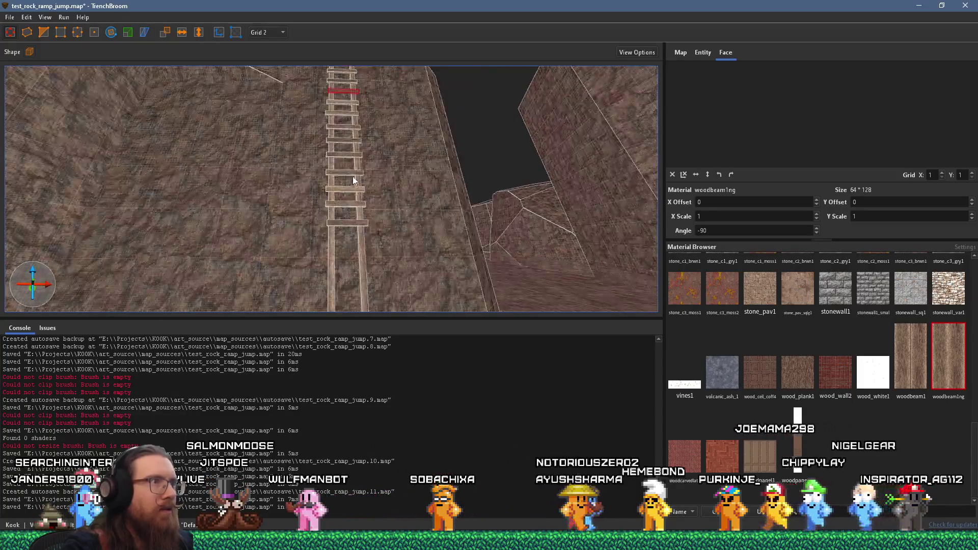
Select two more rungs together and lower them further down the wall
click(343, 140)
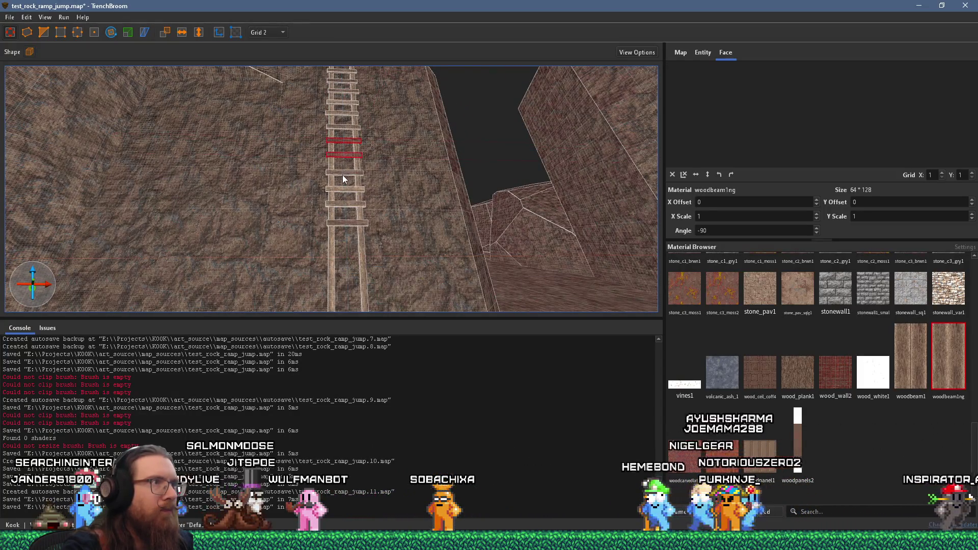
ctrl+click(342, 189)
drag(342, 191, 348, 311)
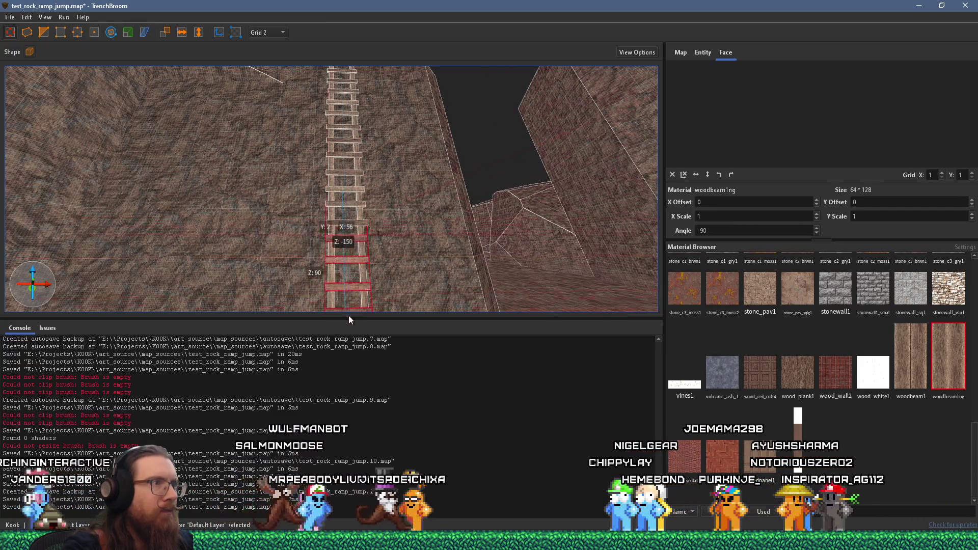
scroll(402, 155, up, 3)
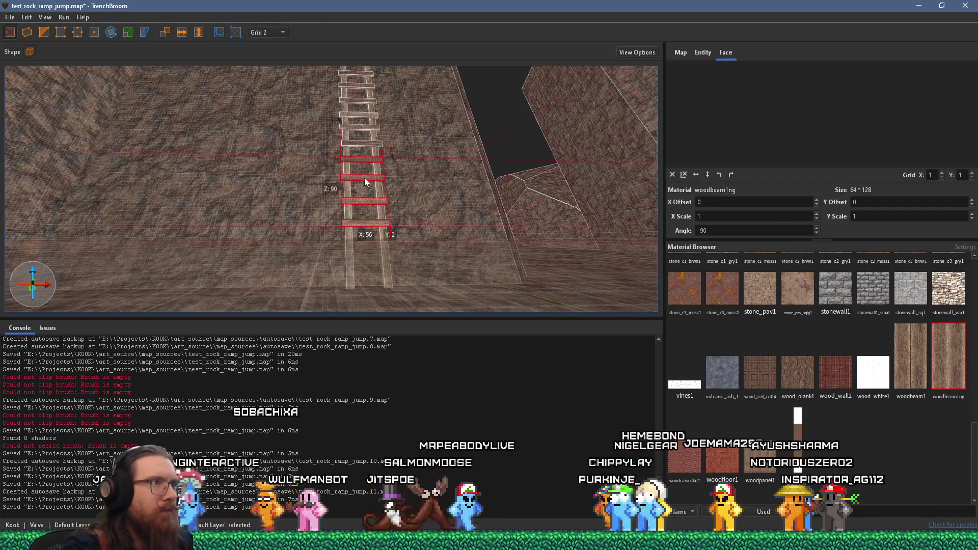
drag(365, 179, 366, 184)
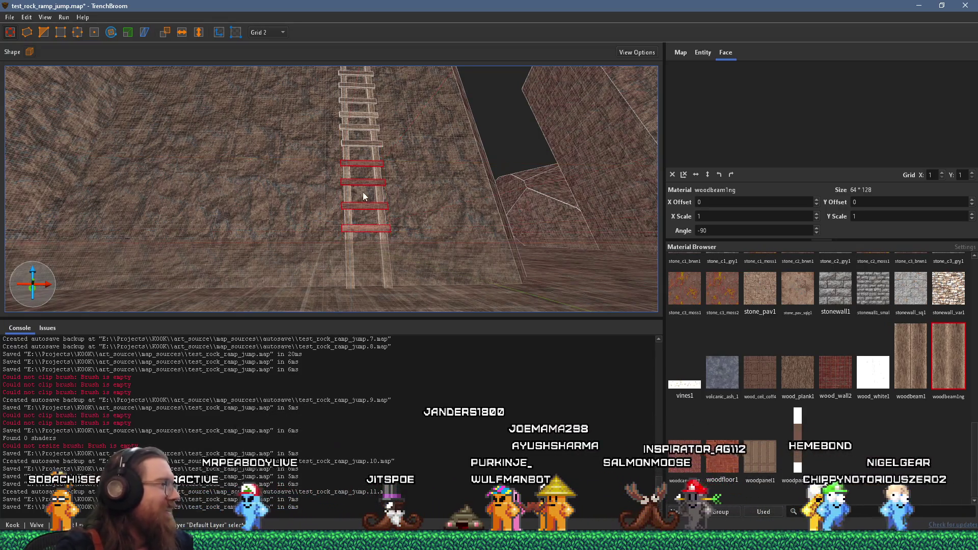
scroll(352, 232, up, 5)
Select four rungs and shift them along the ladder so the spacing evens out
ctrl+click(352, 218)
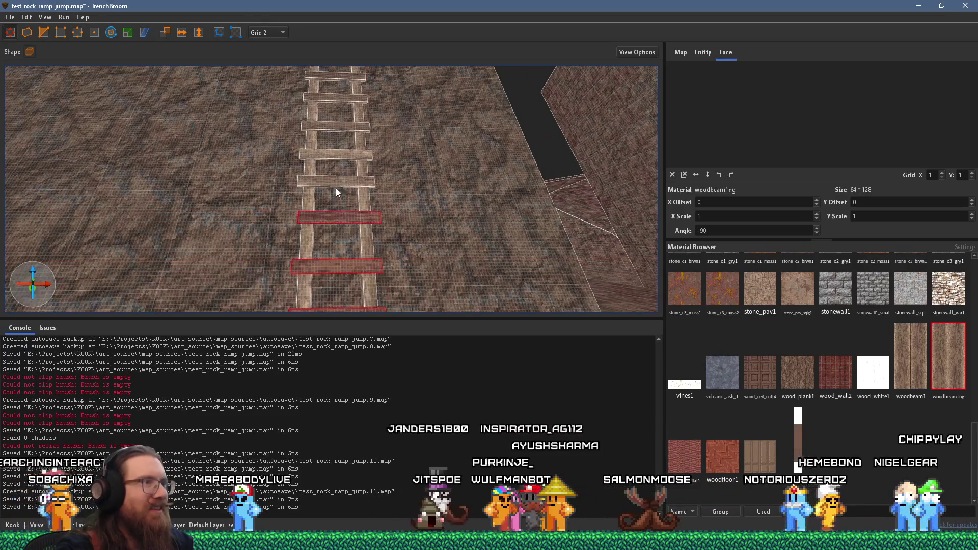
ctrl+click(334, 181)
ctrl+click(331, 154)
ctrl+click(334, 126)
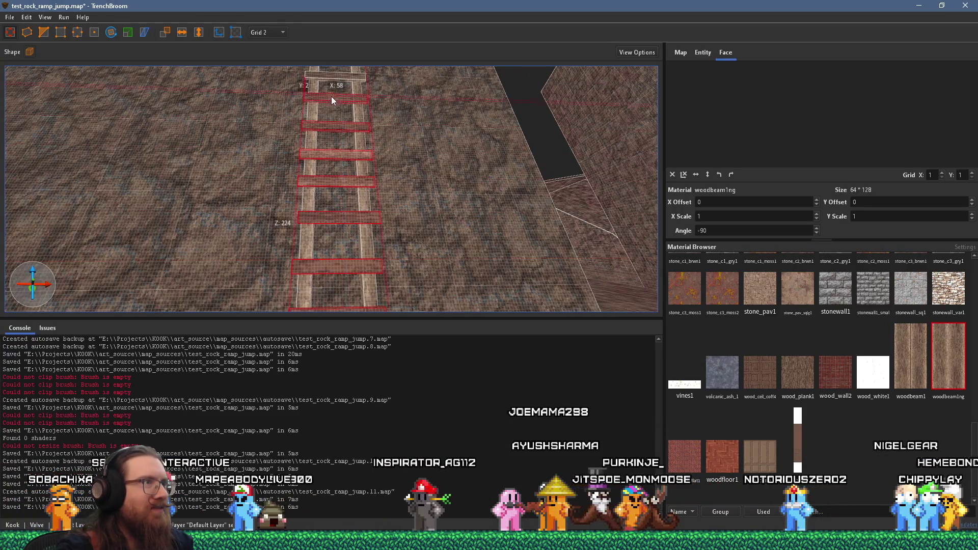
scroll(332, 96, down, 5)
scroll(363, 174, up, 5)
drag(362, 174, 365, 201)
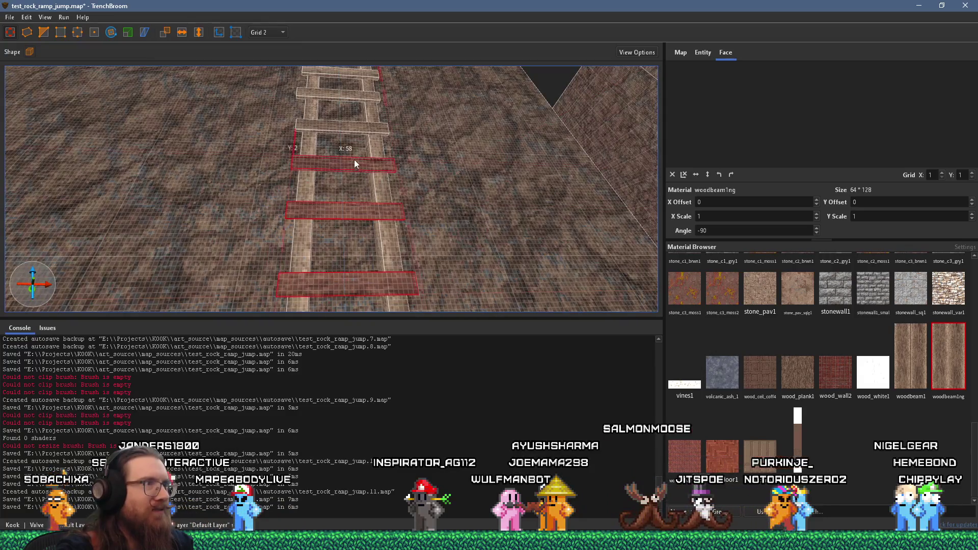
drag(352, 126, 350, 97)
key(Escape)
Select the remaining rungs up to the top rung and bring up their actions menu
scroll(374, 195, down, 5)
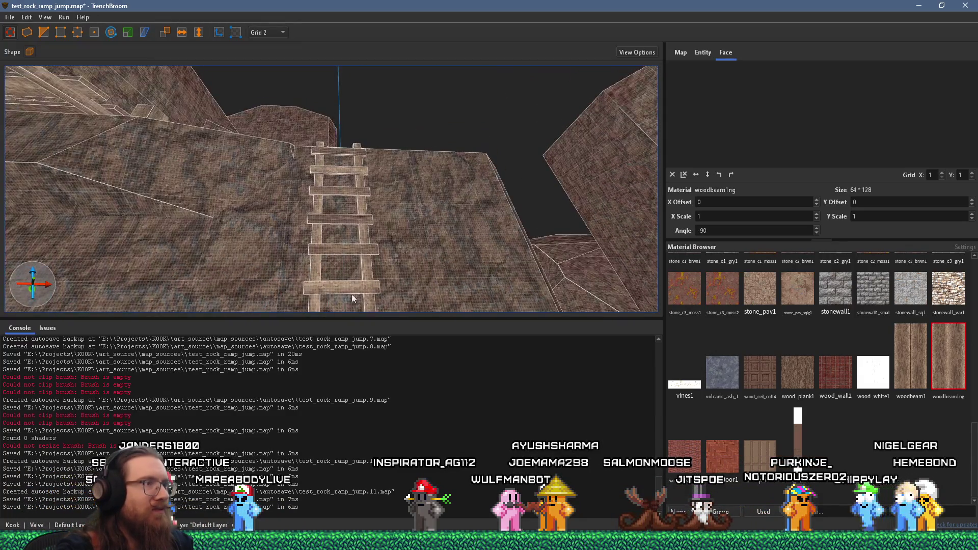
ctrl+click(353, 249)
ctrl+click(353, 218)
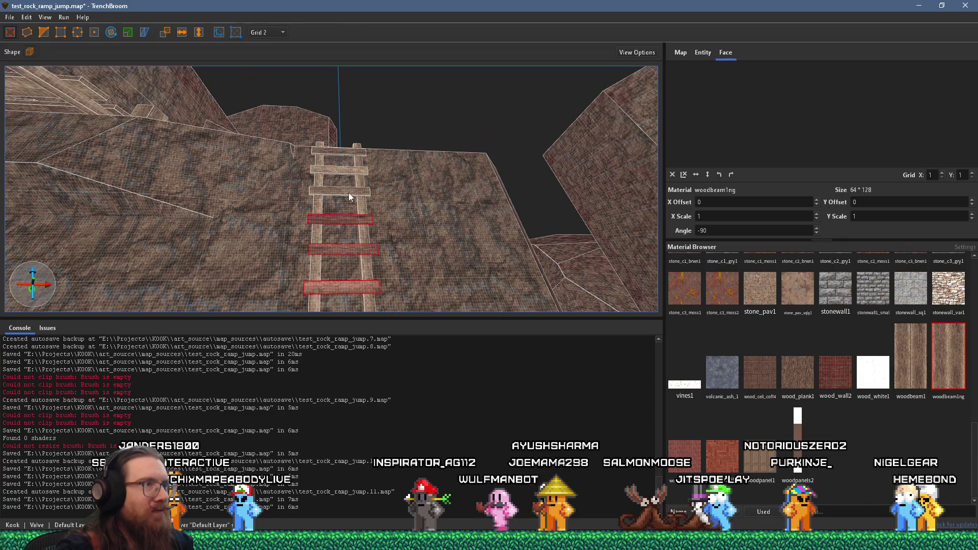
ctrl+click(348, 192)
ctrl+click(349, 170)
scroll(347, 216, down, 5)
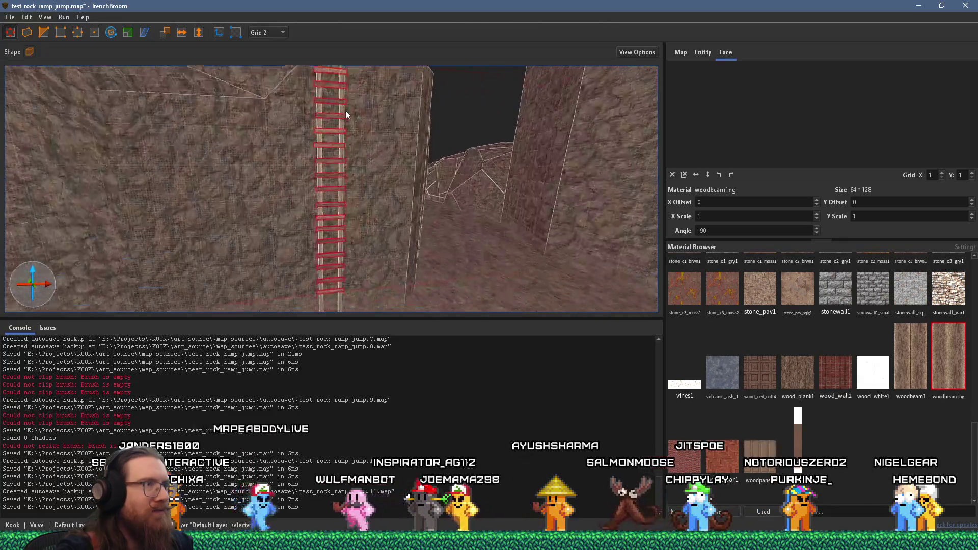
right_click(338, 227)
Turn the selected rungs into a func_detail_wall entity and clear the selection
mouse_move(387, 422)
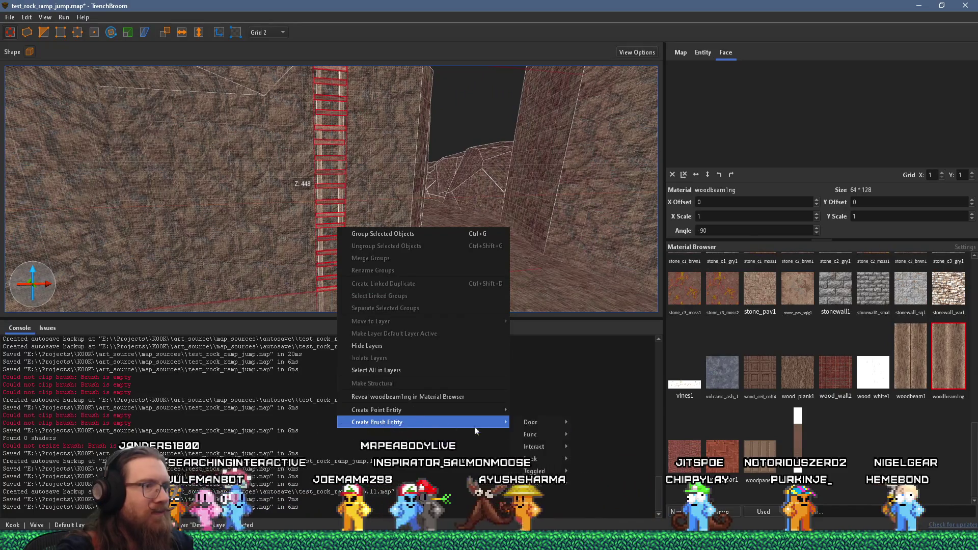
mouse_move(528, 436)
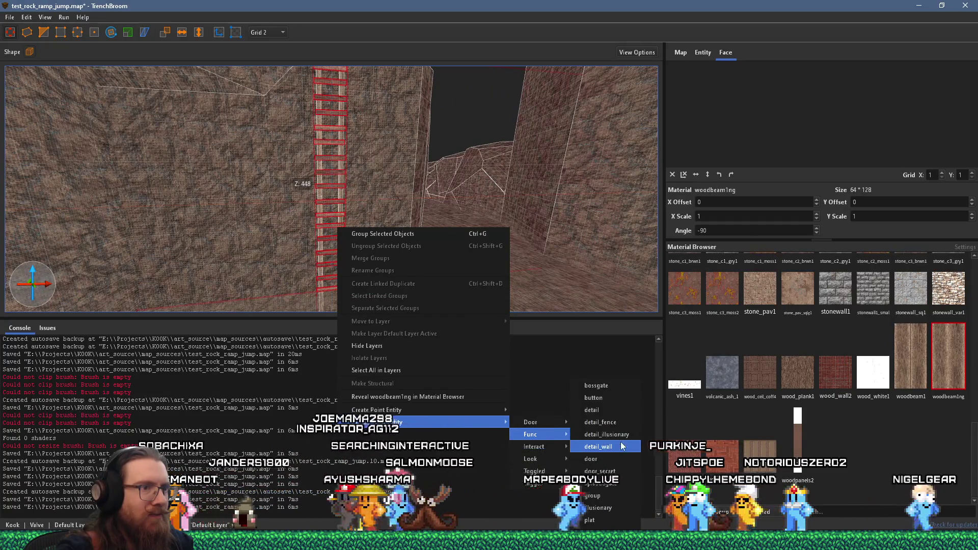
click(598, 446)
right_click(393, 252)
key(Escape)
key(Escape)
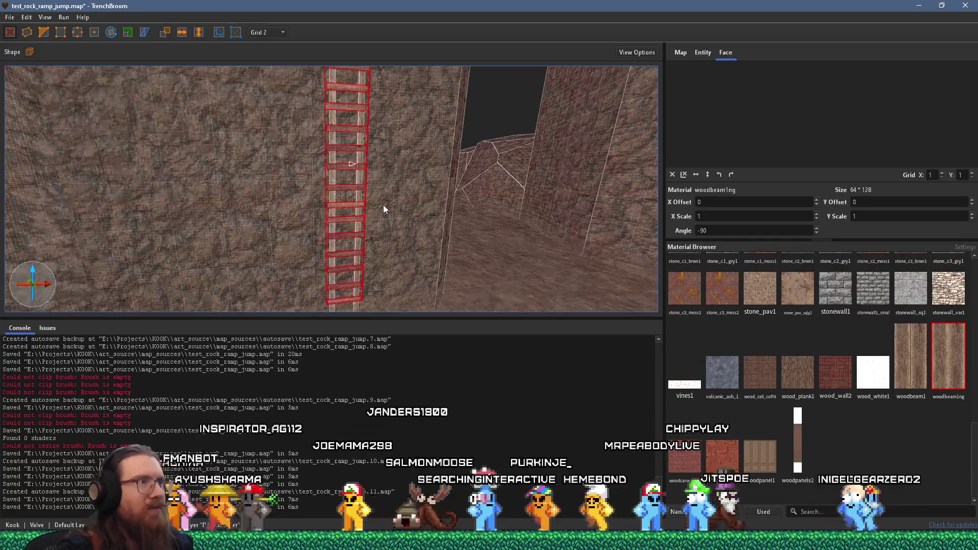
scroll(384, 277, down, 5)
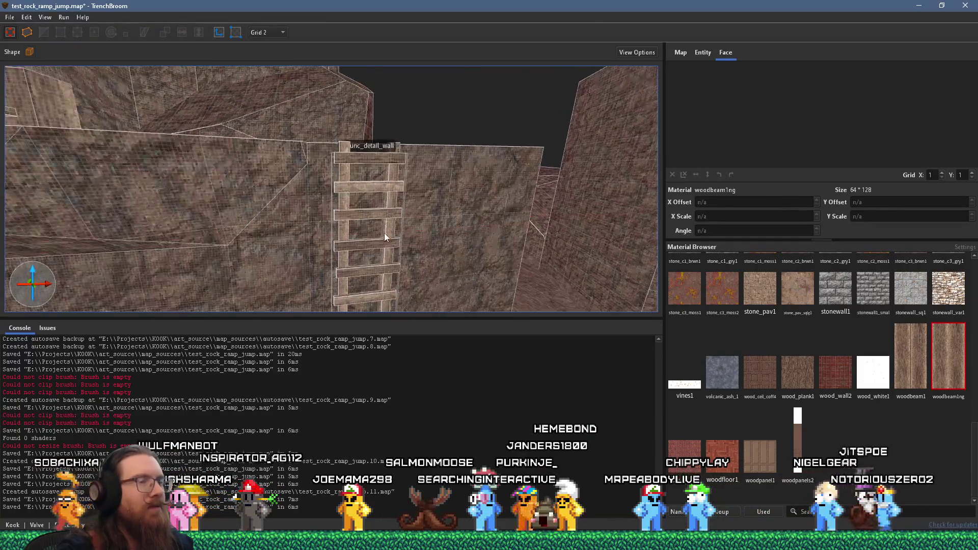
Filter materials for 'ski' and extrude a top rung's face upward into a tall block
click(805, 511)
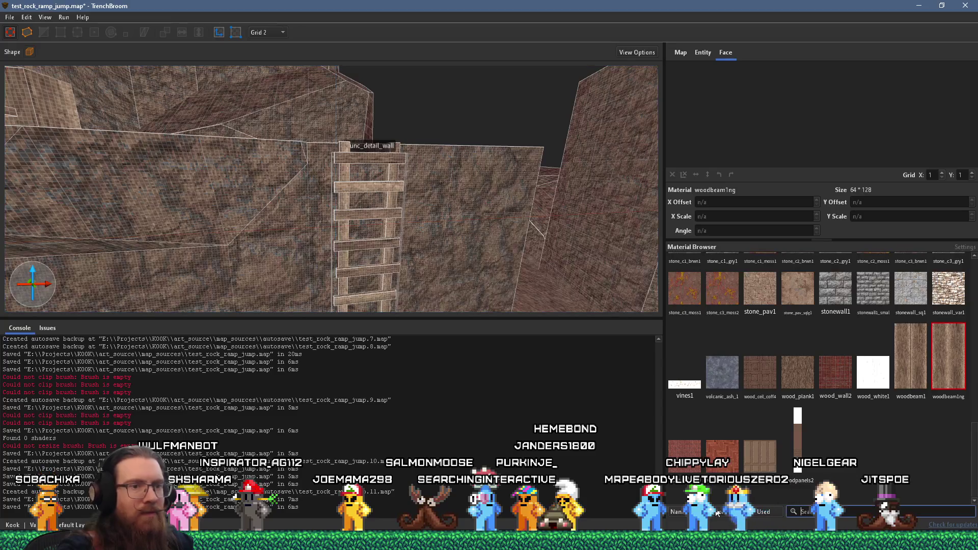
text(ski)
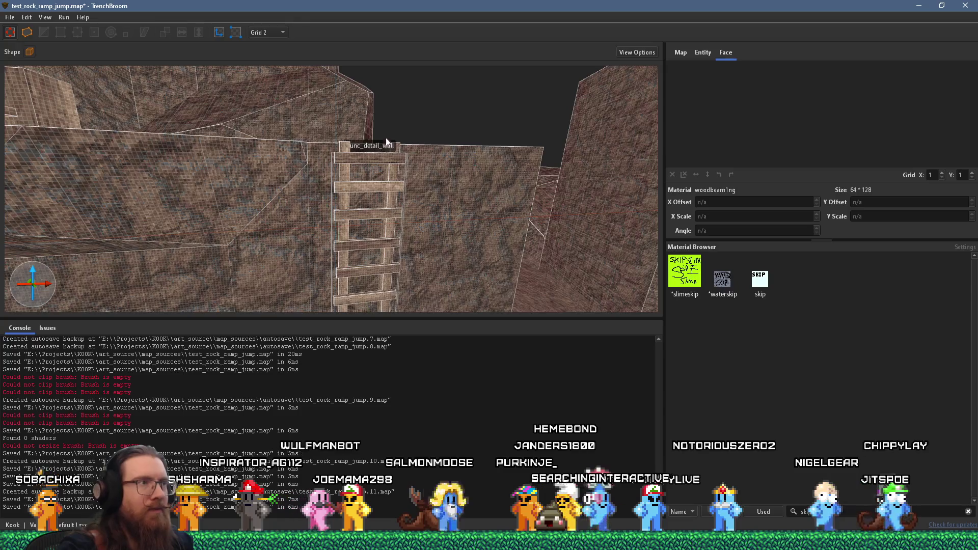
mouse_move(386, 142)
mouse_down()
mouse_move(388, 257)
mouse_move(360, 282)
mouse_up()
click(298, 278)
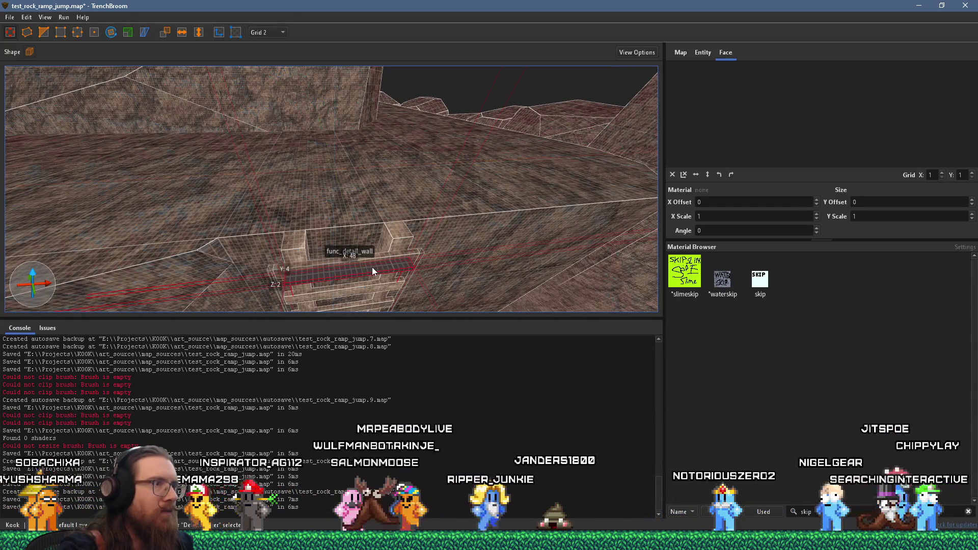
shift+click(356, 267)
scroll(356, 267, up, 5)
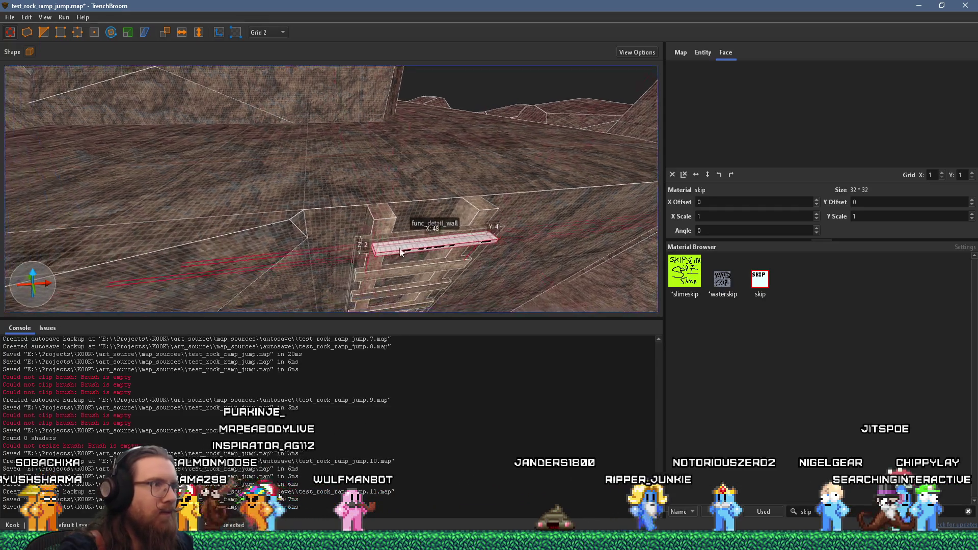
drag(435, 262, 451, 189)
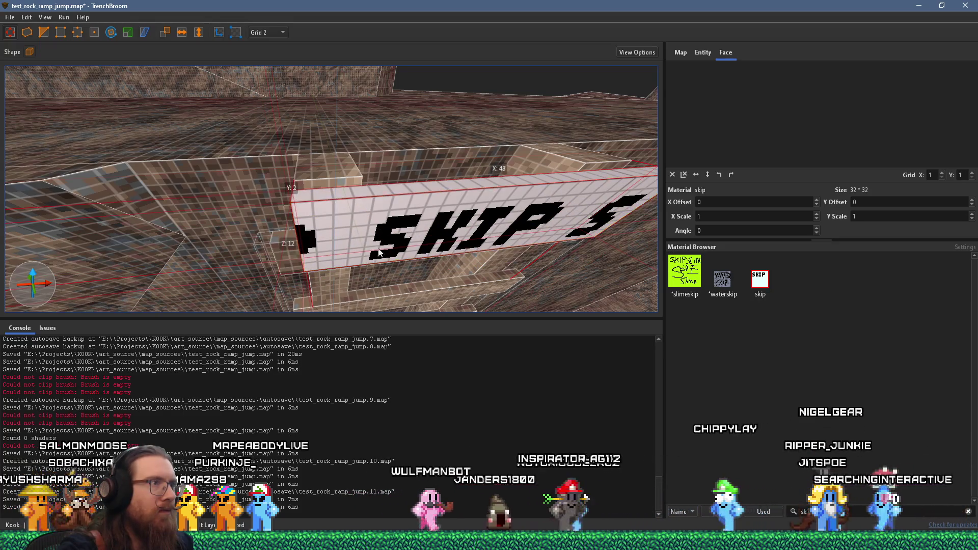
Extend the skip brush down so it covers the ladder's full 494-unit height
scroll(410, 230, down, 10)
scroll(396, 197, up, 5)
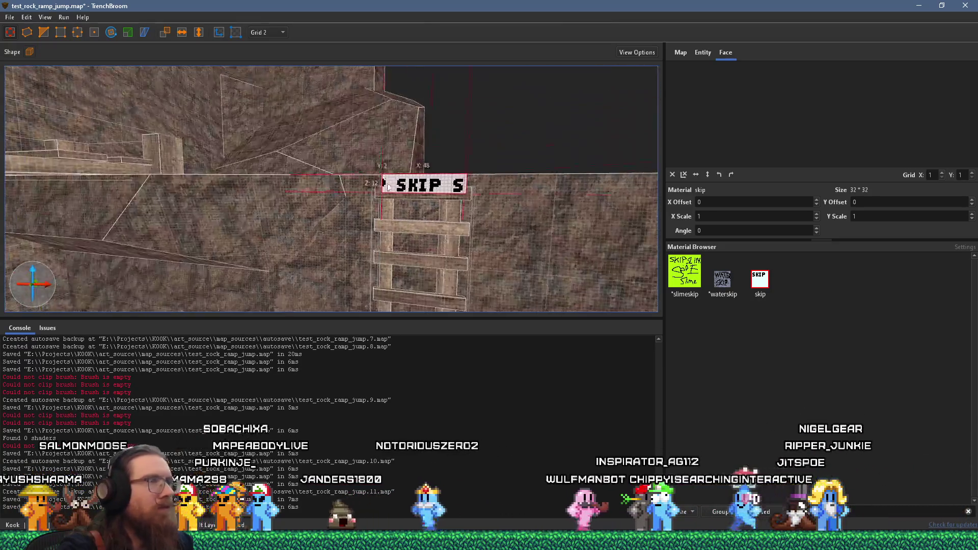
mouse_move(344, 207)
mouse_down()
mouse_move(345, 317)
mouse_move(379, 157)
mouse_up()
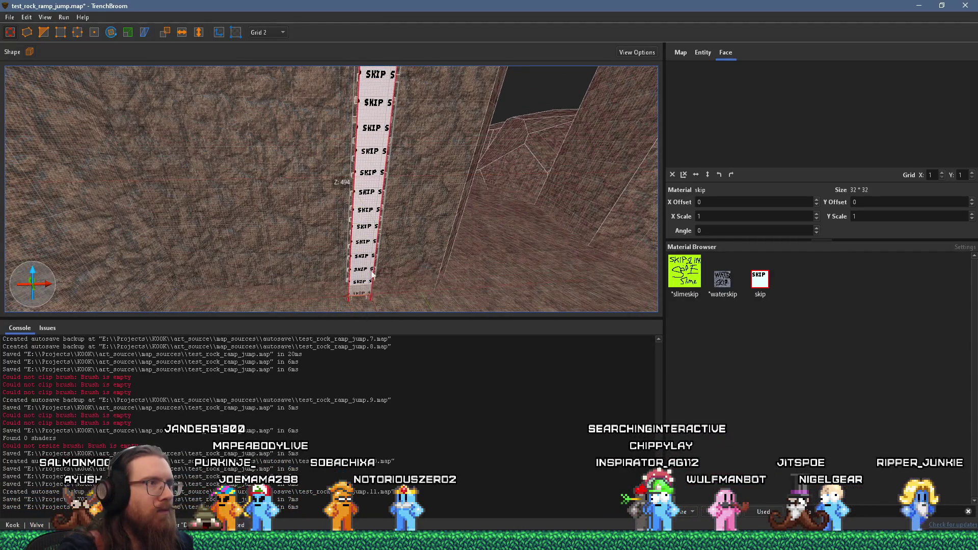
scroll(367, 310, up, 2)
right_click(370, 188)
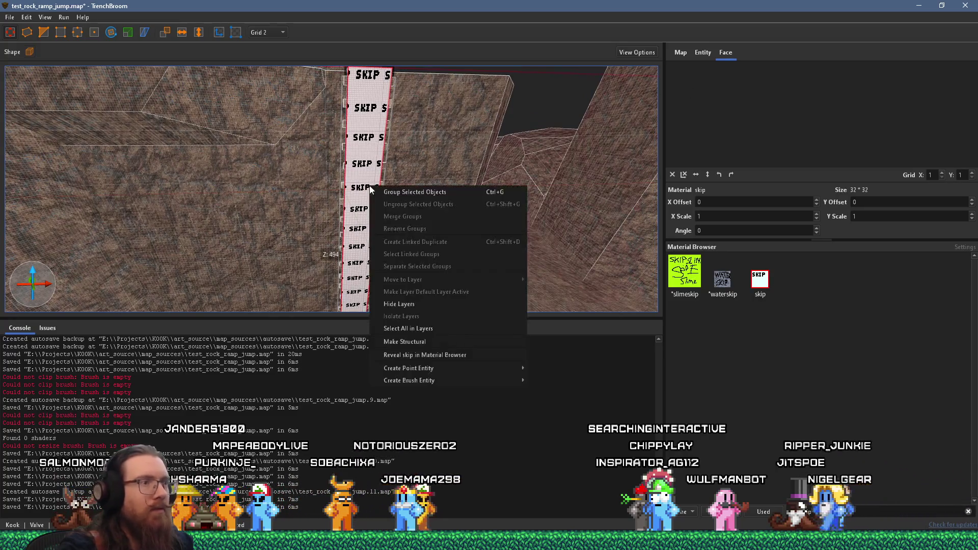
Set the skip brush's classname to func_ladder in the Entity tab and save the map
mouse_move(451, 383)
mouse_move(557, 397)
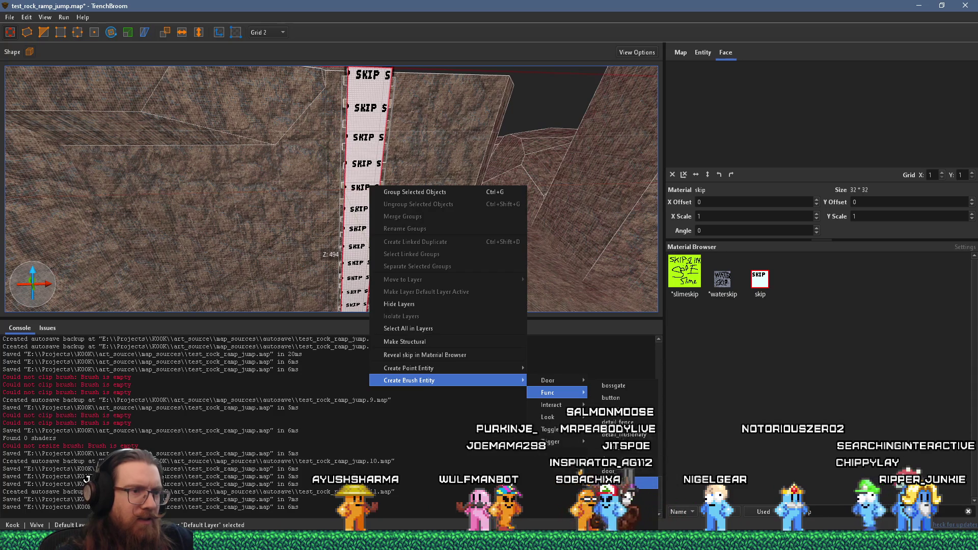
click(619, 483)
click(707, 55)
double_click(729, 76)
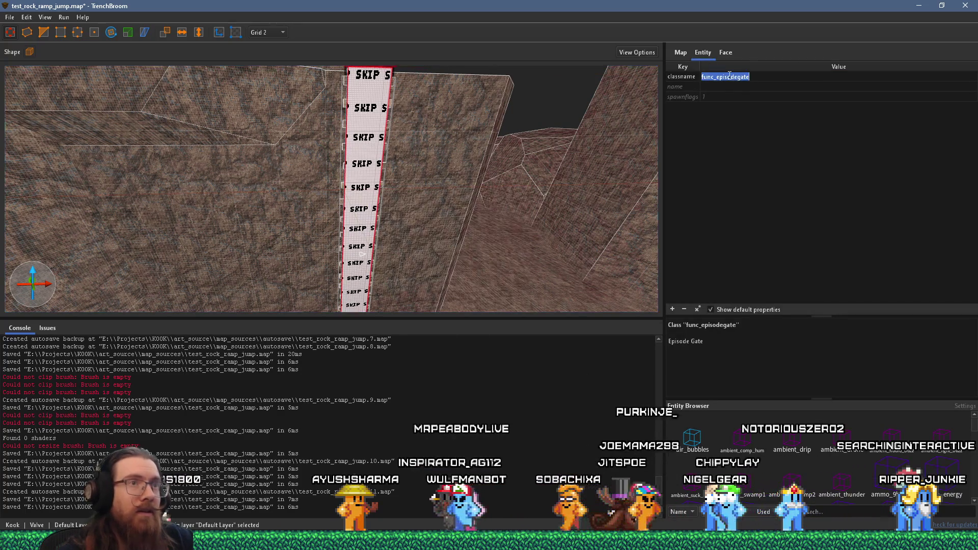
text(func_ladder)
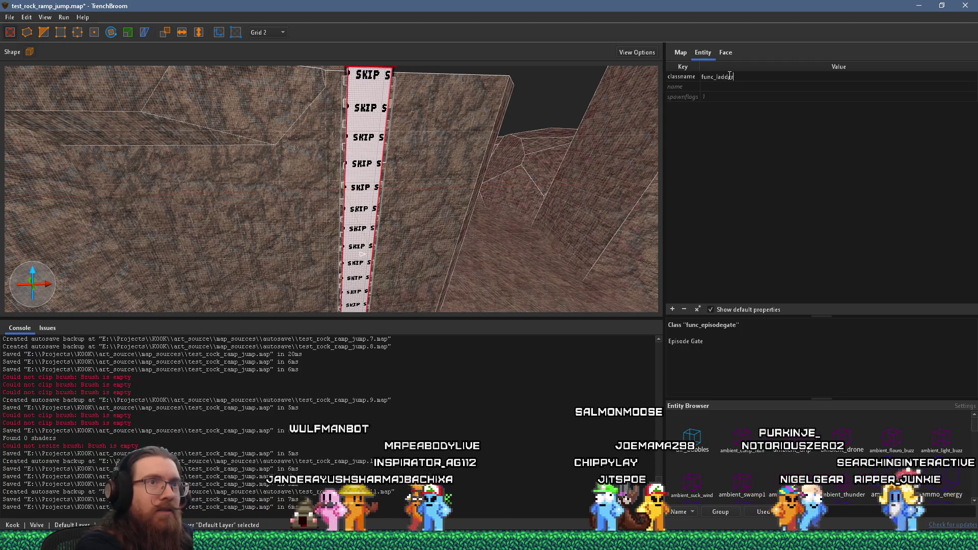
key(Return)
scroll(423, 226, up, 10)
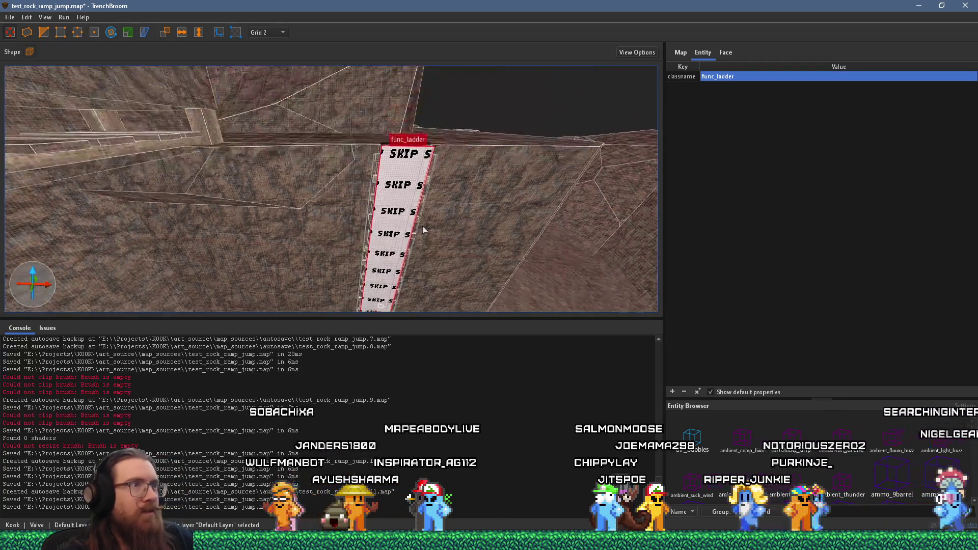
key(ctrl+s)
key(super+r)
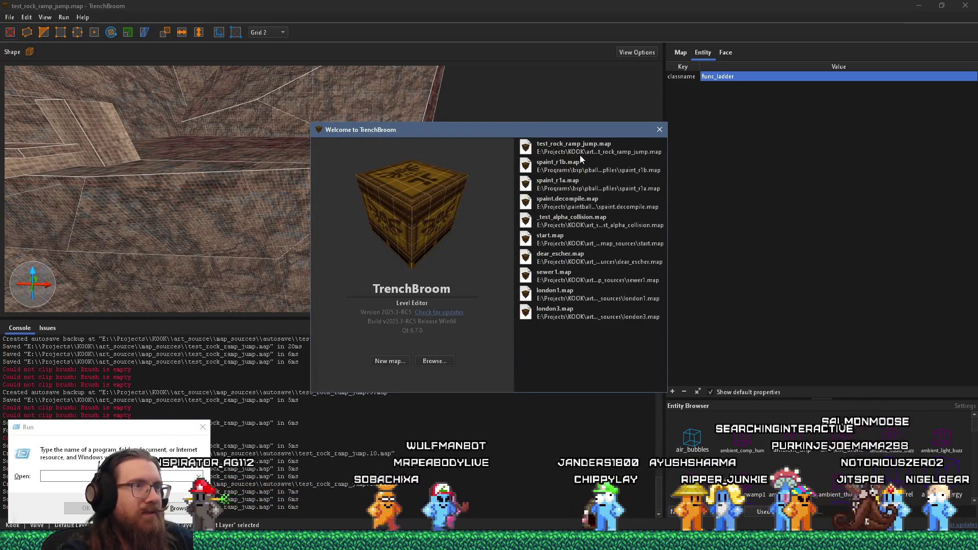
Open sewer1.map from recent maps and inspect its trigger_ladder brush's entity properties
click(563, 277)
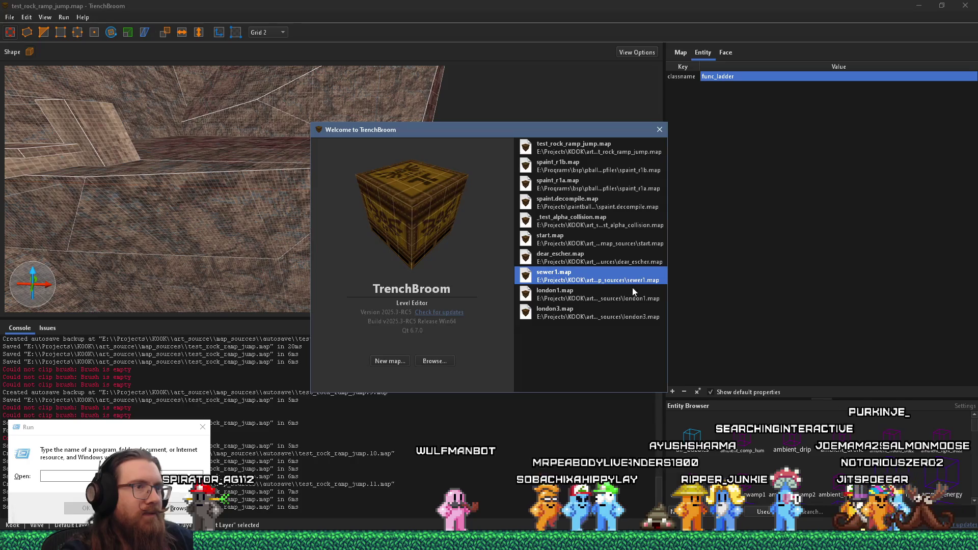
double_click(637, 284)
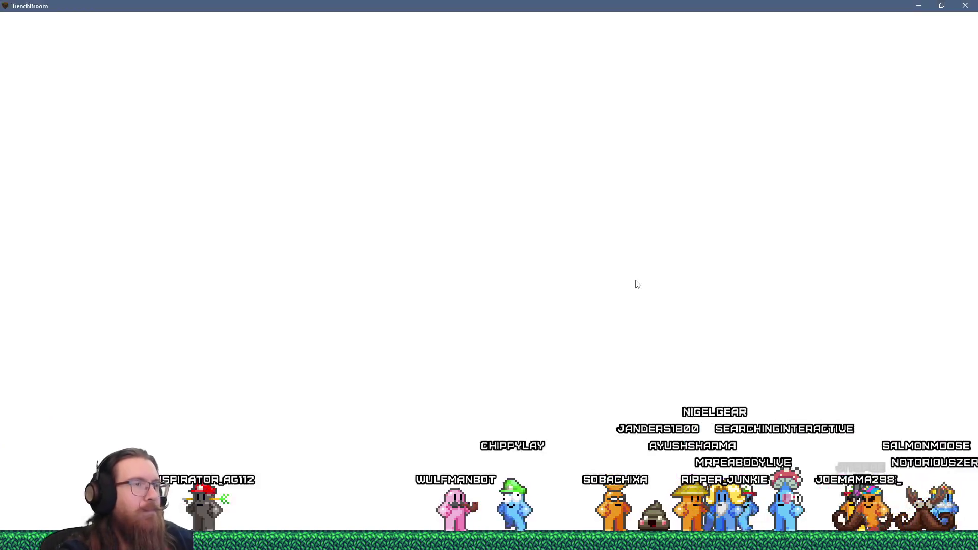
scroll(360, 217, up, 5)
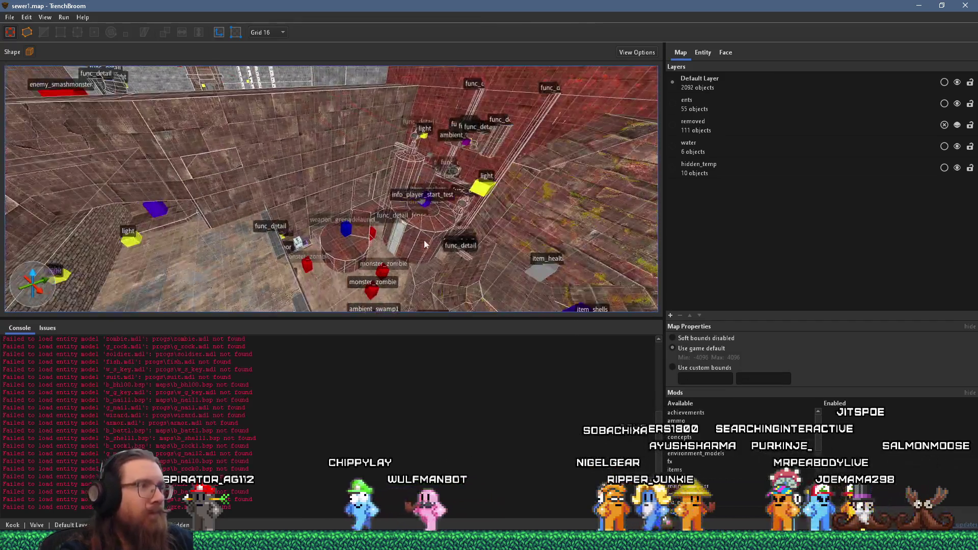
scroll(373, 197, up, 4)
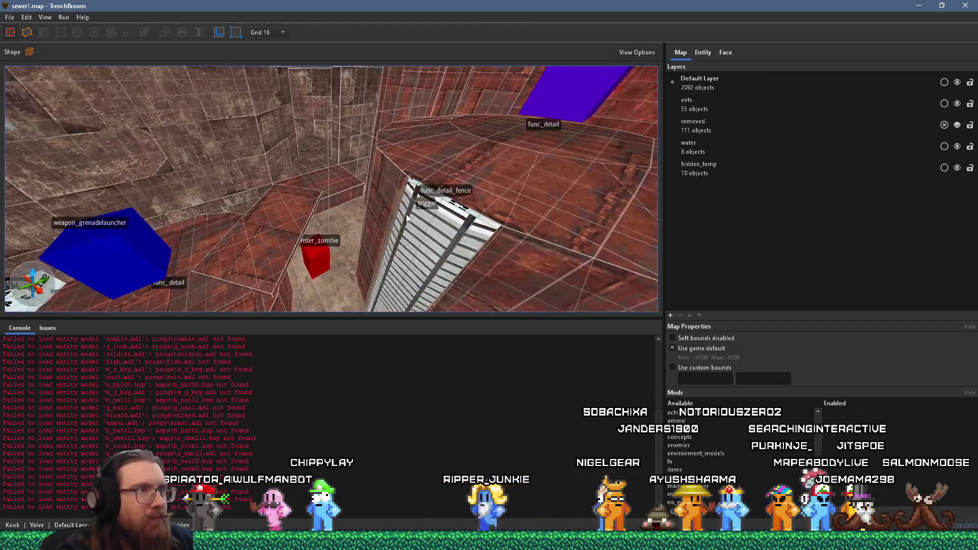
scroll(378, 219, up, 2)
click(388, 239)
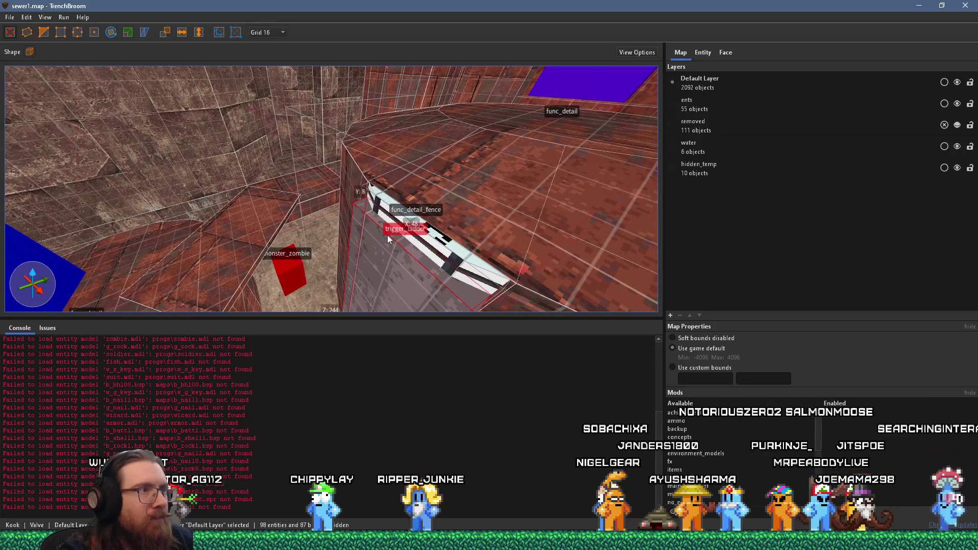
click(709, 55)
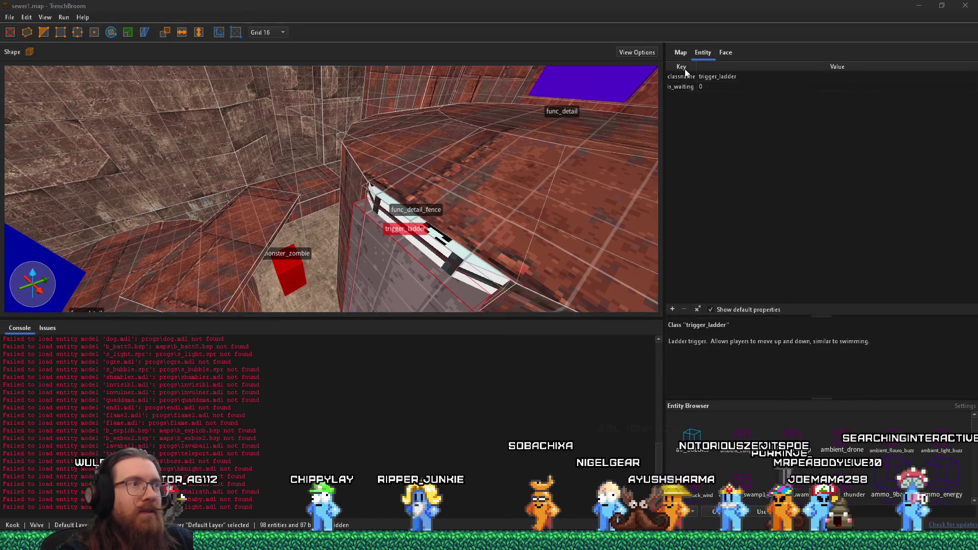
drag(478, 142, 493, 120)
Switch between windows and bring the test_rock_ramp_jump.map window back to the front
key(alt+Tab)
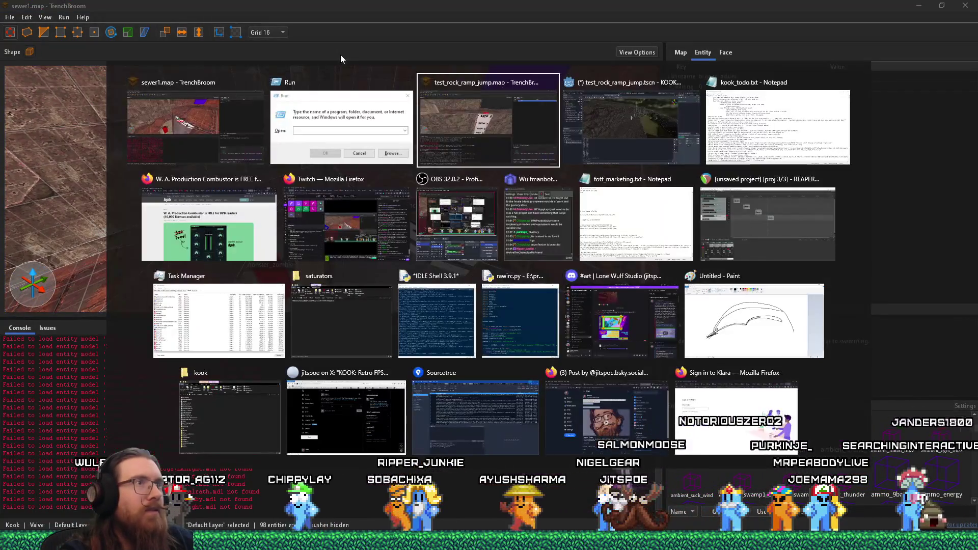
click(397, 111)
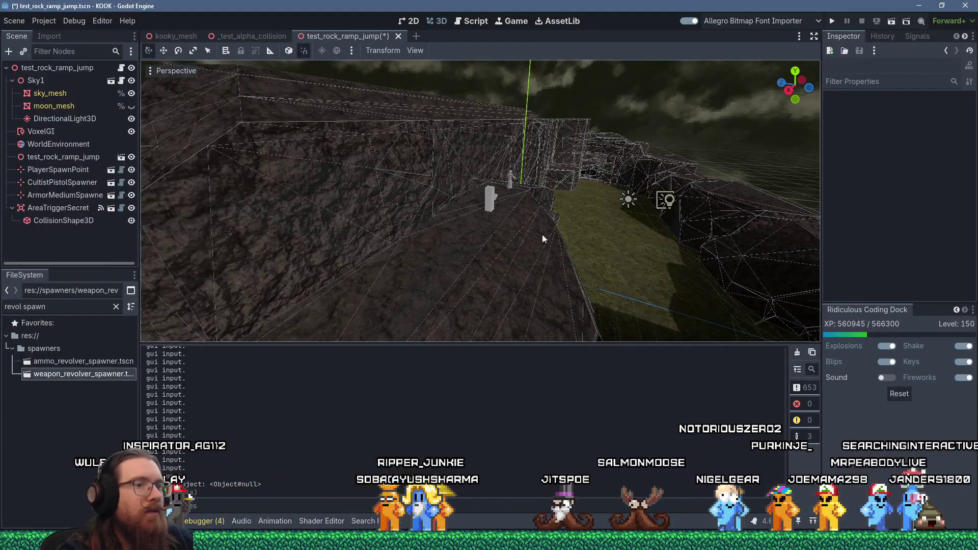
key(alt+Tab)
key(alt+Tab)
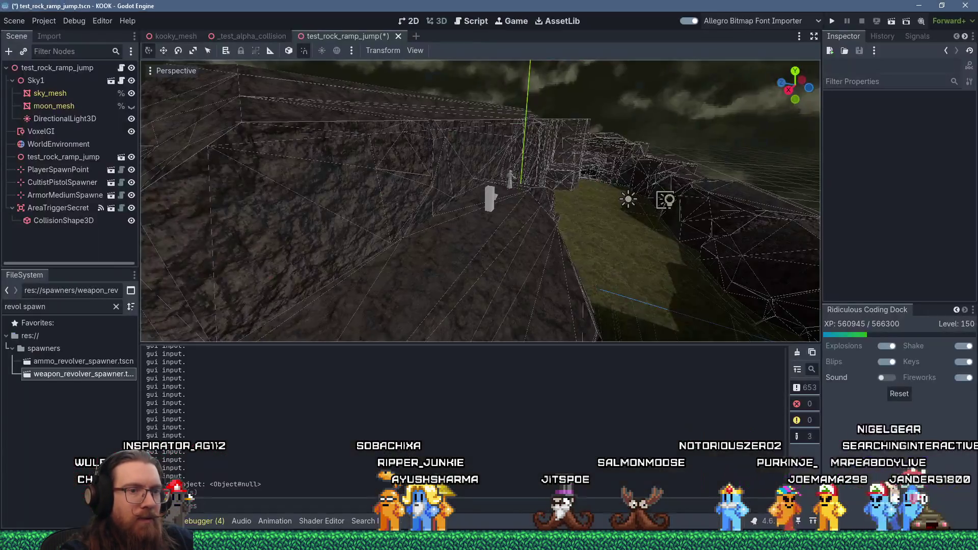
key(alt+Tab)
click(555, 540)
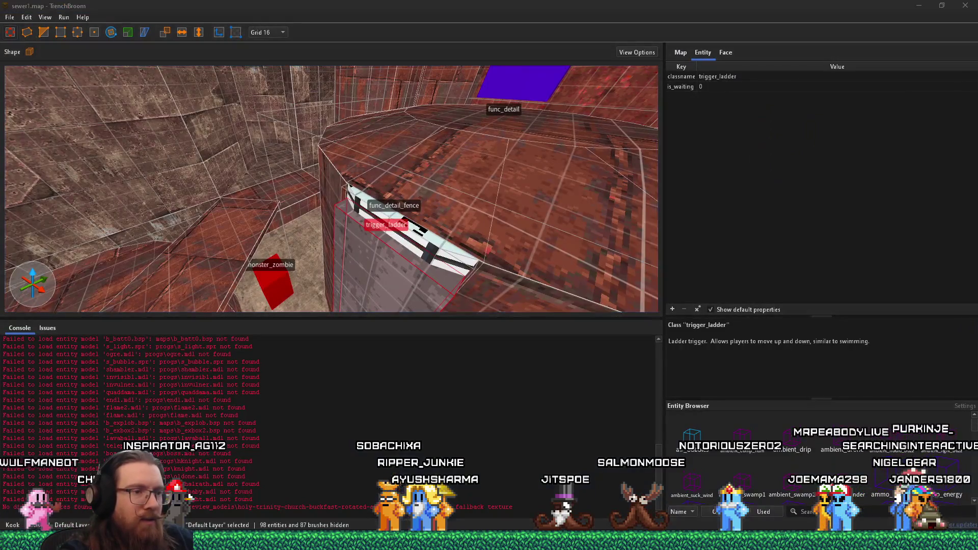
click(663, 497)
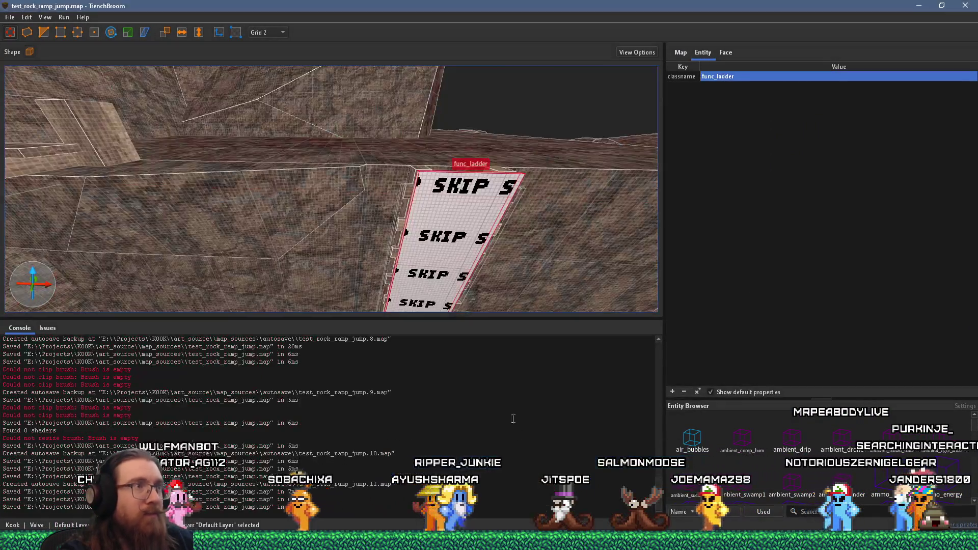
Convert the ladder's skip brush via Create Brush Entity > Trigger > ladder
right_click(453, 229)
mouse_move(561, 422)
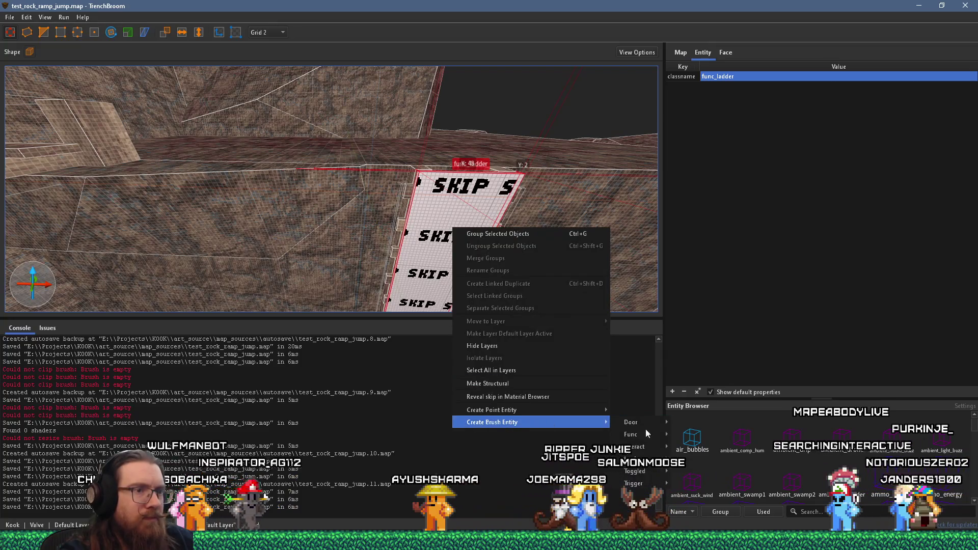
mouse_move(646, 486)
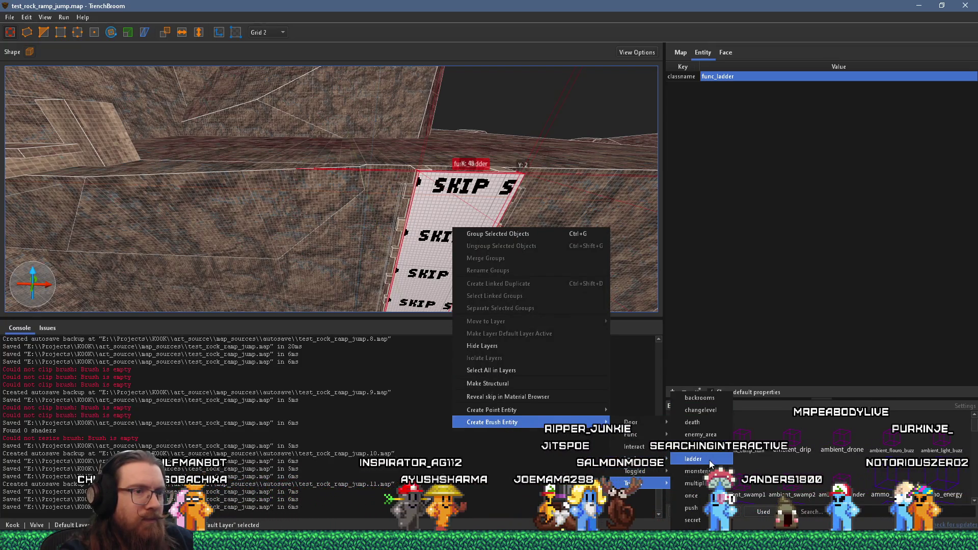
click(711, 461)
scroll(544, 207, down, 5)
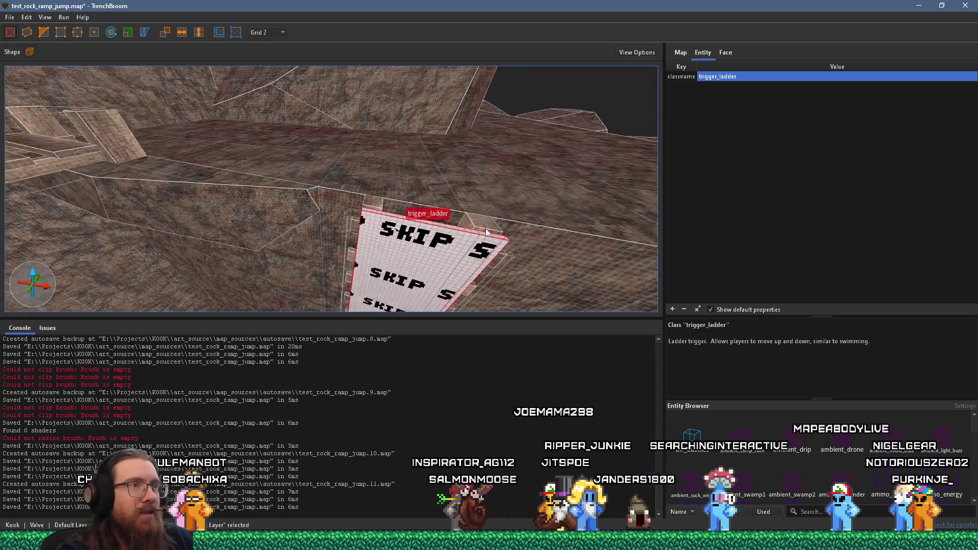
scroll(457, 230, down, 3)
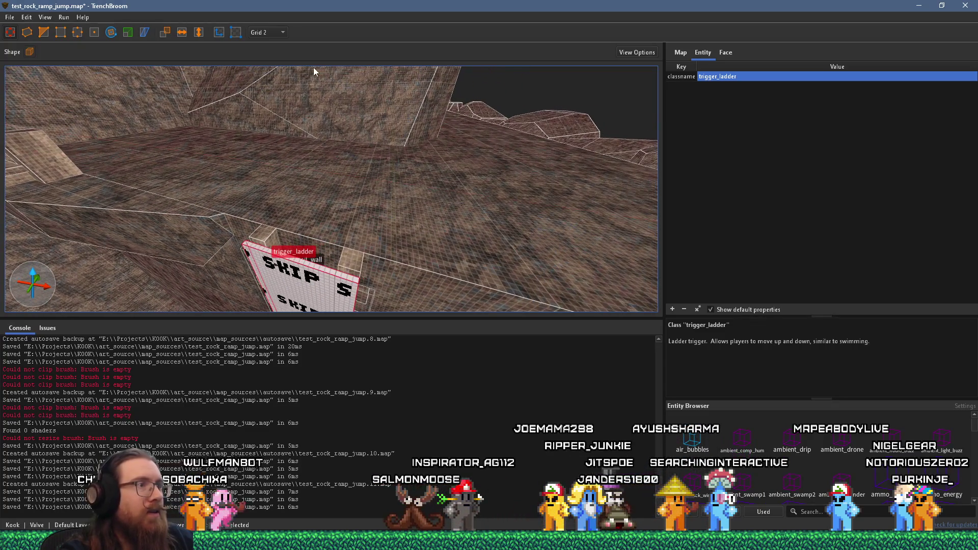
Save the map, compile it with qbsp to exit code 0, and close the compile window
click(9, 17)
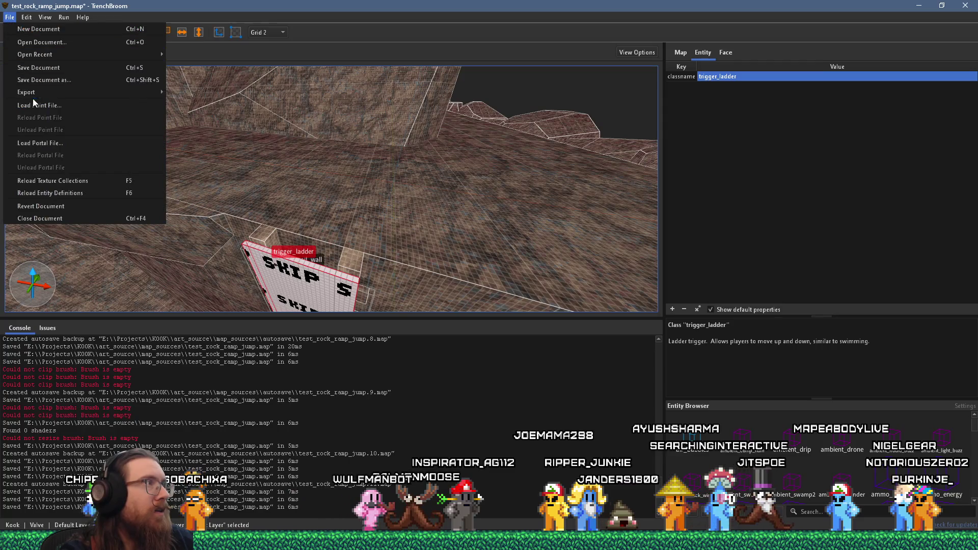
click(36, 66)
click(65, 17)
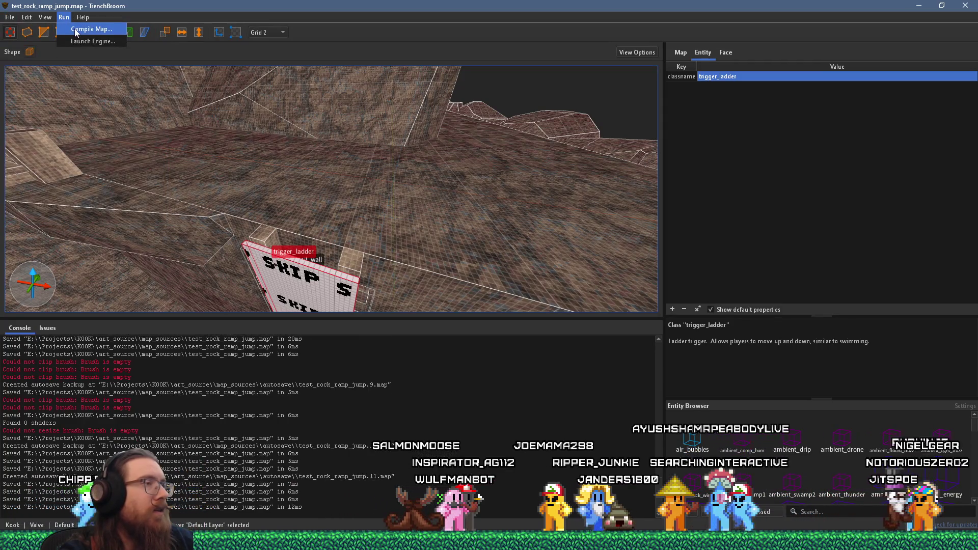
click(75, 29)
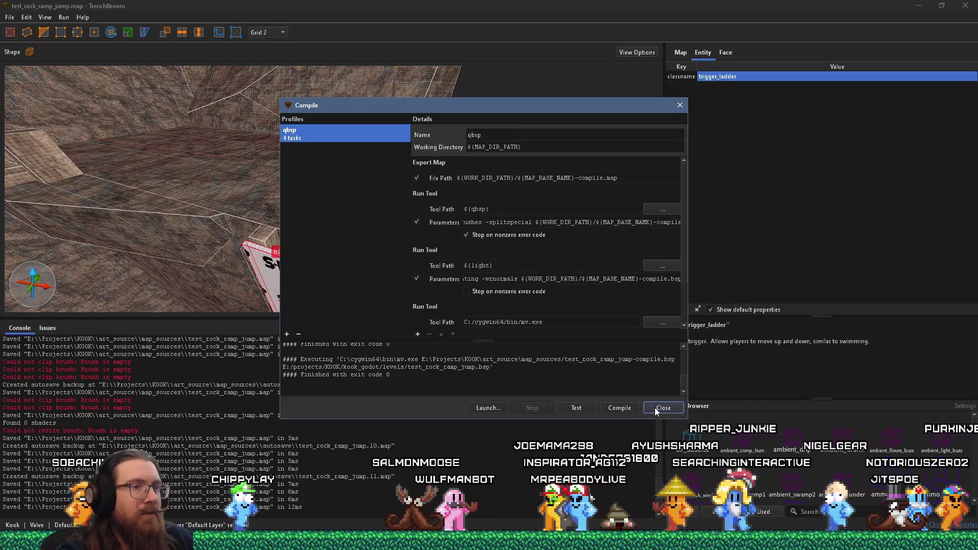
click(620, 407)
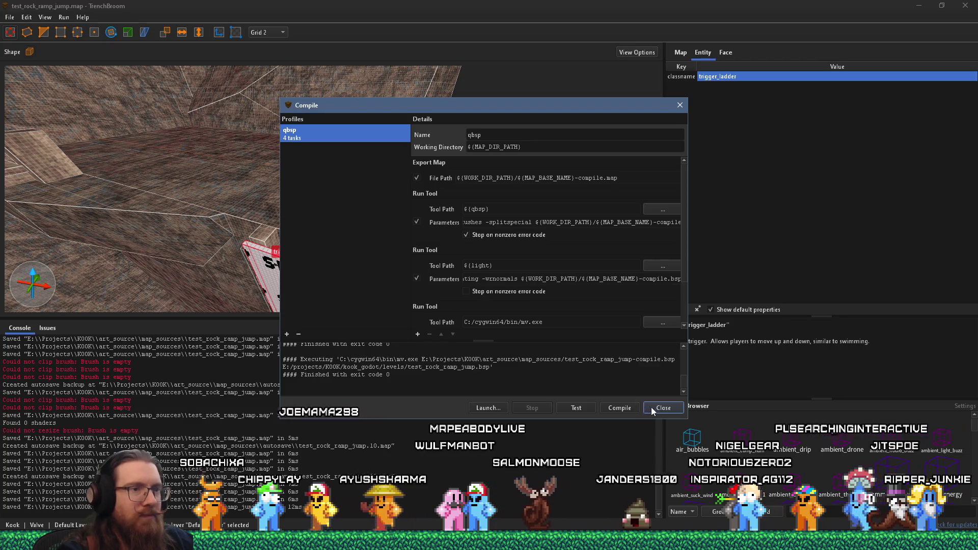
click(652, 408)
key(alt+Tab)
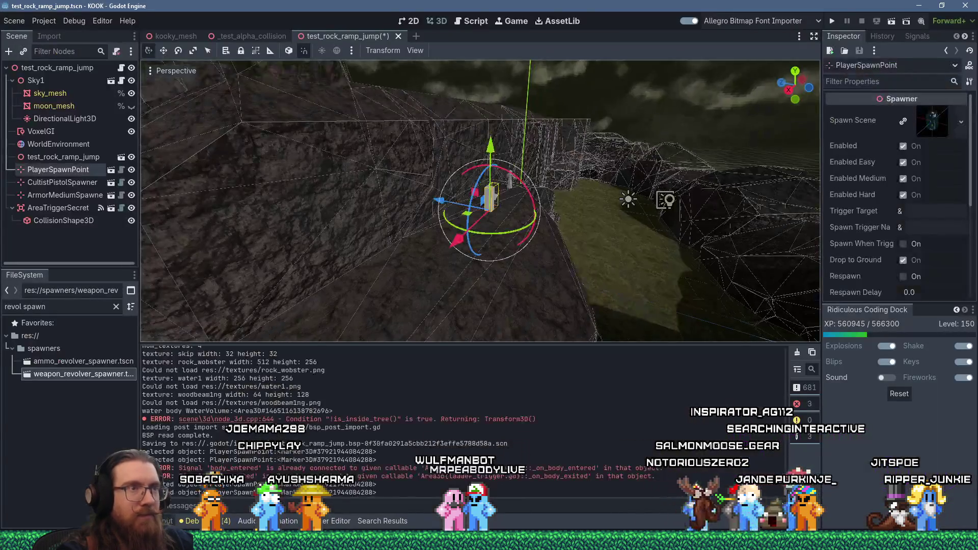
Tilt the Godot viewport, run test_rock_ramp_jump in KOOK, and attack the hooded enemy
drag(662, 204, 688, 105)
click(830, 22)
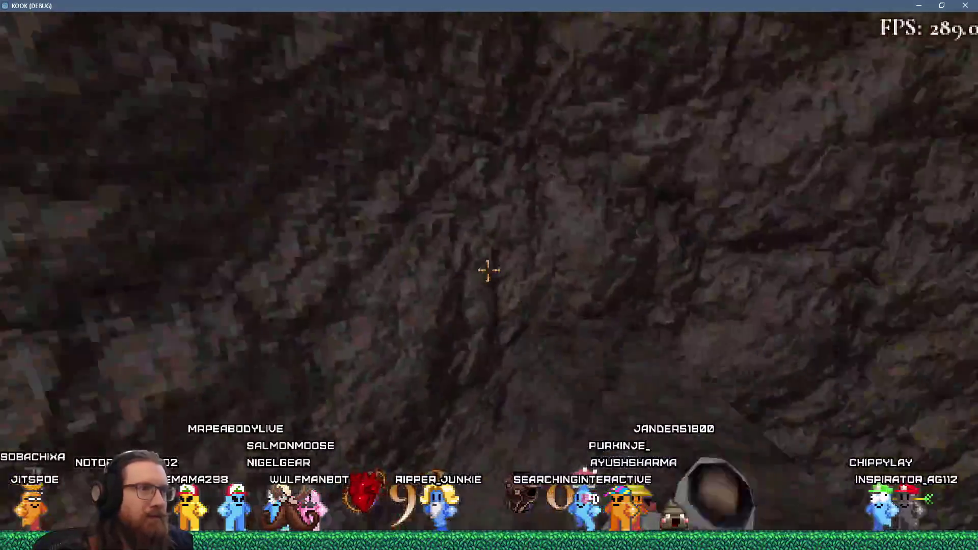
click(488, 270)
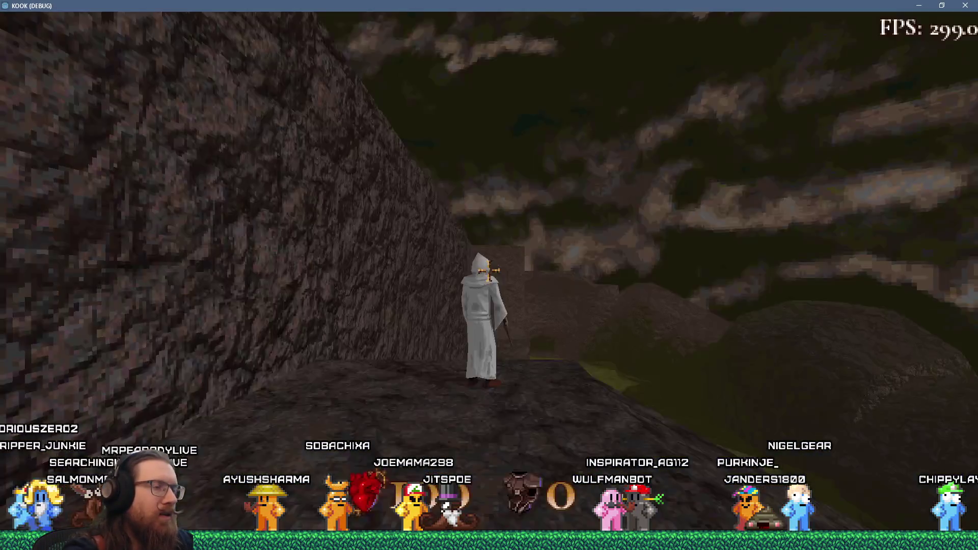
Kill the robed enemy, reload test_rock_ramp_jump from console history, and kill it again
click(488, 270)
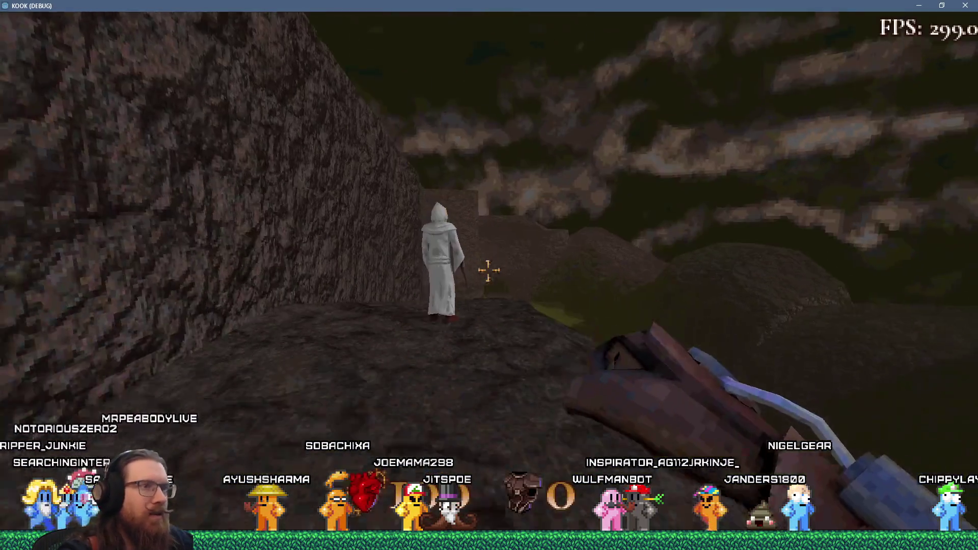
click(488, 270)
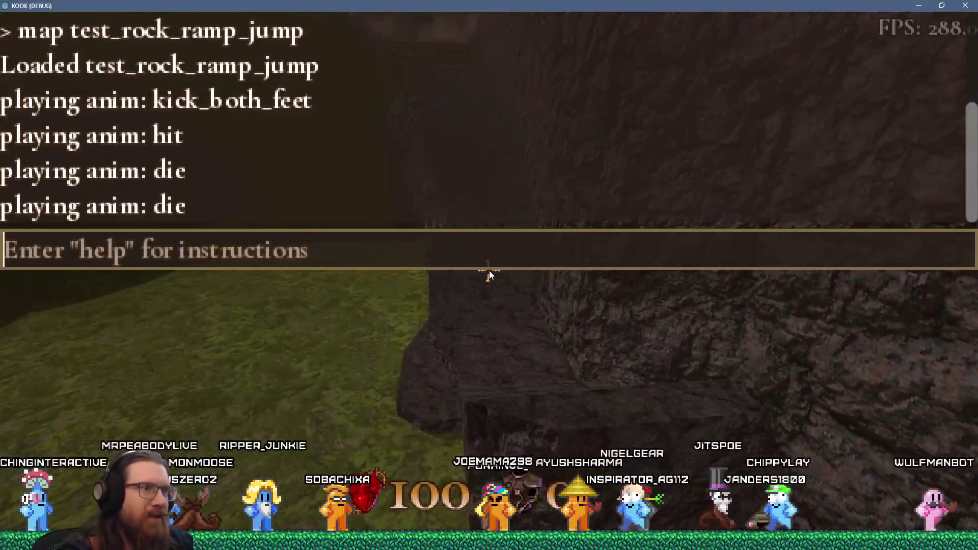
key(Up)
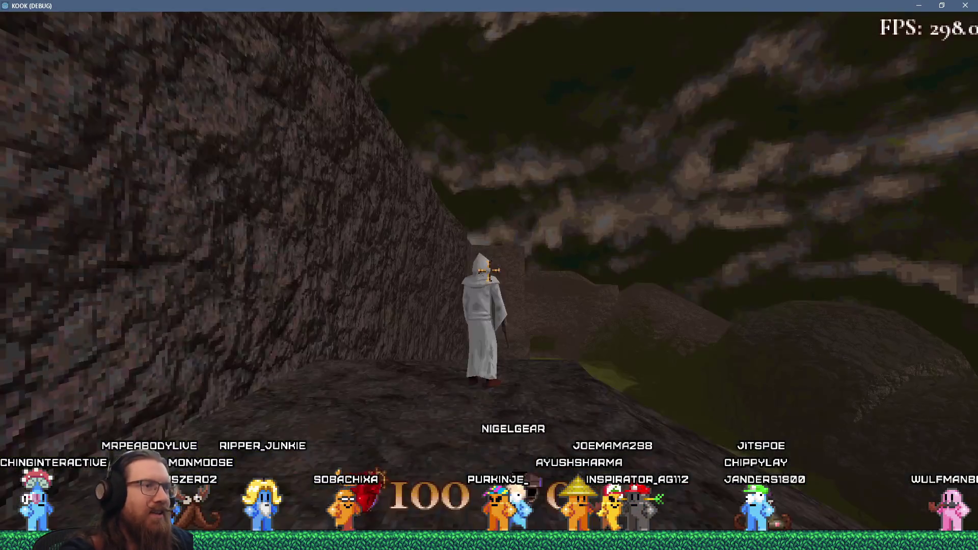
click(488, 270)
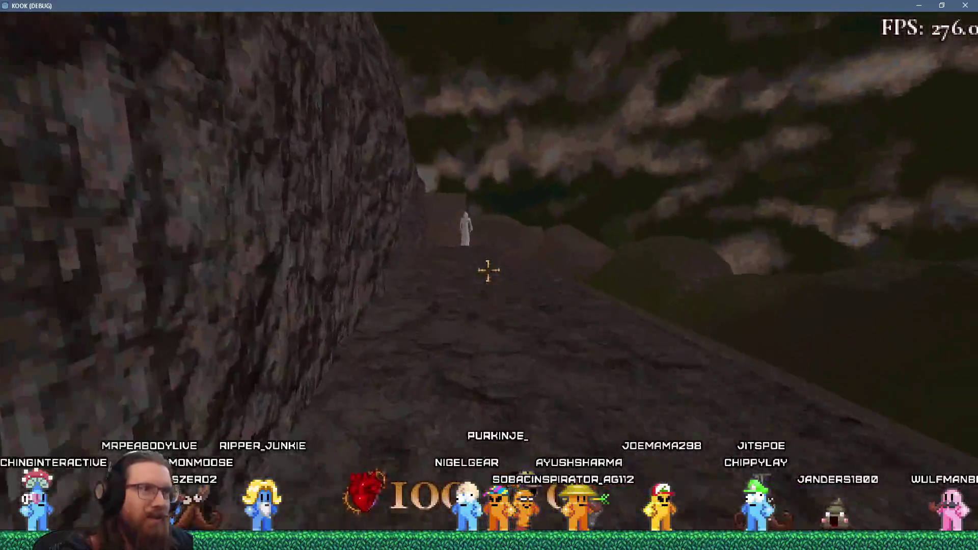
click(488, 270)
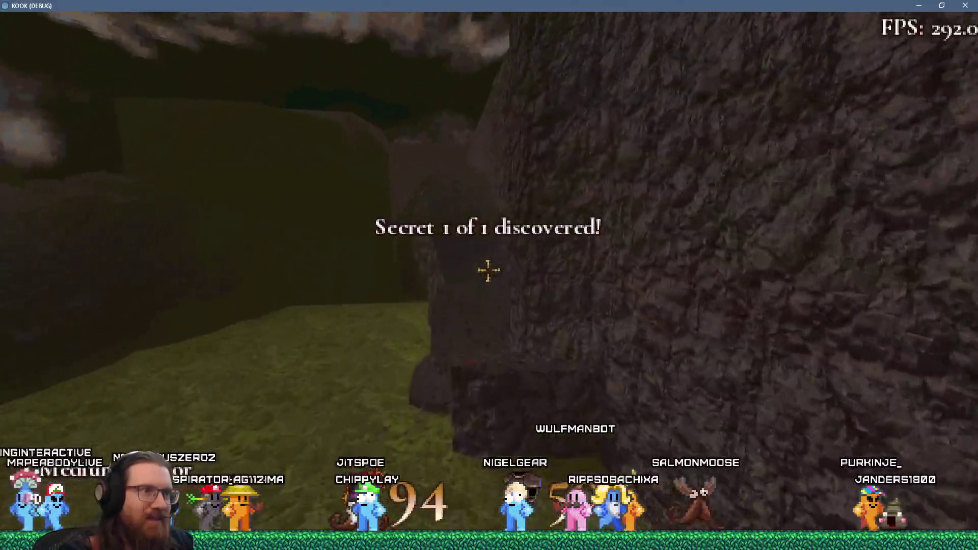
Walk along the rocky ledges and wall, looking around the dark pillar and slope
key(w)
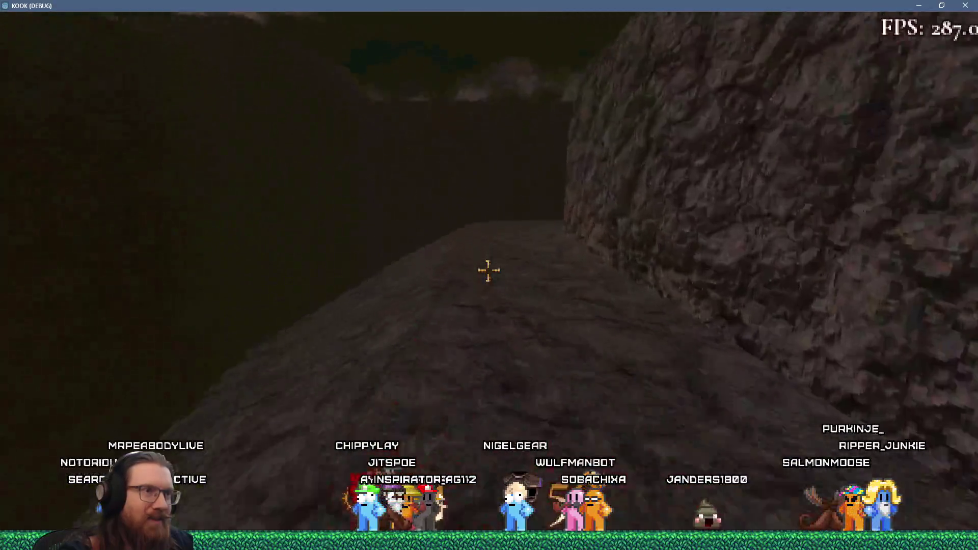
key(w)
key(w)
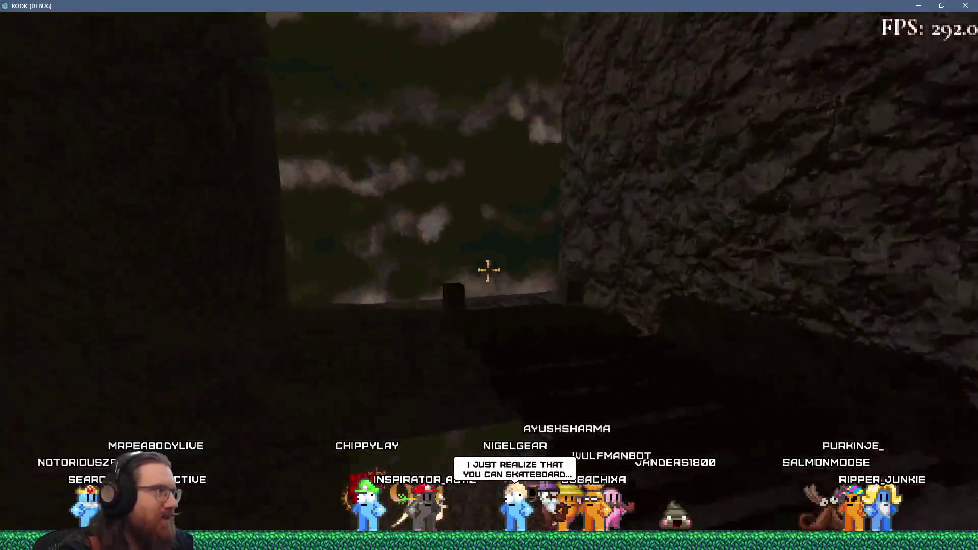
key(w)
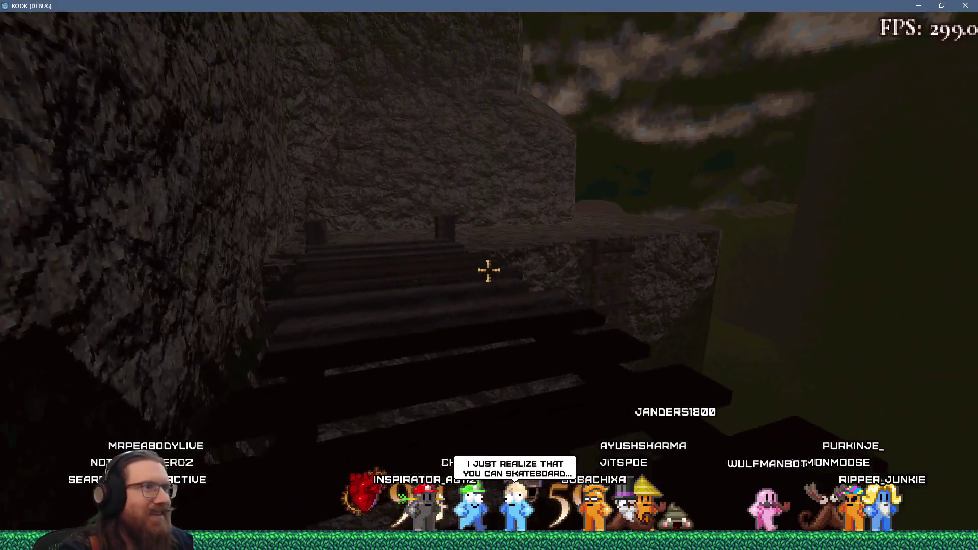
key(w)
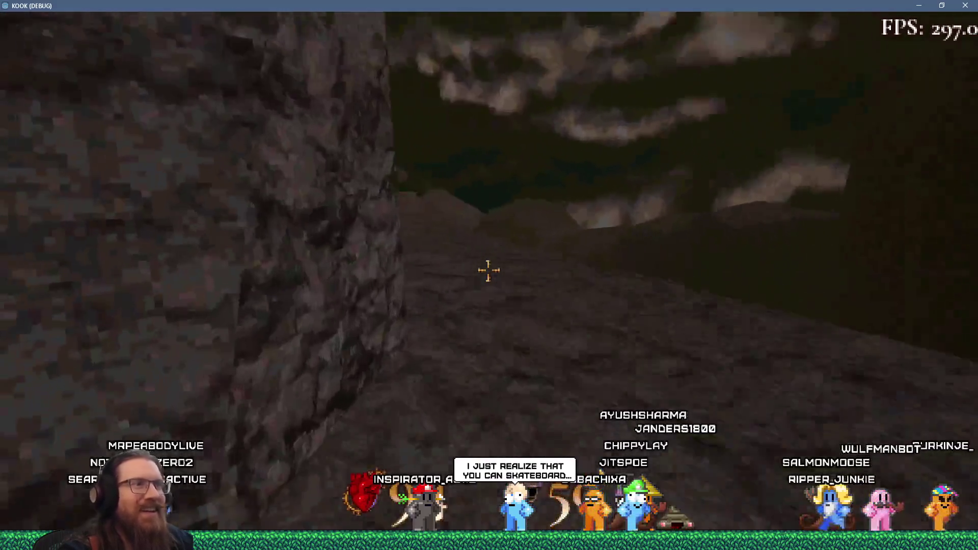
key(w)
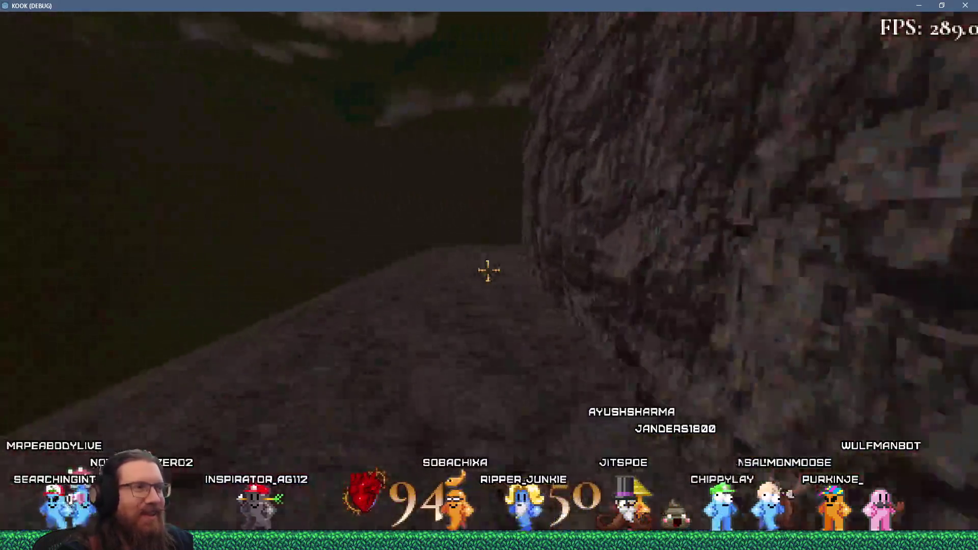
key(w)
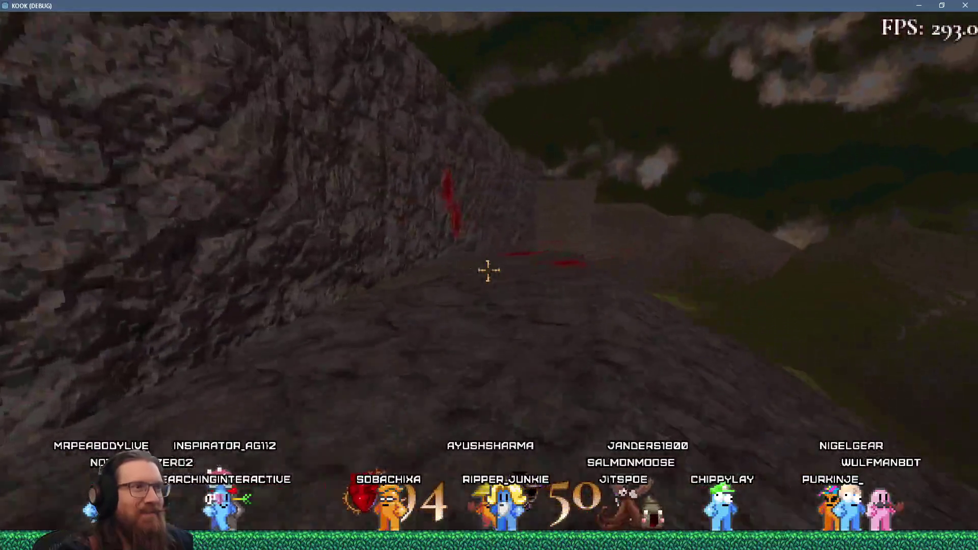
key(w)
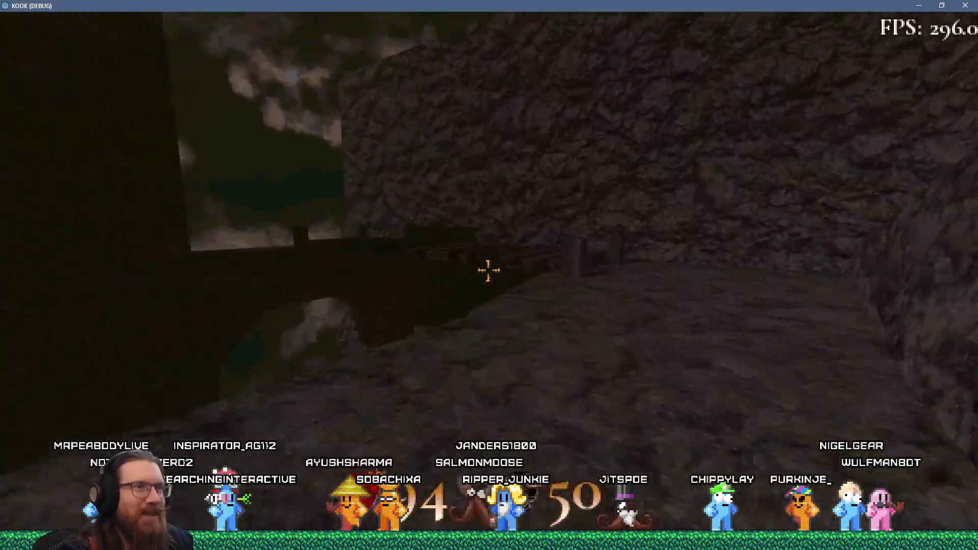
key(w)
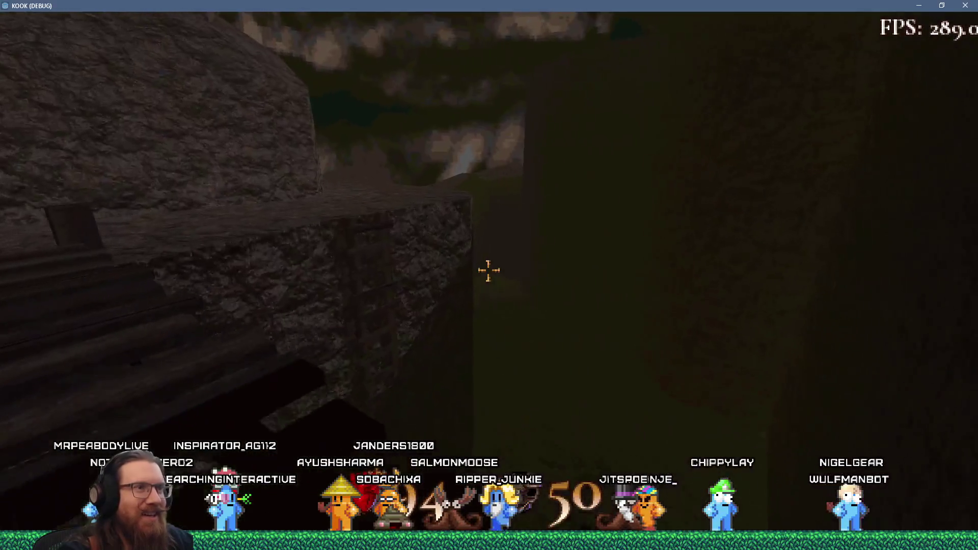
key(w)
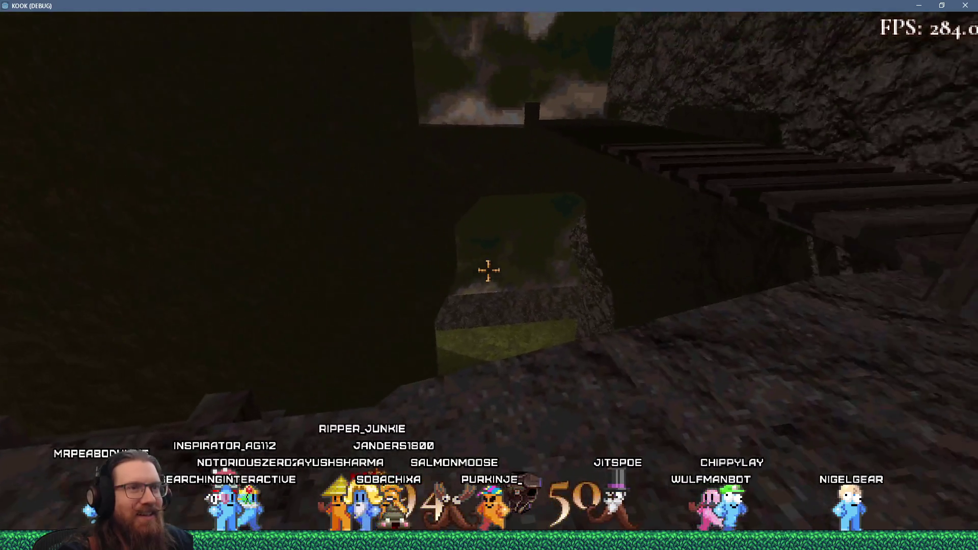
key(w)
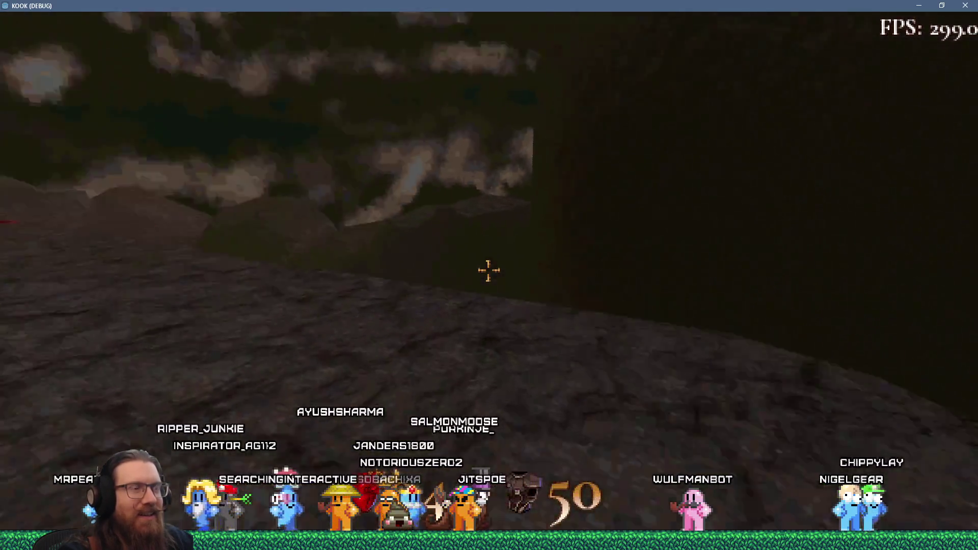
key(w)
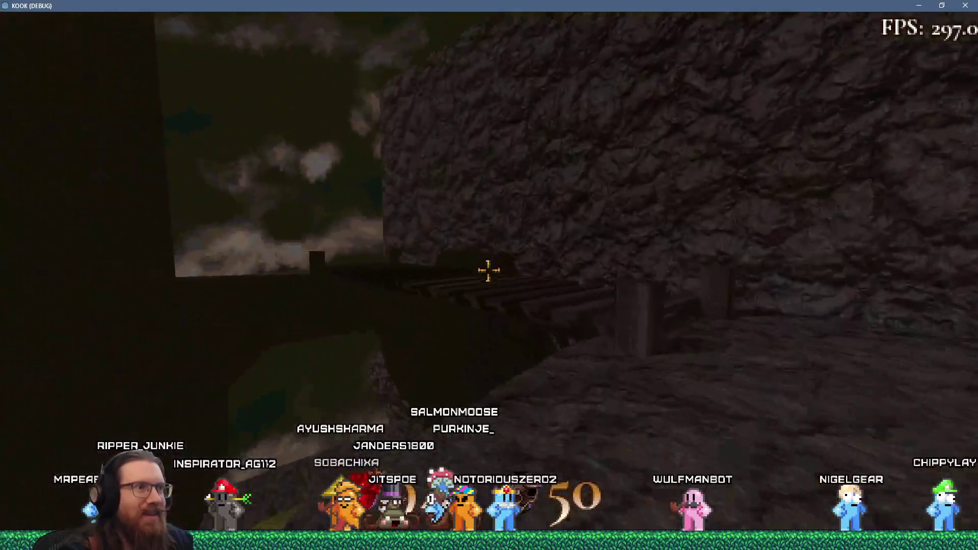
Approach and pass under the wooden stairs, then back out to face the cliff ladder
key(w)
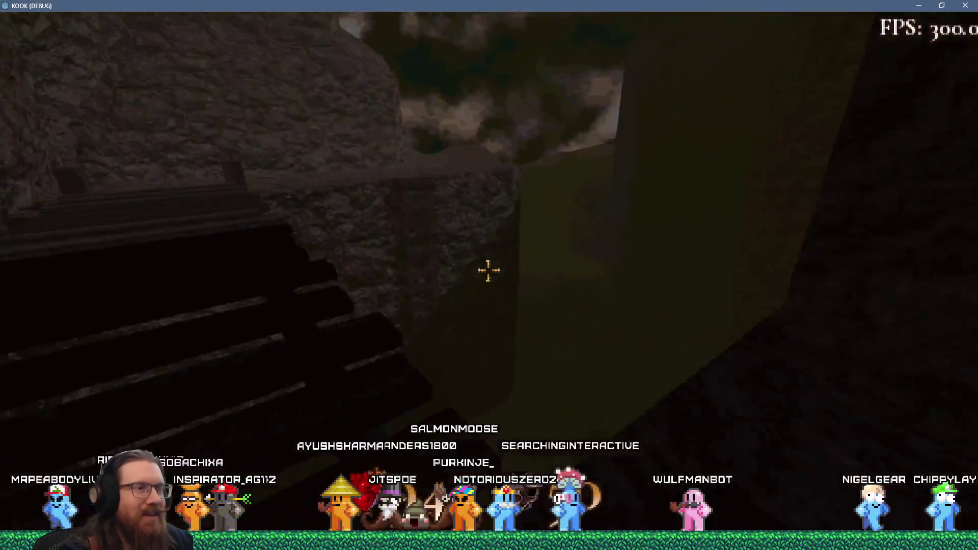
key(s)
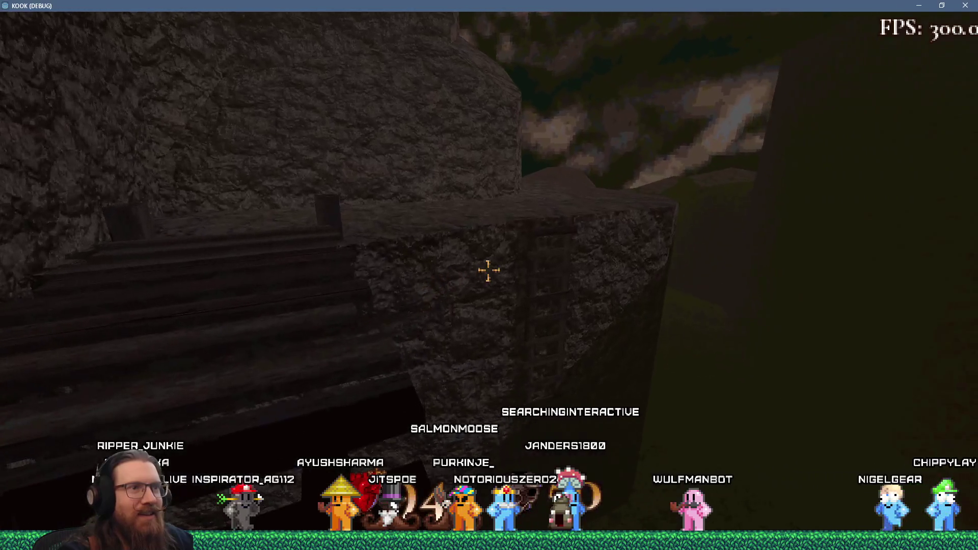
key(w)
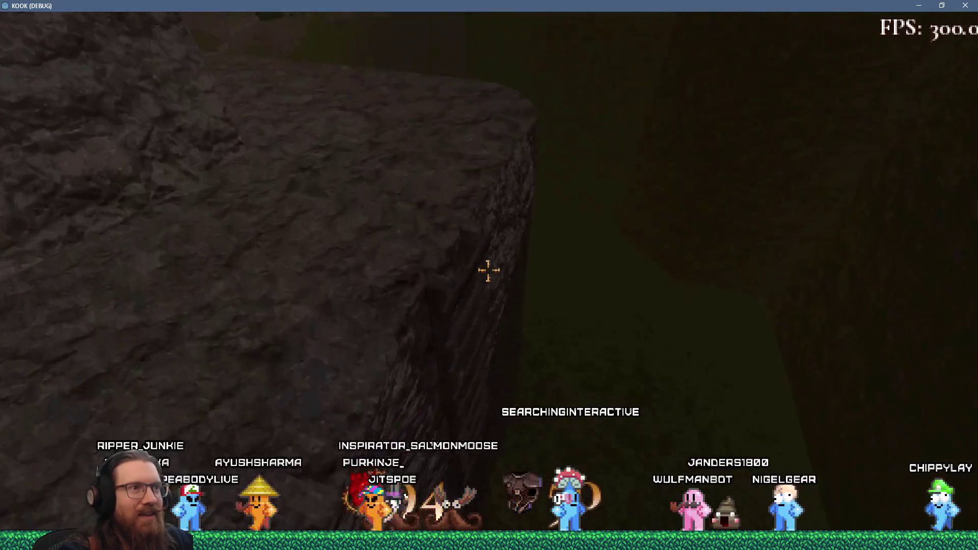
key(w)
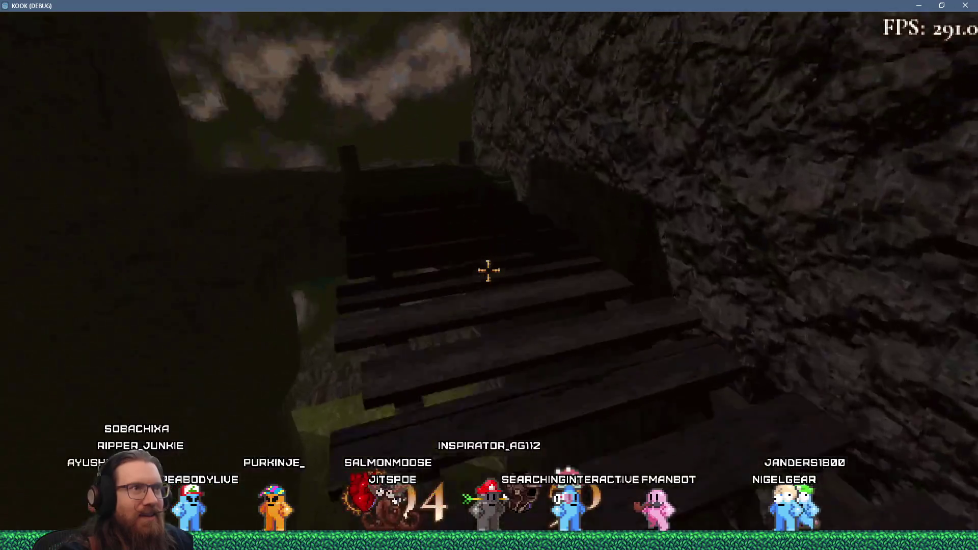
key(s)
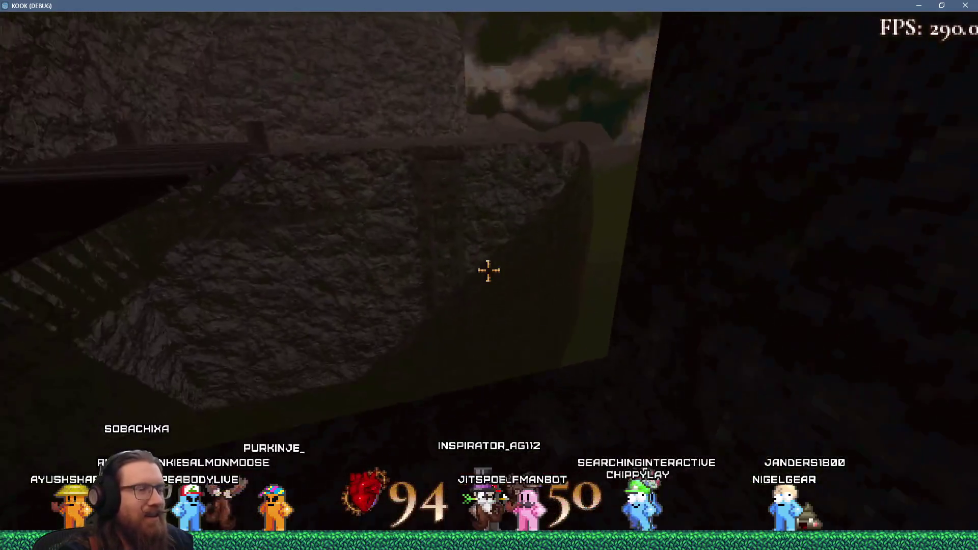
key(s)
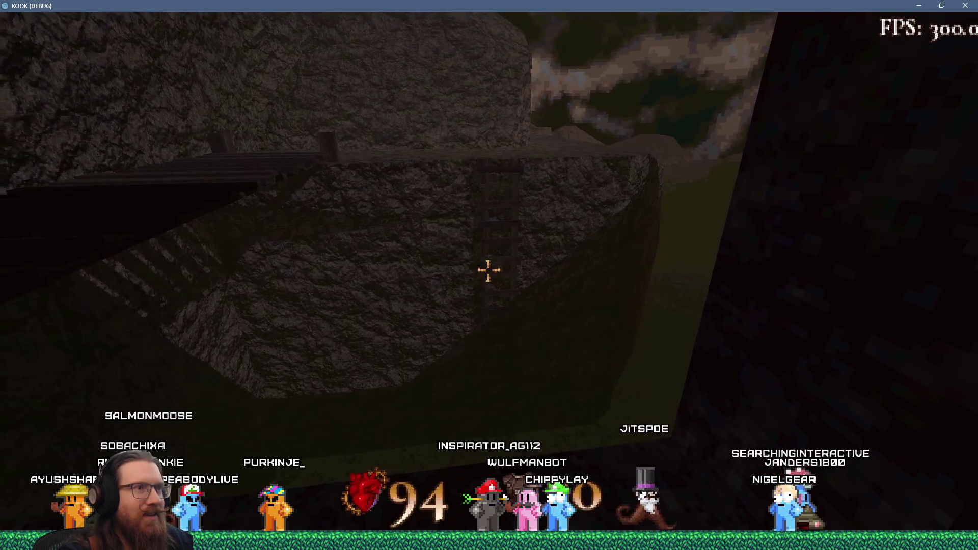
mouse_move(488, 270)
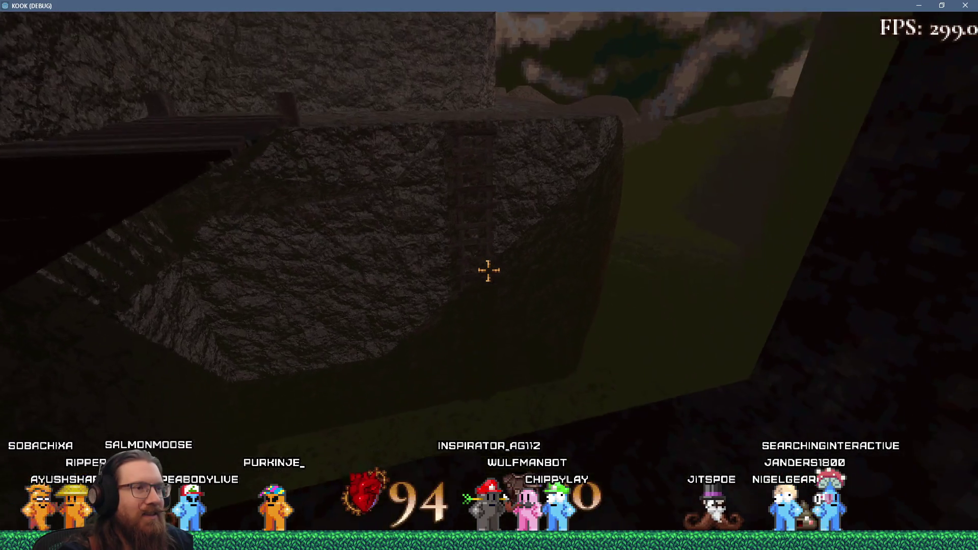
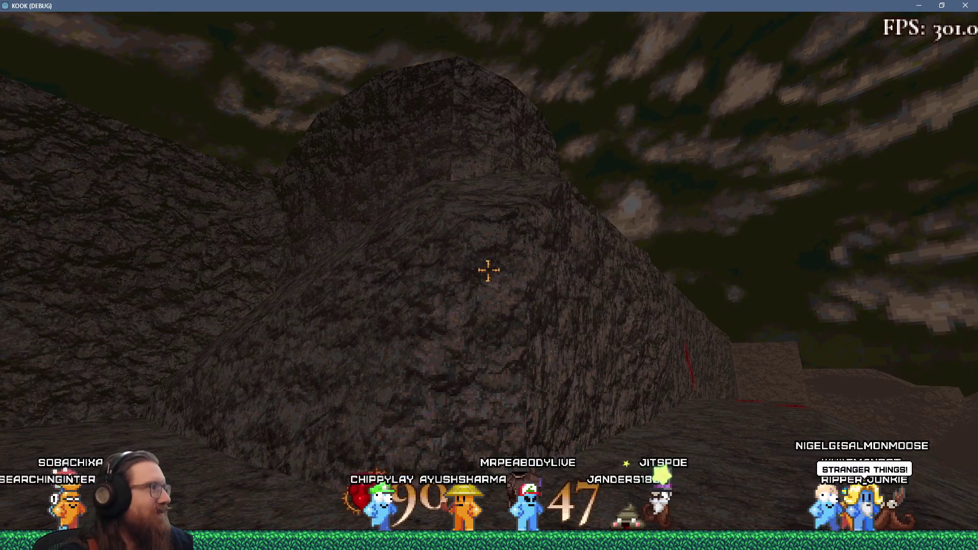
Walk past the rock outcrop wall into the cliff tunnel and onto its wooden bridge
key(w)
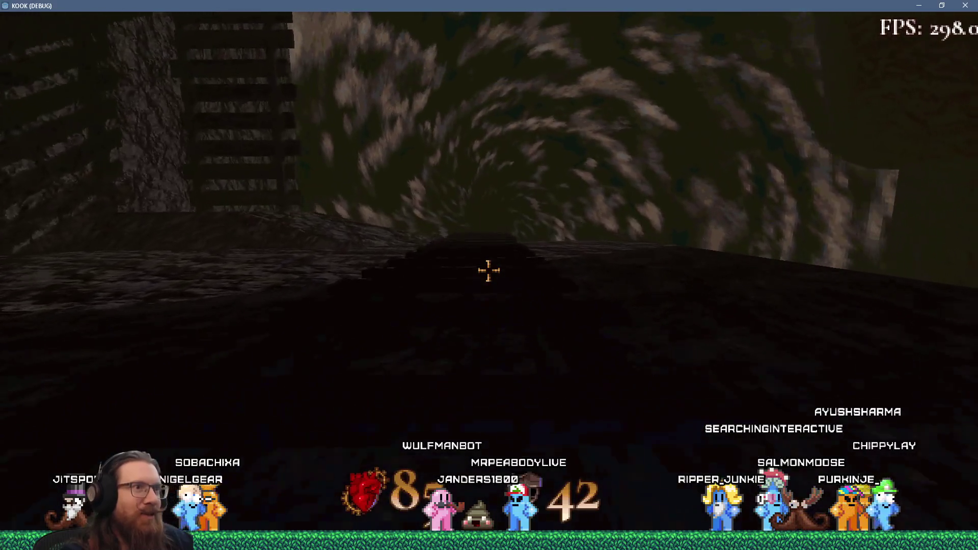
Walk off the tunnel bridge and head toward the ladder in the cliff passage
key(w)
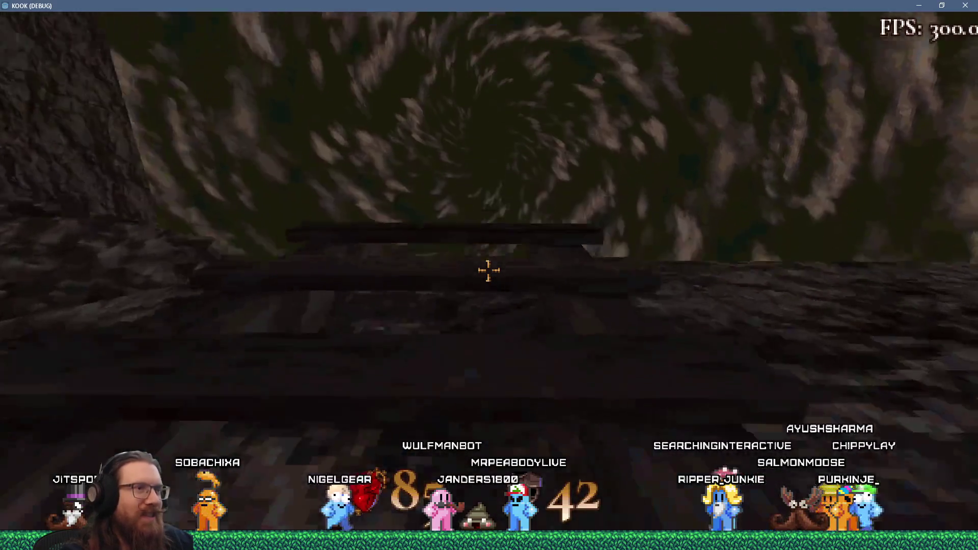
key(w)
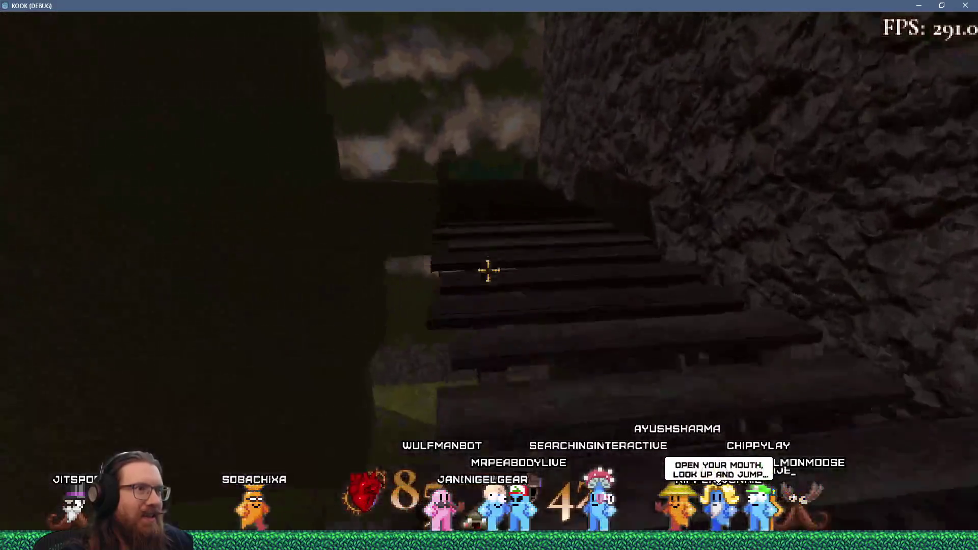
key(w)
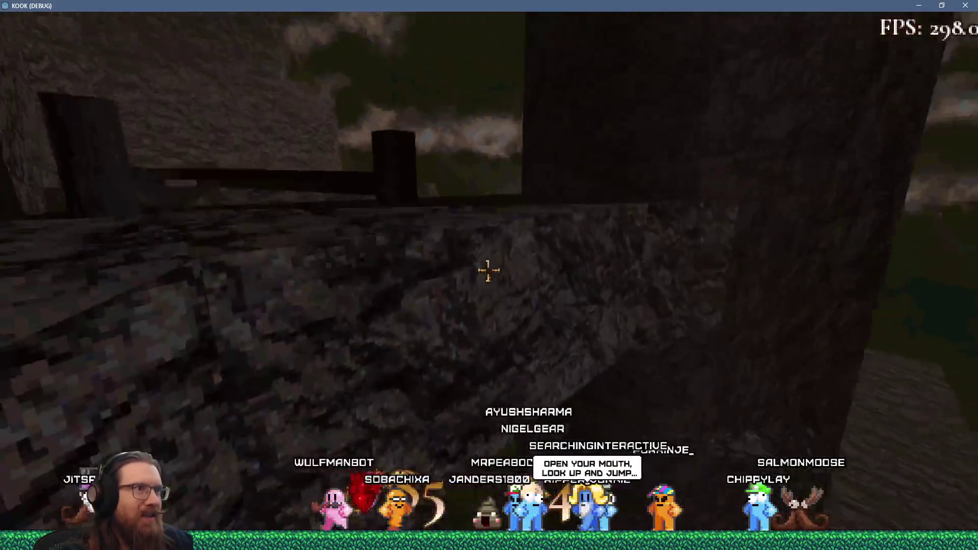
key(w)
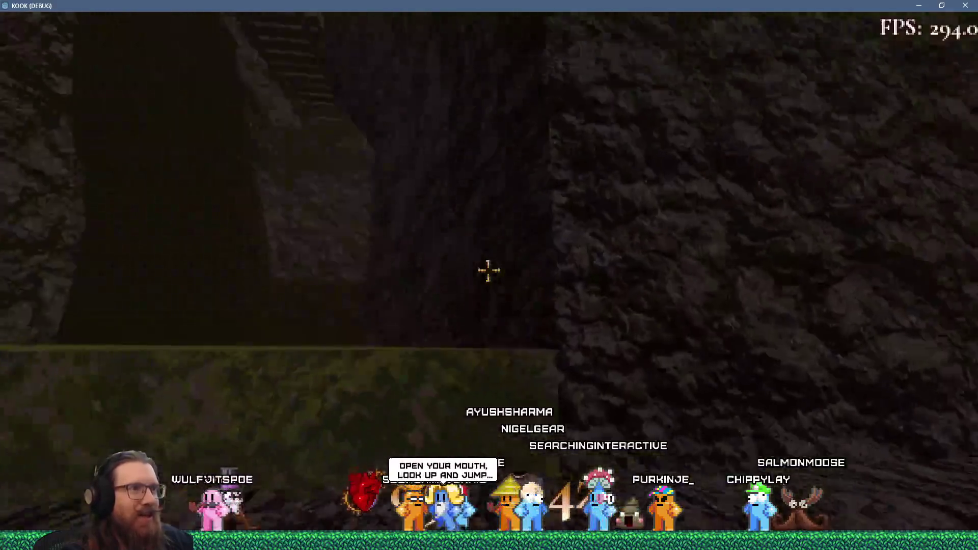
key(w)
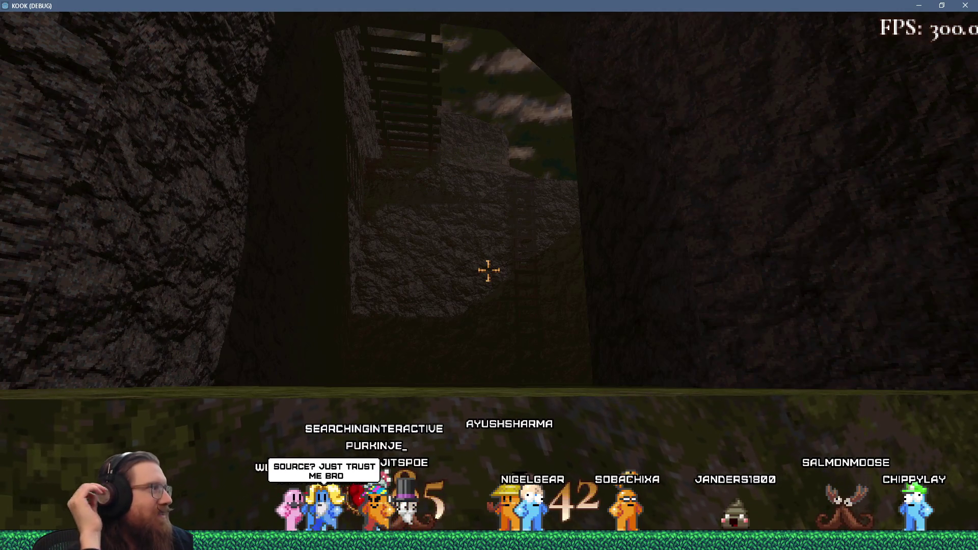
Quit the game with the 'quit' console command and bring up the window switcher
key(grave)
text(qui)
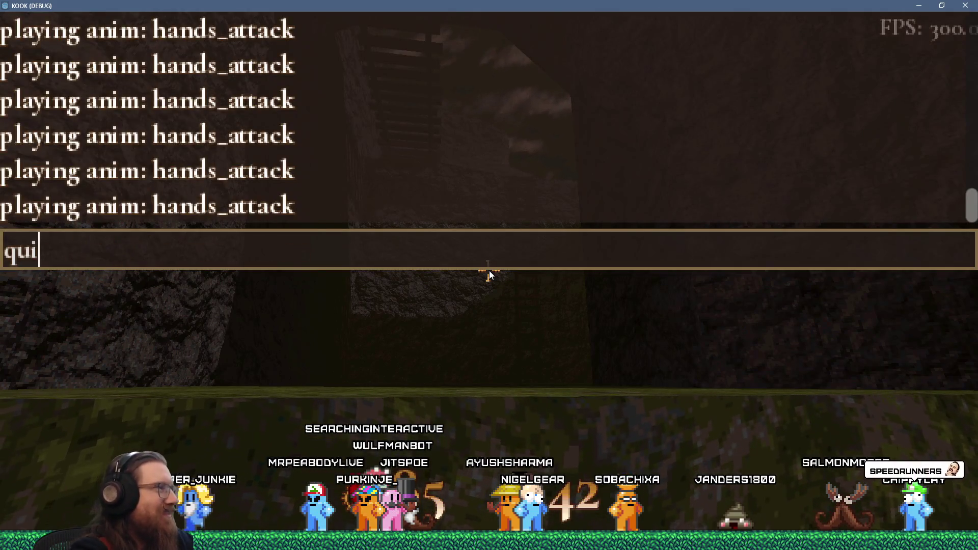
text(t)
key(Return)
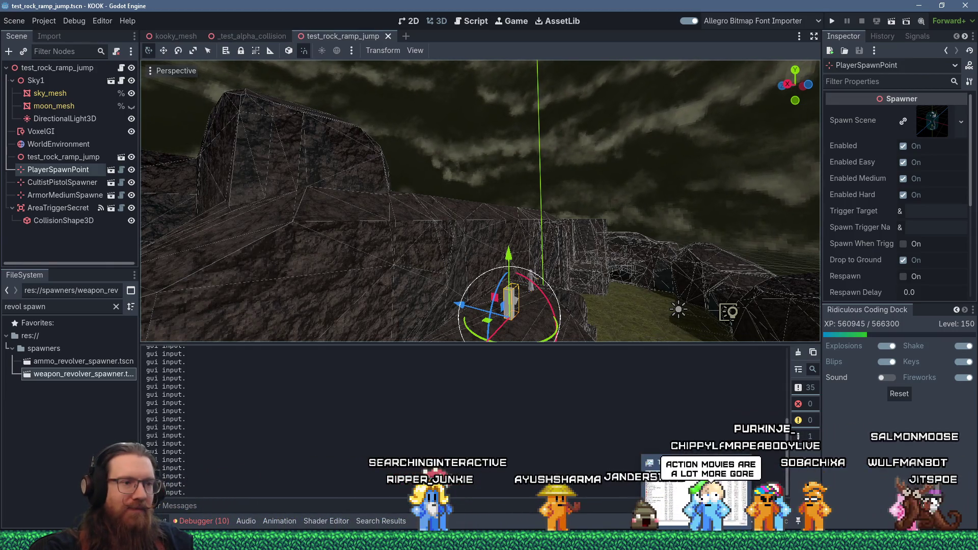
key(alt+Tab)
Alt+Tab to the sewer1.map TrenchBroom window, then back to the Godot editor
key(alt+Tab)
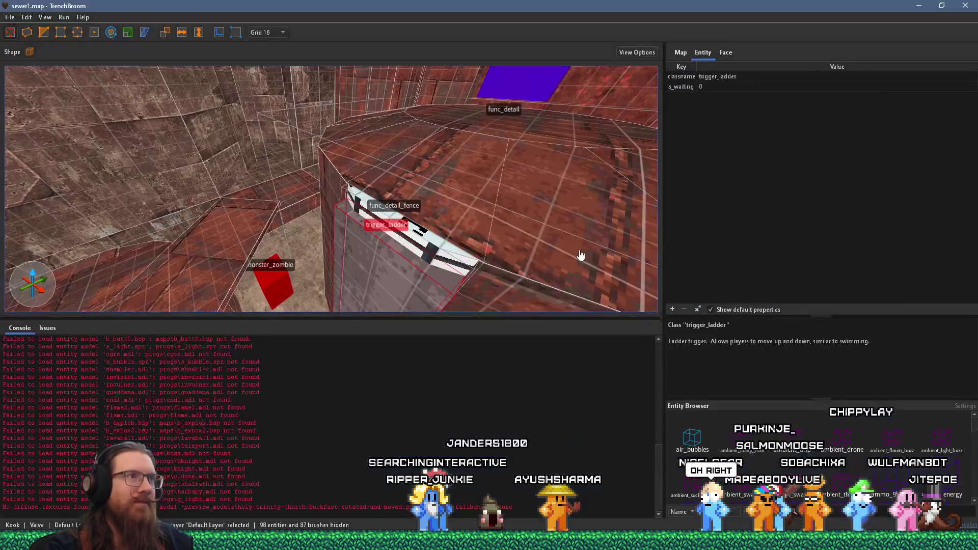
key(alt+Tab)
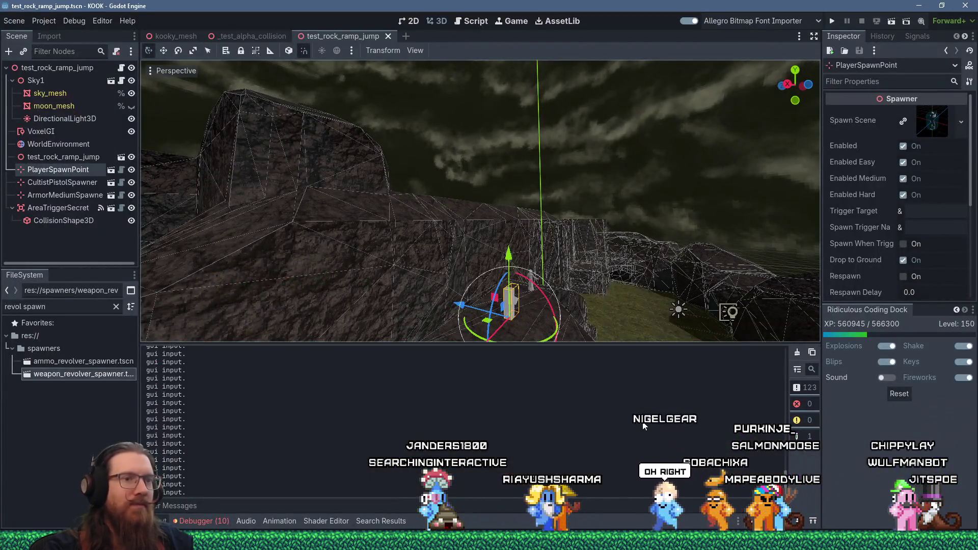
key(alt+Tab)
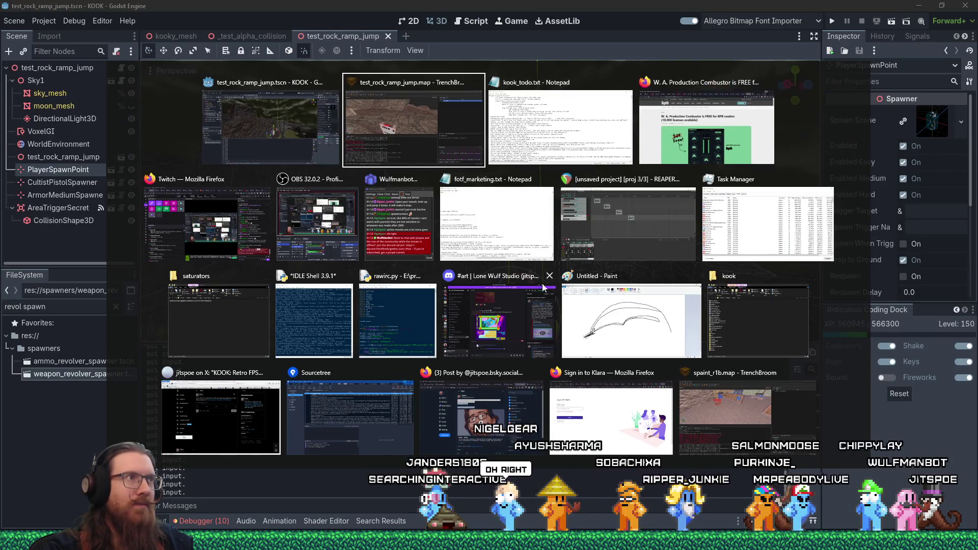
Fly the camera to the ladder area and select the rock outcrop brush
key(w)
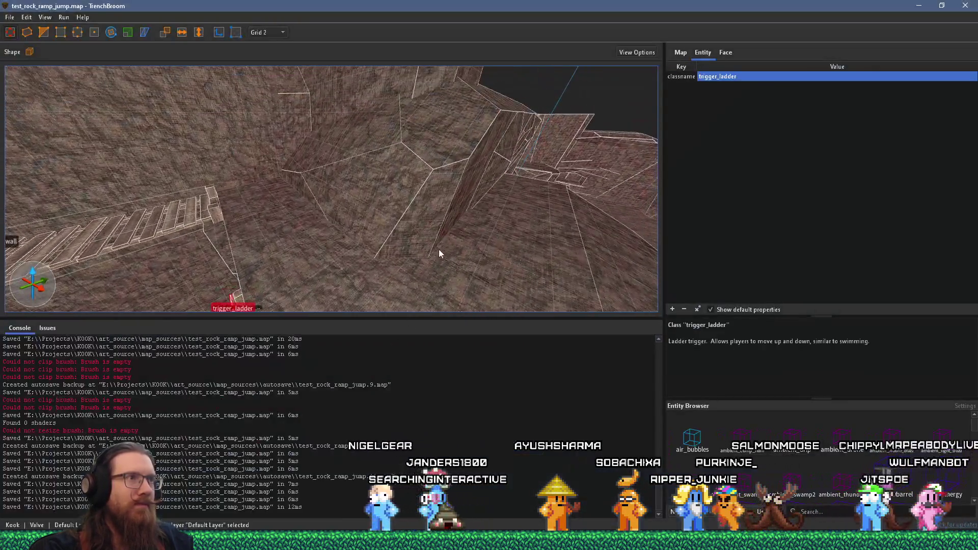
key(s)
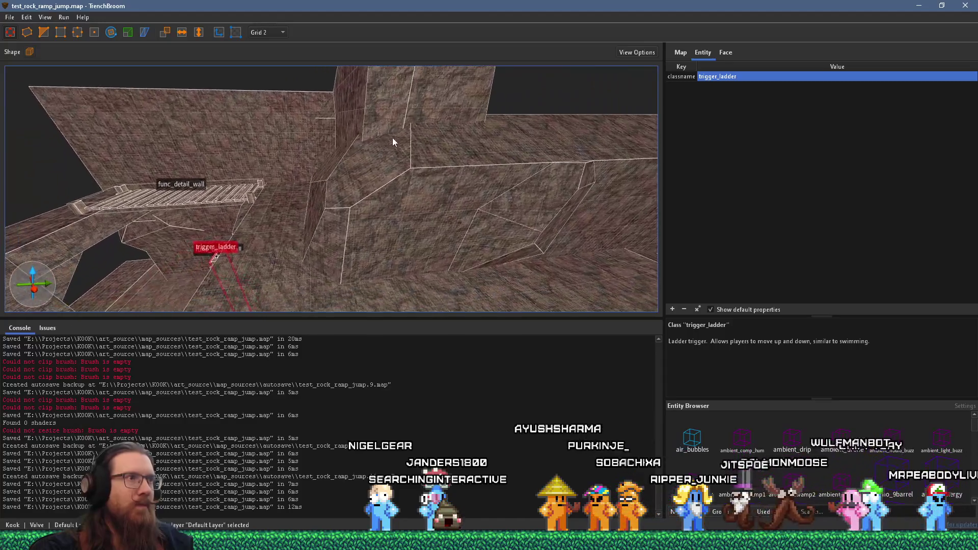
drag(400, 169, 479, 225)
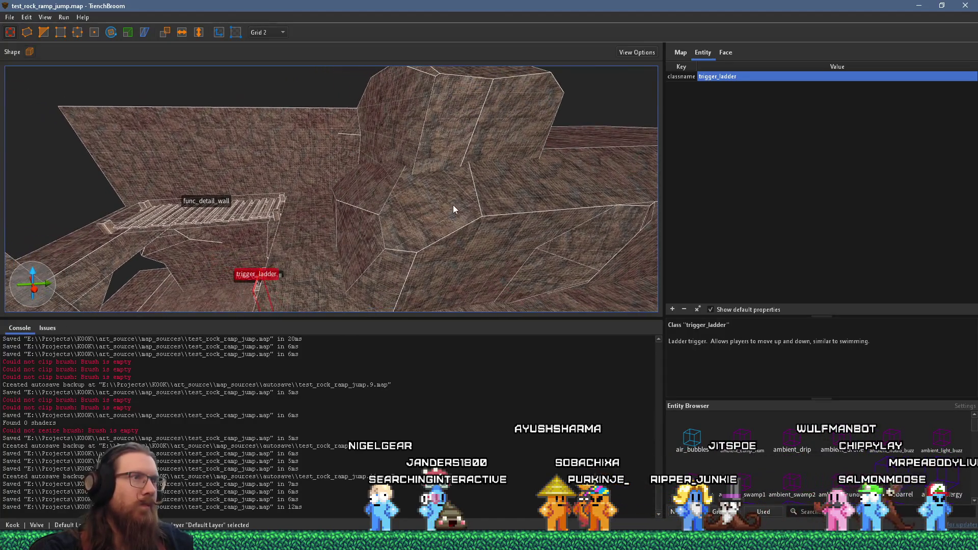
click(454, 207)
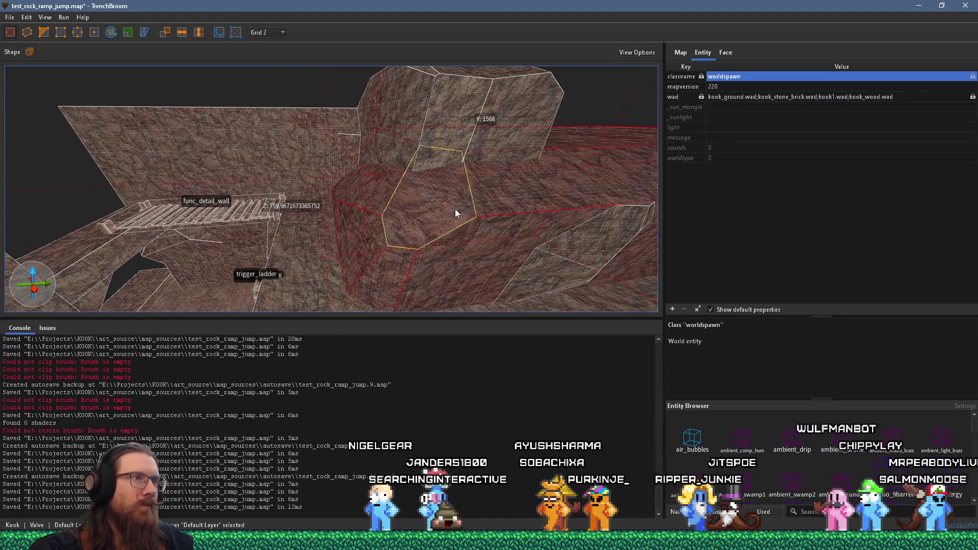
key(ctrl+z)
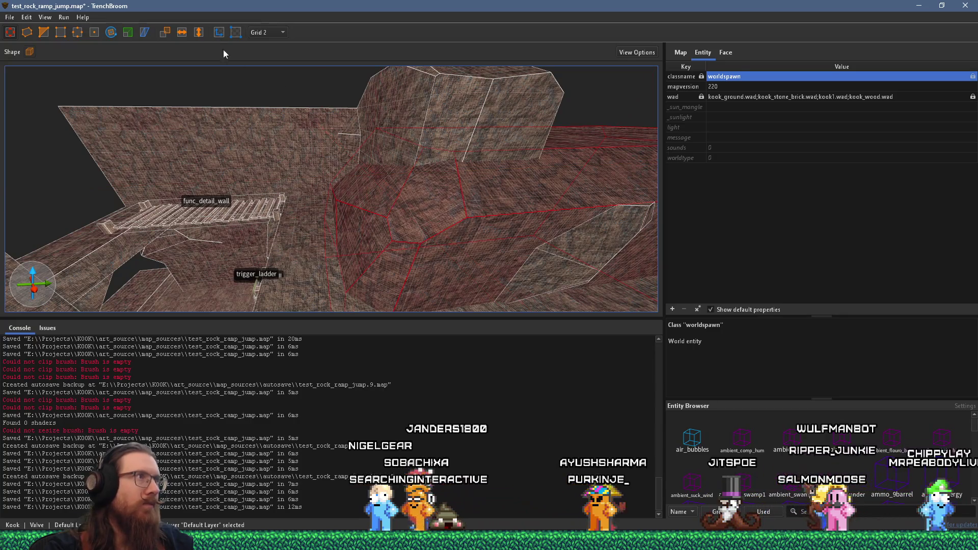
Set grid 16 and clip the rock brush through points -48 -768 704 and -48 -720 704
click(275, 92)
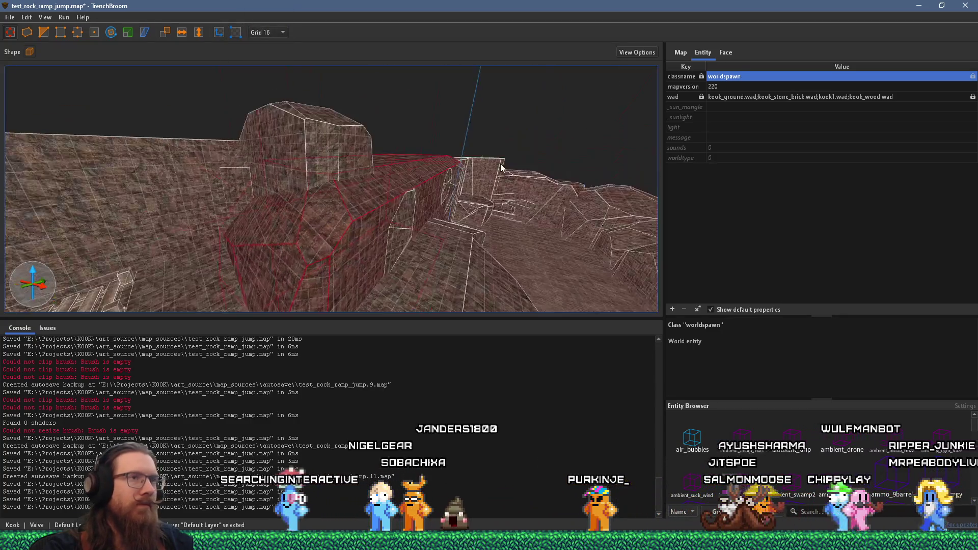
scroll(465, 176, up, 2)
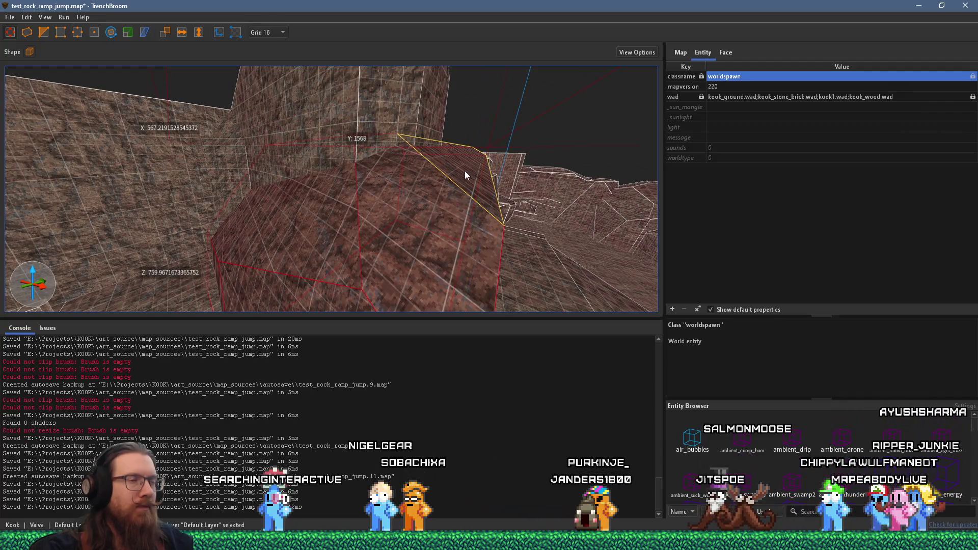
mouse_move(465, 148)
mouse_down()
mouse_move(409, 143)
mouse_move(378, 122)
mouse_move(392, 115)
mouse_move(355, 107)
mouse_up()
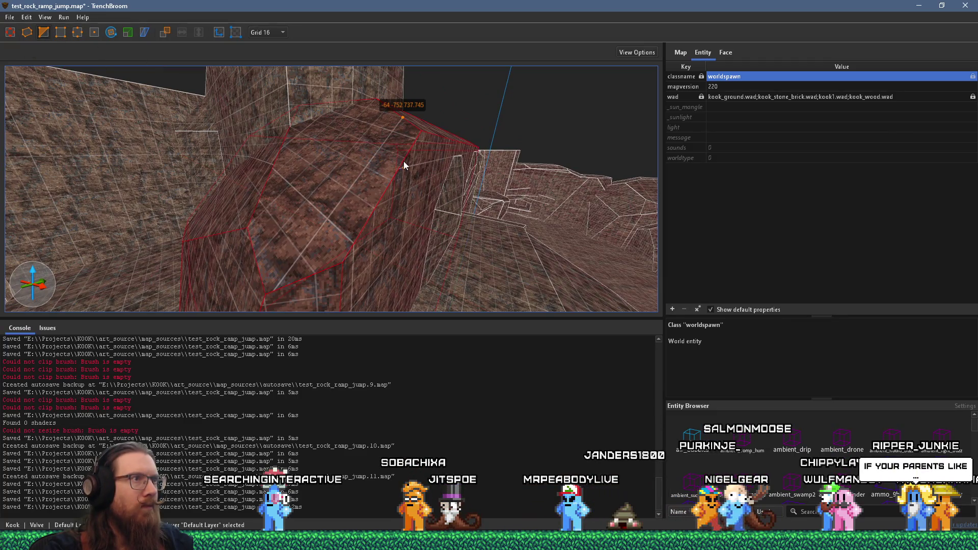
drag(404, 161, 410, 164)
click(430, 163)
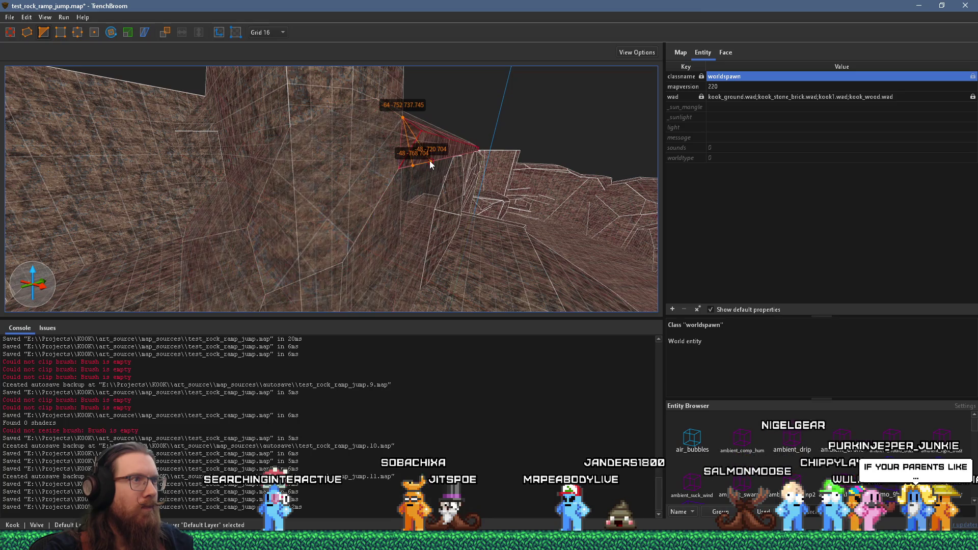
key(Return)
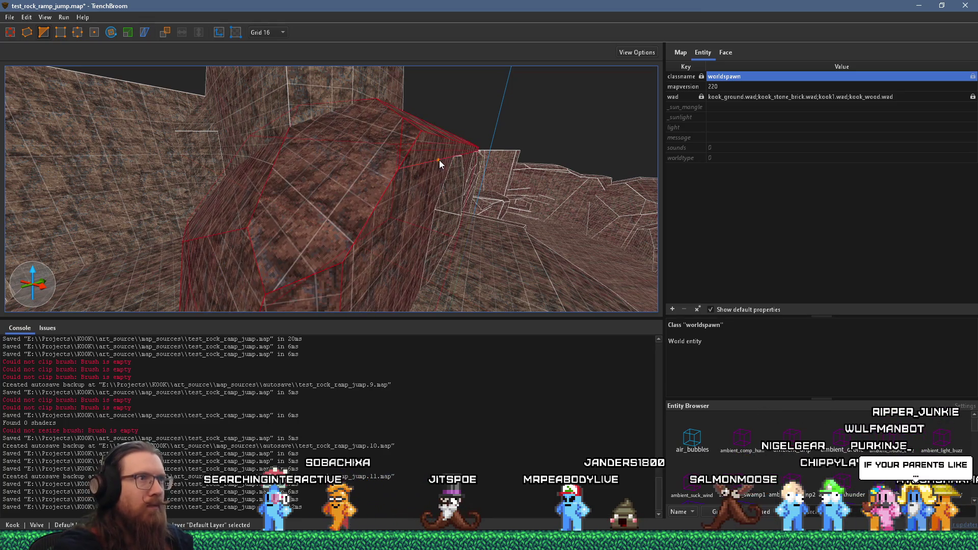
key(Escape)
Select the small wedge, the rock ramp brush, then the large rock block
click(434, 151)
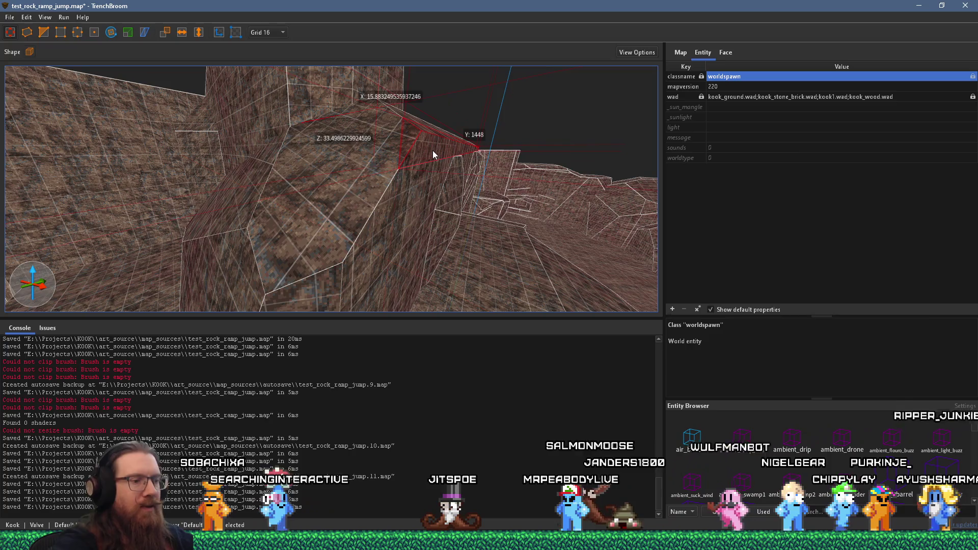
click(407, 197)
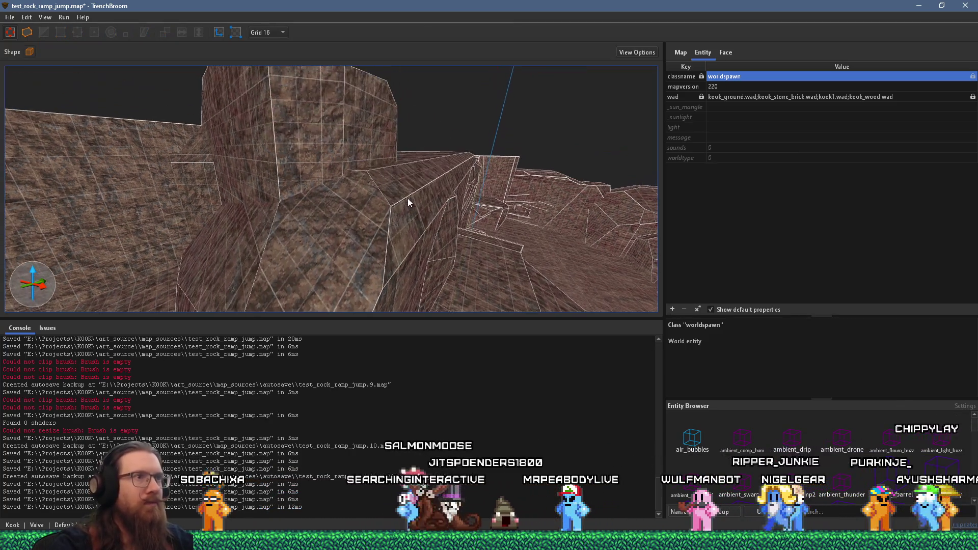
scroll(408, 185, up, 3)
scroll(431, 157, up, 3)
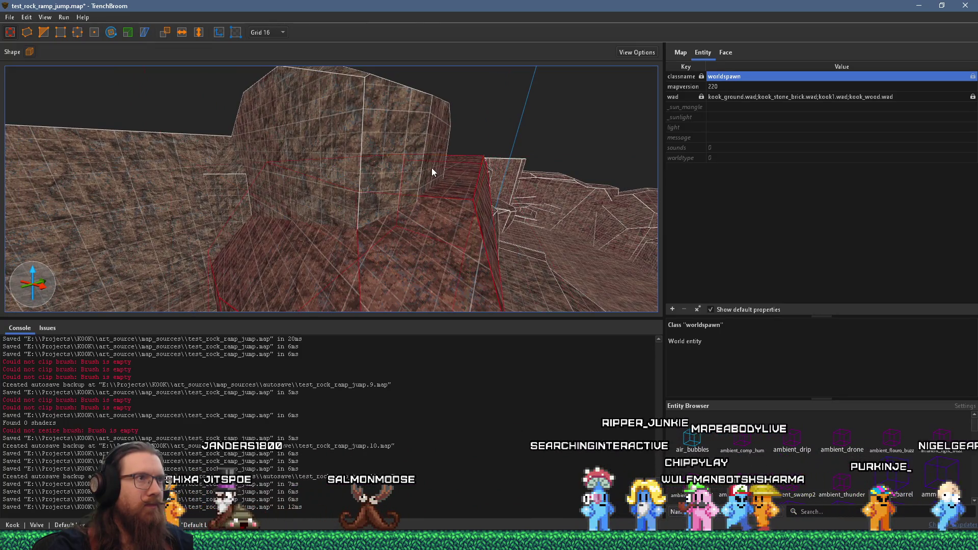
click(444, 162)
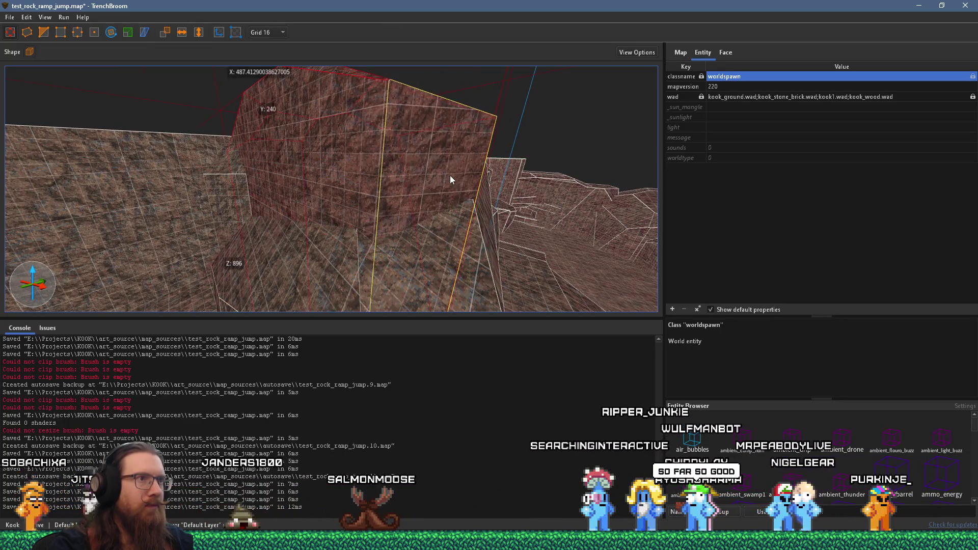
mouse_move(464, 182)
mouse_down()
mouse_move(298, 191)
mouse_move(399, 198)
mouse_move(472, 234)
mouse_move(411, 239)
mouse_move(387, 202)
mouse_up()
Orbit around the rock brushes and select the rock brush in front
key(Escape)
mouse_move(433, 173)
mouse_down()
mouse_move(215, 100)
mouse_move(297, 147)
mouse_up()
click(297, 147)
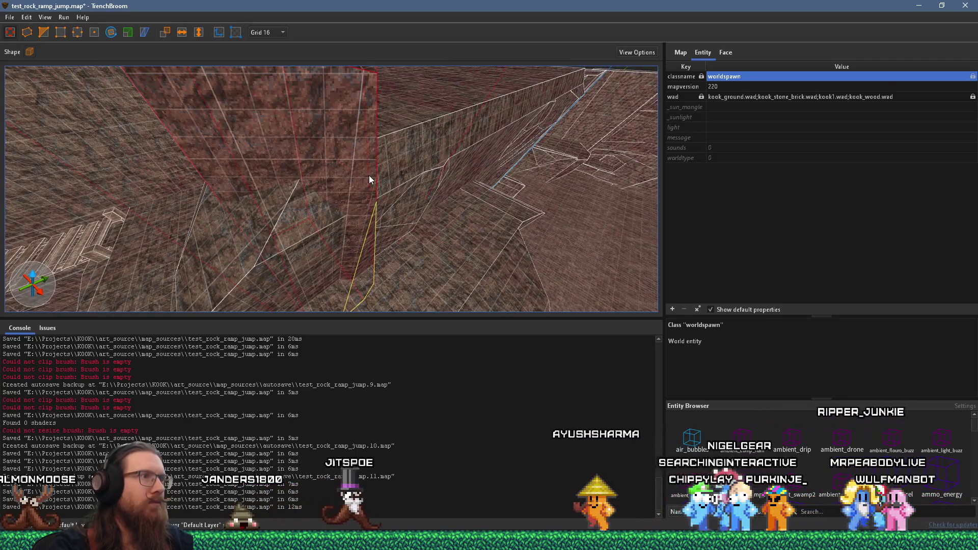
mouse_move(365, 175)
mouse_down()
mouse_move(237, 212)
mouse_move(292, 174)
mouse_move(351, 87)
mouse_up()
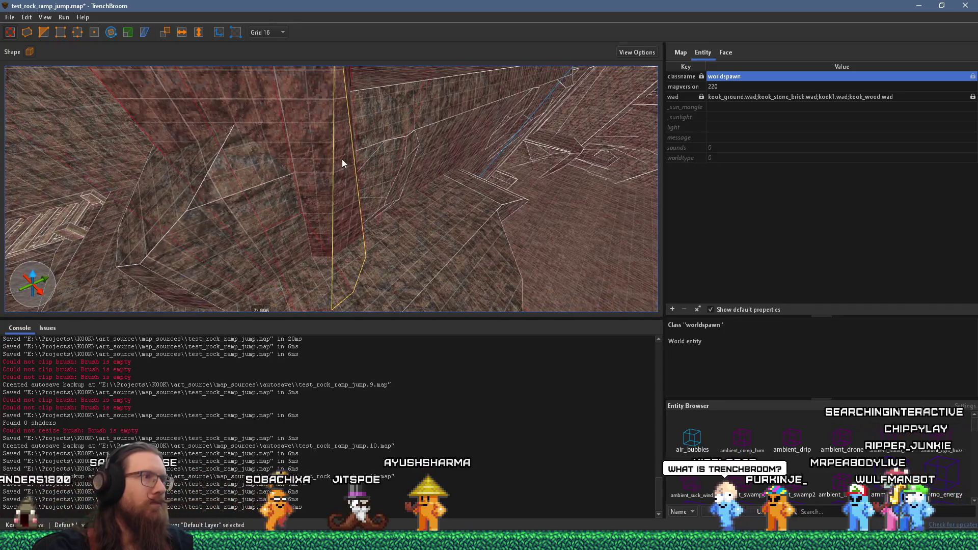
mouse_move(341, 160)
mouse_down()
mouse_move(404, 239)
mouse_move(331, 203)
mouse_move(457, 151)
mouse_move(441, 163)
mouse_move(240, 124)
mouse_move(369, 159)
mouse_move(383, 218)
mouse_move(464, 228)
mouse_move(349, 217)
mouse_move(206, 178)
mouse_up()
key(Escape)
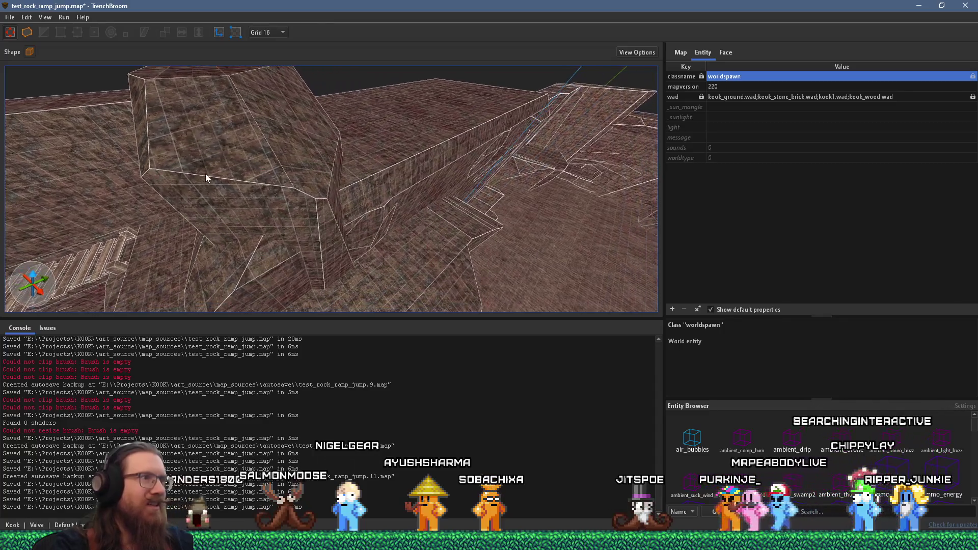
click(206, 177)
Place the third clip point on the front rock brush and apply the clip
scroll(232, 182, up, 3)
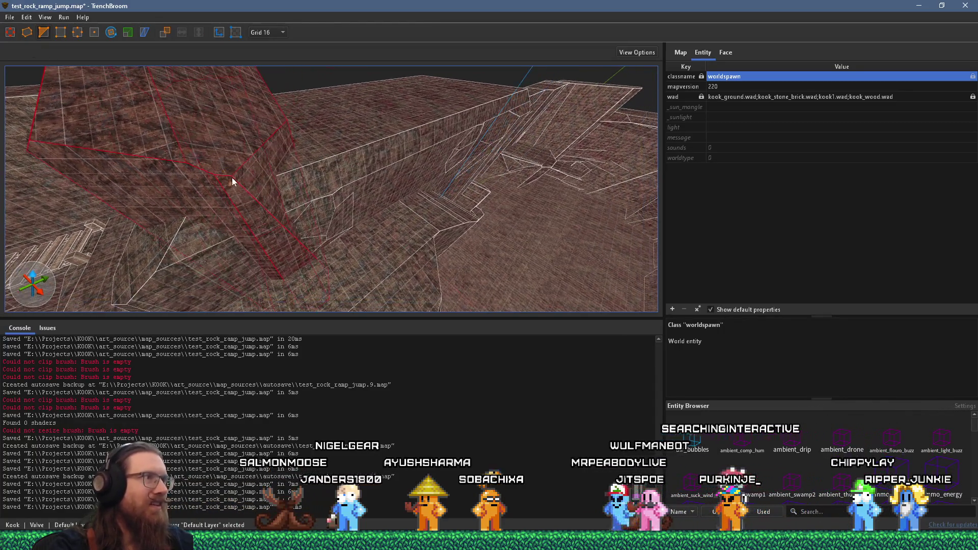
click(159, 116)
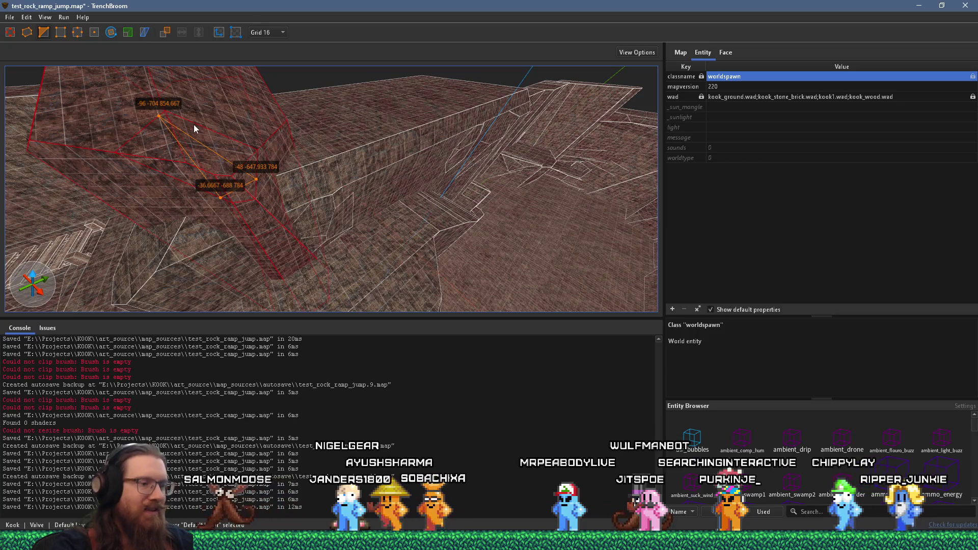
key(Return)
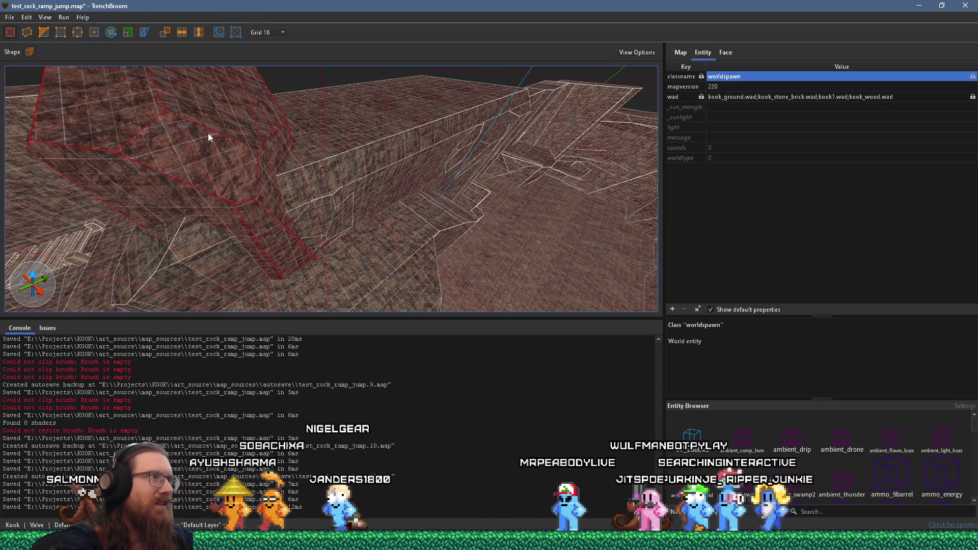
key(Escape)
Select the rock brush along the cliff and look around the trigger_ladder area
mouse_move(228, 232)
mouse_down()
mouse_move(371, 117)
mouse_move(311, 91)
mouse_move(275, 114)
mouse_move(301, 163)
mouse_up()
click(307, 163)
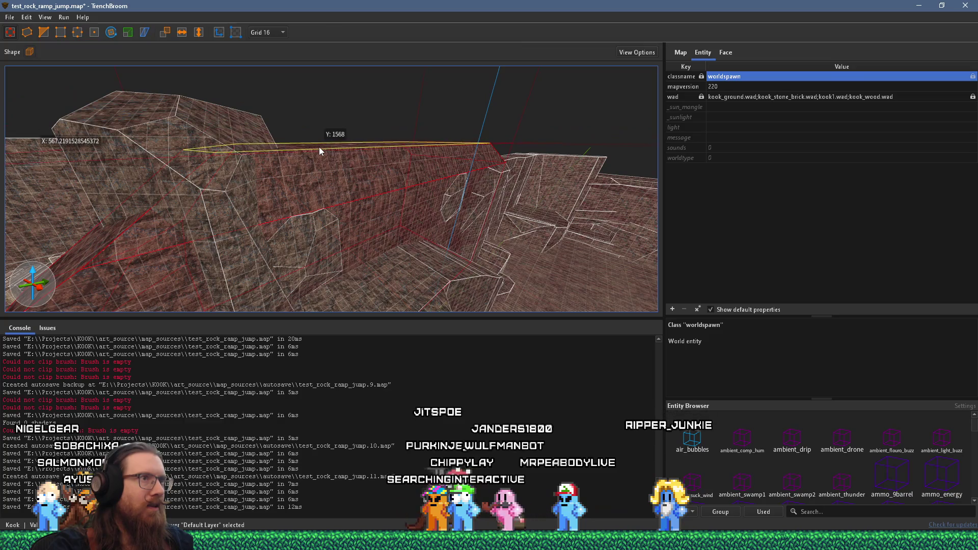
mouse_move(321, 151)
mouse_down()
mouse_move(233, 169)
mouse_move(247, 227)
mouse_move(266, 188)
mouse_move(308, 192)
mouse_move(260, 108)
mouse_move(320, 139)
mouse_move(355, 178)
mouse_move(390, 170)
mouse_move(68, 112)
mouse_move(362, 216)
mouse_move(313, 204)
mouse_move(360, 195)
mouse_move(406, 212)
mouse_up()
scroll(355, 178, down, 3)
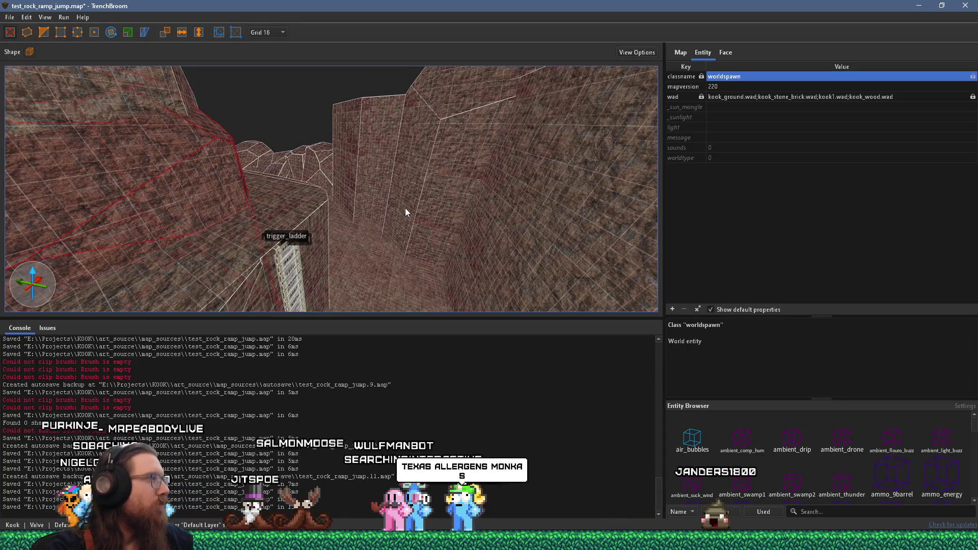
mouse_move(405, 184)
mouse_down()
mouse_move(378, 166)
mouse_move(301, 197)
mouse_move(375, 230)
mouse_move(336, 196)
mouse_up()
key(Escape)
click(335, 196)
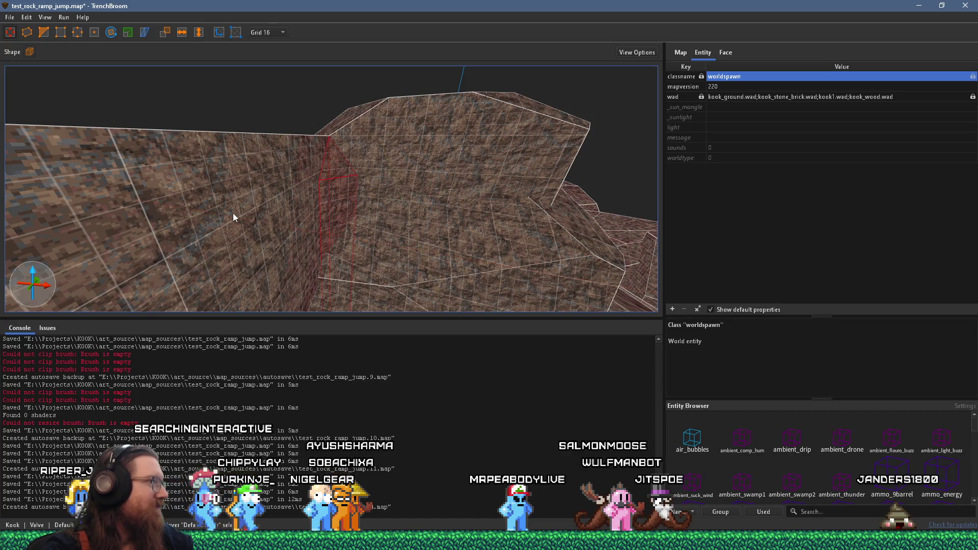
mouse_move(233, 213)
mouse_down()
mouse_move(272, 227)
mouse_move(338, 218)
mouse_move(303, 241)
mouse_up()
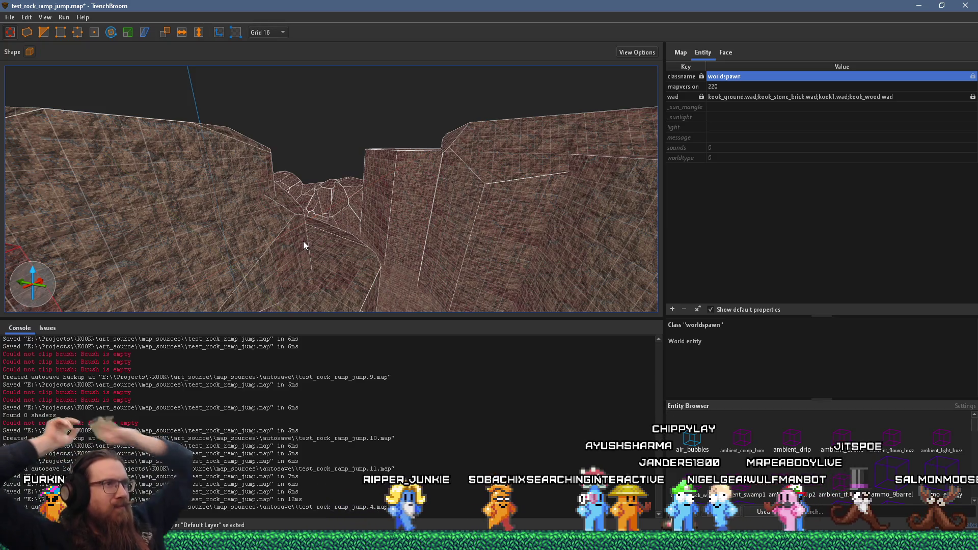
mouse_move(378, 212)
mouse_down()
mouse_move(416, 171)
mouse_move(295, 302)
mouse_move(310, 230)
mouse_move(261, 249)
mouse_move(307, 229)
mouse_move(479, 198)
mouse_move(395, 212)
mouse_move(481, 214)
mouse_move(356, 213)
mouse_up()
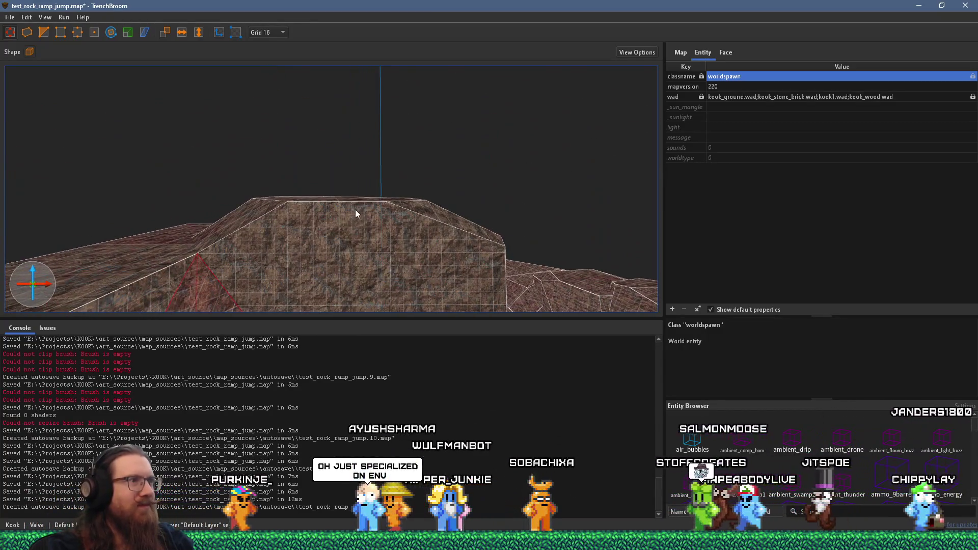
Select and orbit around the rock ramp brush, then clear the selection
click(355, 213)
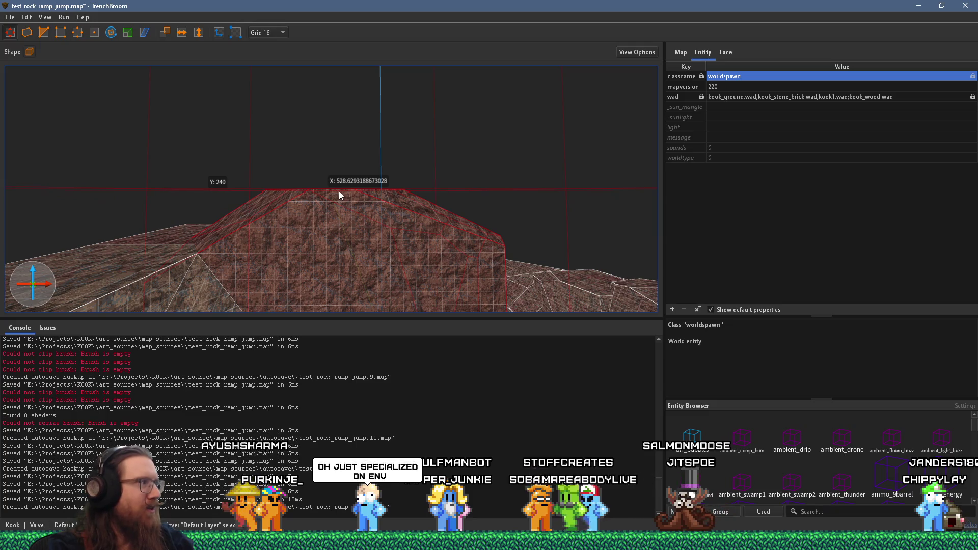
mouse_move(338, 191)
mouse_down()
mouse_move(349, 221)
mouse_move(334, 221)
mouse_move(430, 201)
mouse_move(398, 242)
mouse_move(294, 229)
mouse_move(324, 273)
mouse_move(406, 148)
mouse_move(375, 234)
mouse_move(361, 245)
mouse_move(337, 164)
mouse_move(303, 202)
mouse_up()
key(Escape)
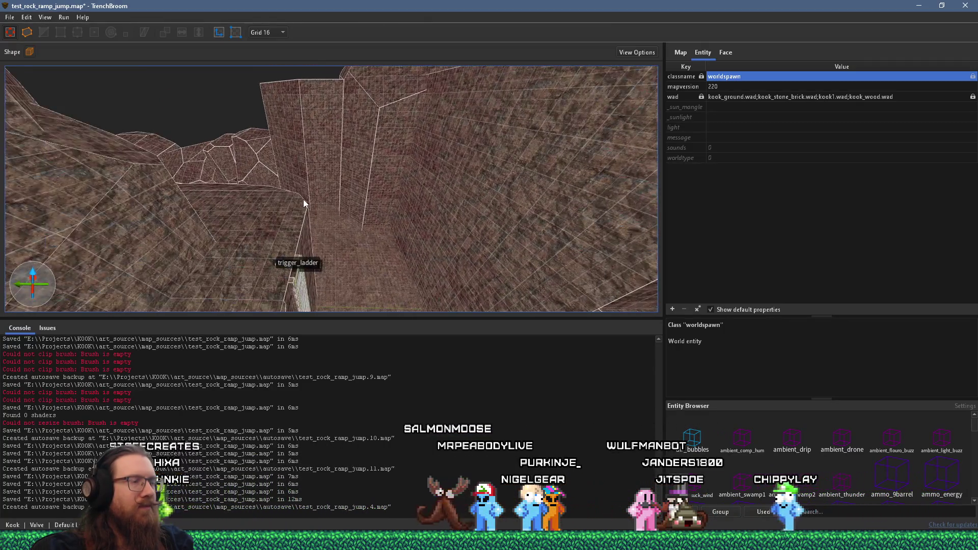
scroll(321, 193, down, 3)
Select the small rock outcrop brush between the walls and drag it lower
click(407, 179)
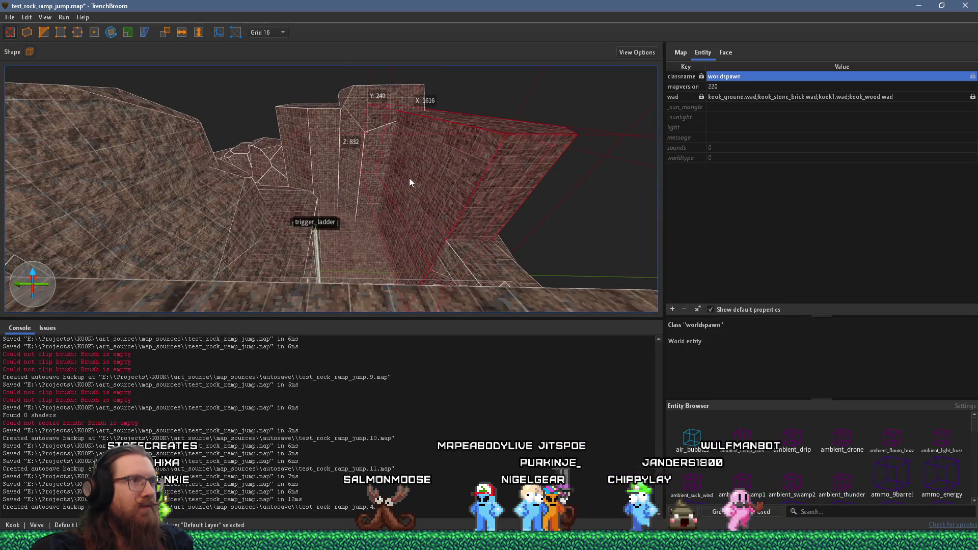
drag(404, 165, 350, 211)
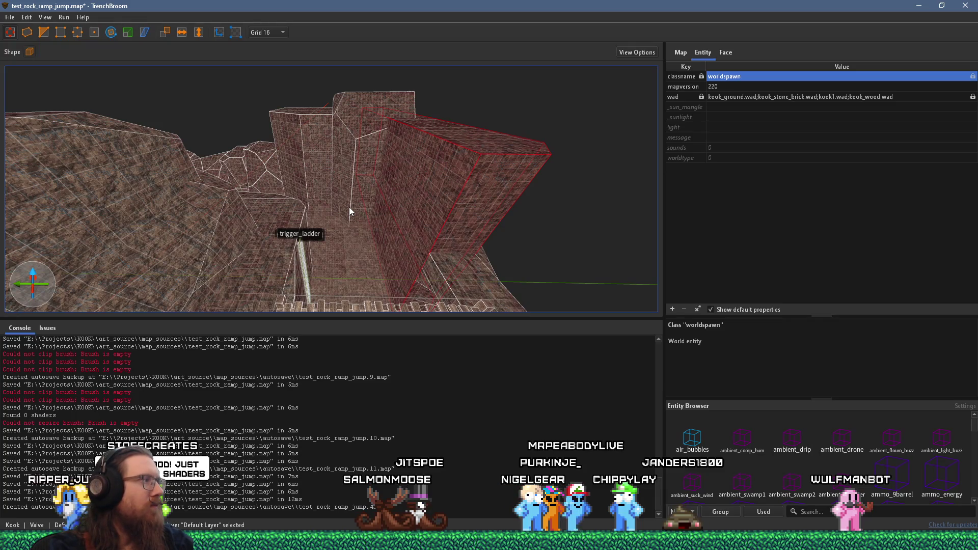
mouse_move(349, 207)
mouse_down()
mouse_move(292, 197)
mouse_move(356, 239)
mouse_move(173, 162)
mouse_move(224, 169)
mouse_move(214, 148)
mouse_move(305, 182)
mouse_move(296, 179)
mouse_move(487, 134)
mouse_move(295, 146)
mouse_move(341, 173)
mouse_up()
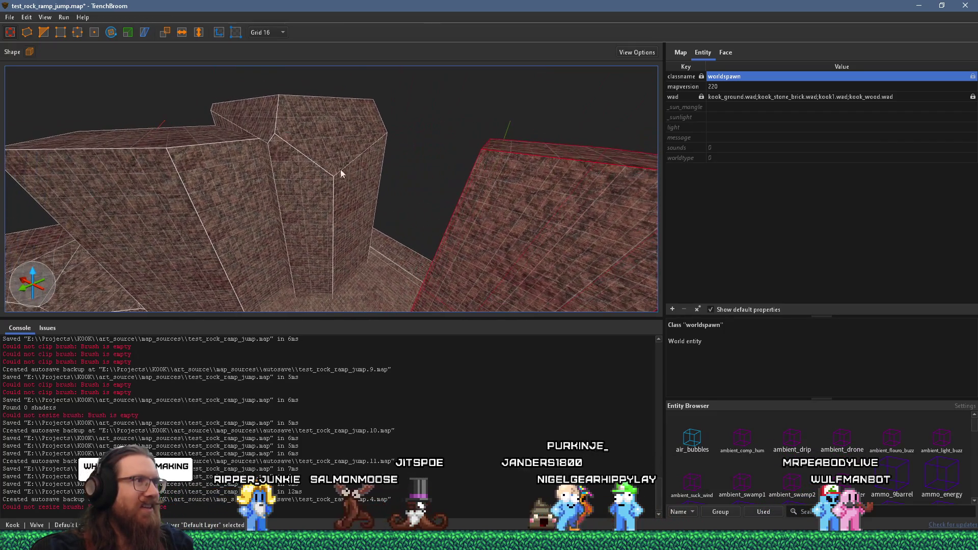
click(341, 173)
drag(347, 270, 362, 278)
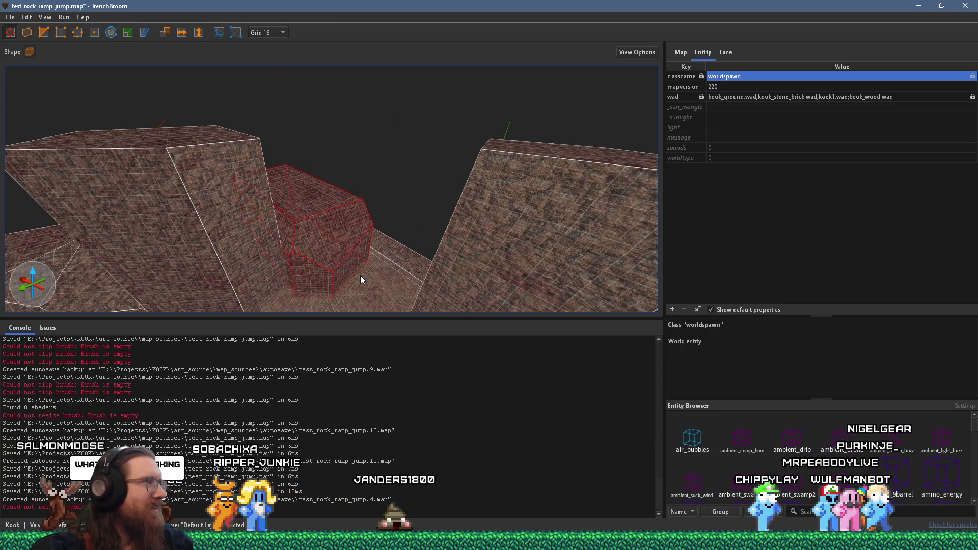
Fly down the rock corridor to view along the cliffs and open the File menu
key(w)
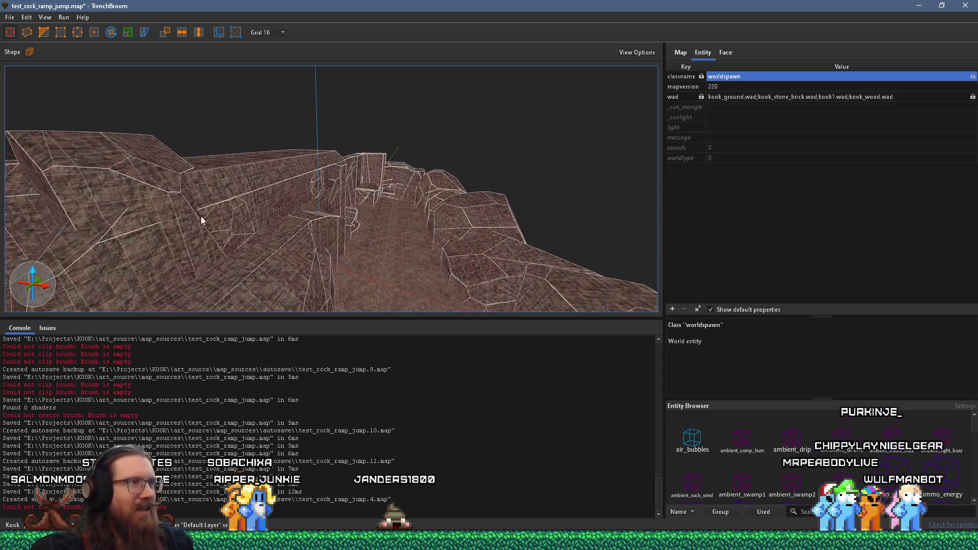
key(a)
mouse_move(354, 154)
mouse_down()
mouse_move(87, 124)
mouse_move(387, 212)
mouse_move(85, 164)
mouse_move(267, 218)
mouse_up()
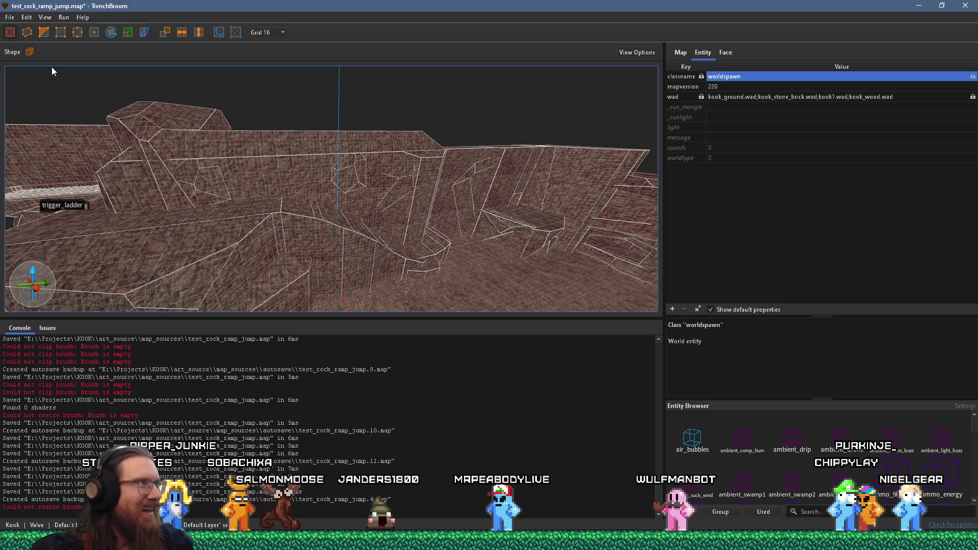
click(9, 17)
Leave the File menu and switch to the Godot editor to run the map
mouse_move(76, 54)
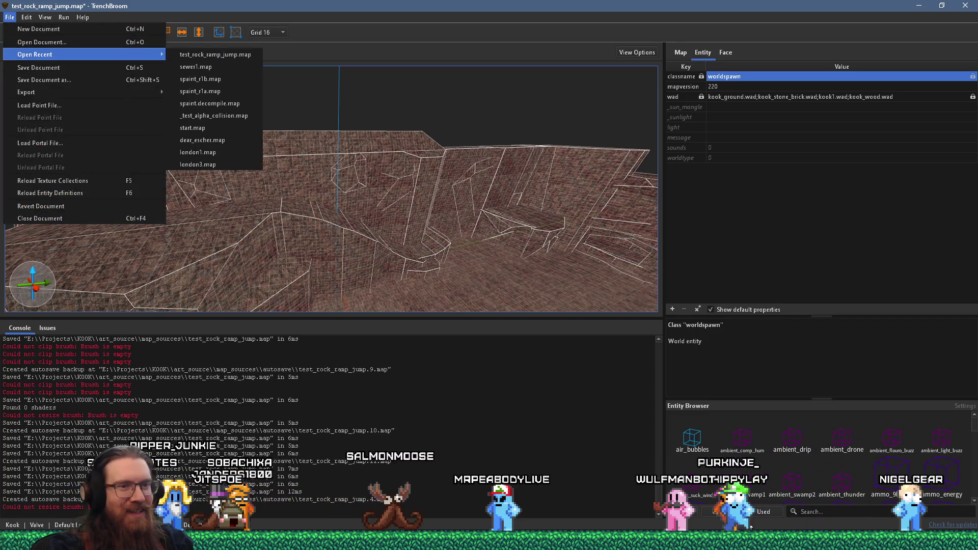
key(alt+Tab)
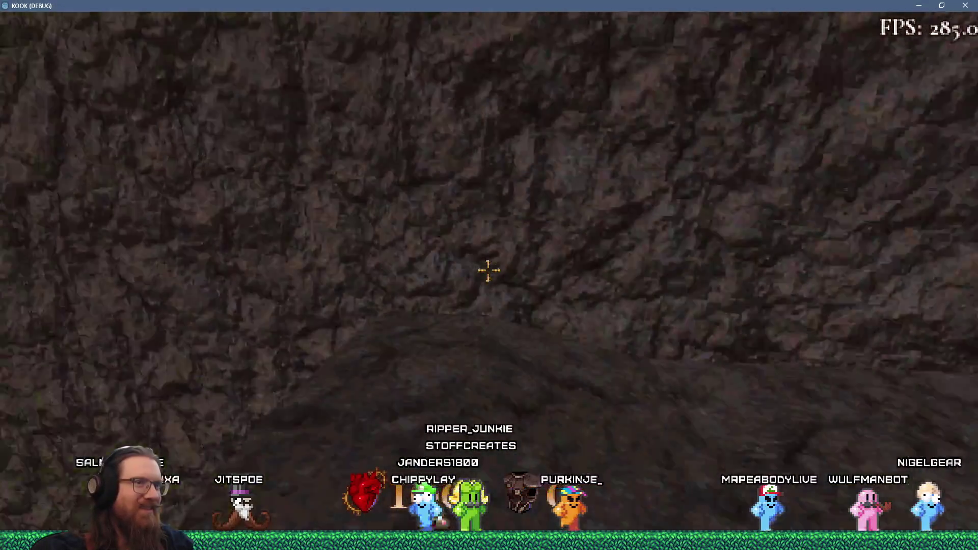
Walk through the rock passage to the blood-spattered wall, then along the rock wall onto the ridge path
key(w)
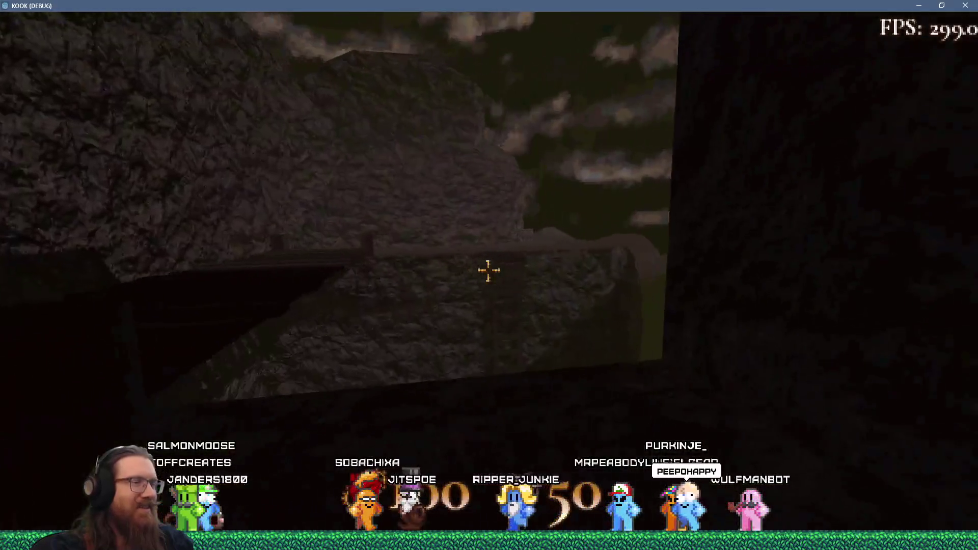
key(w)
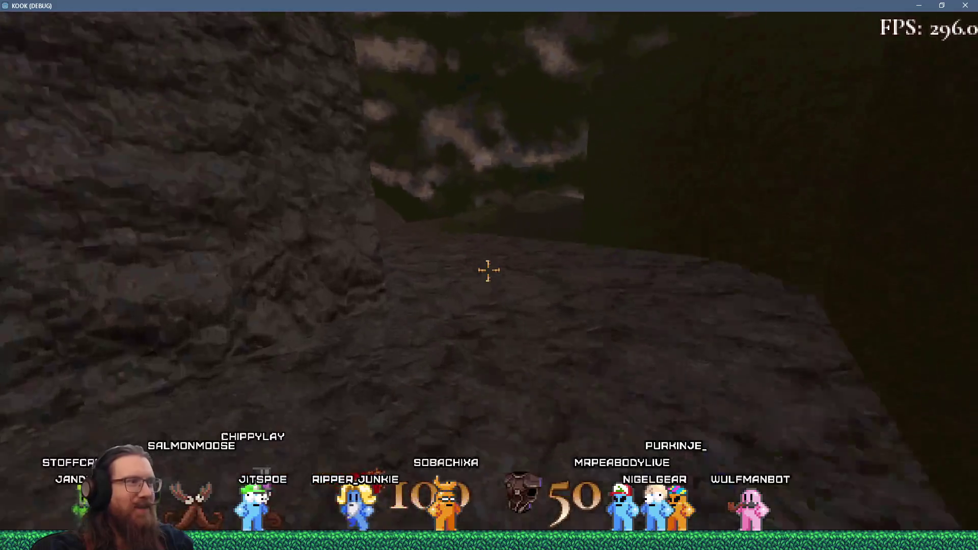
key(w)
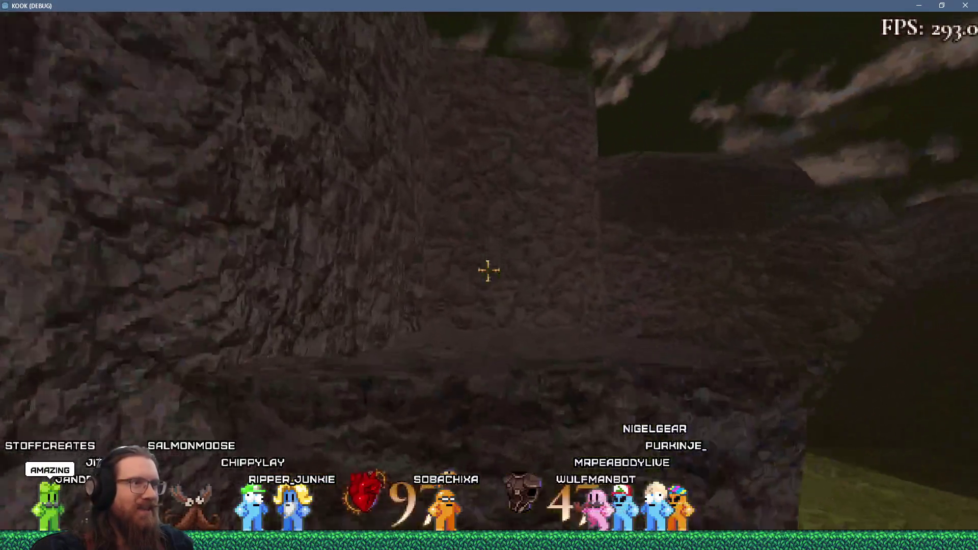
key(w)
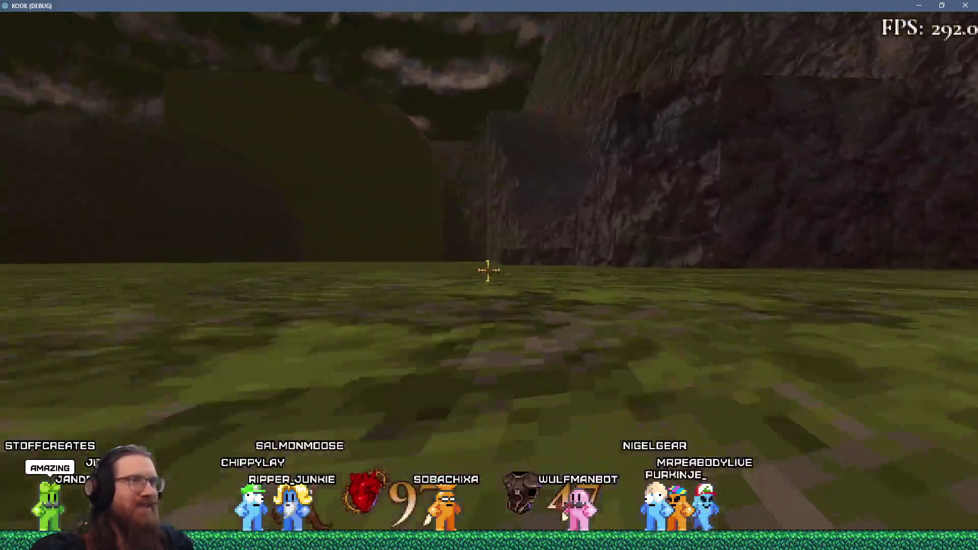
key(w)
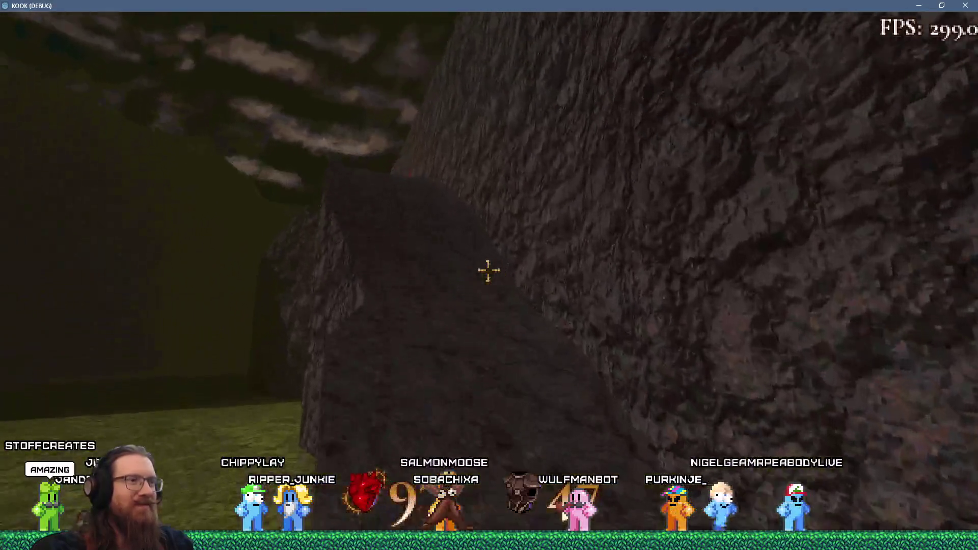
key(w)
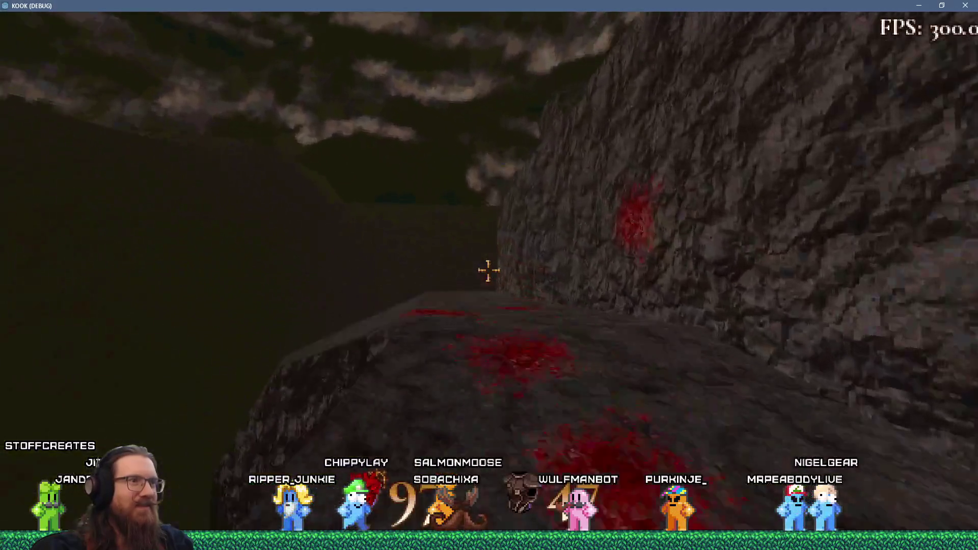
key(s)
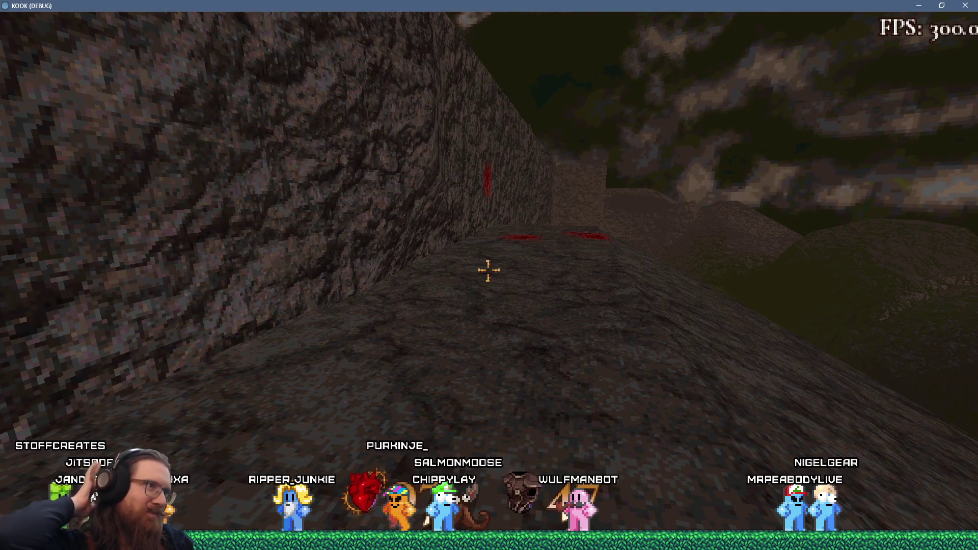
key(w)
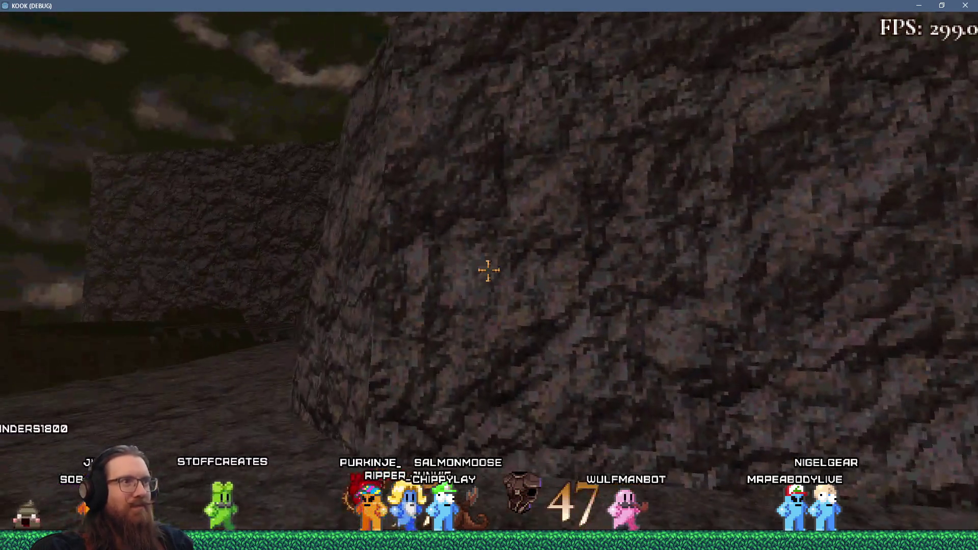
key(w)
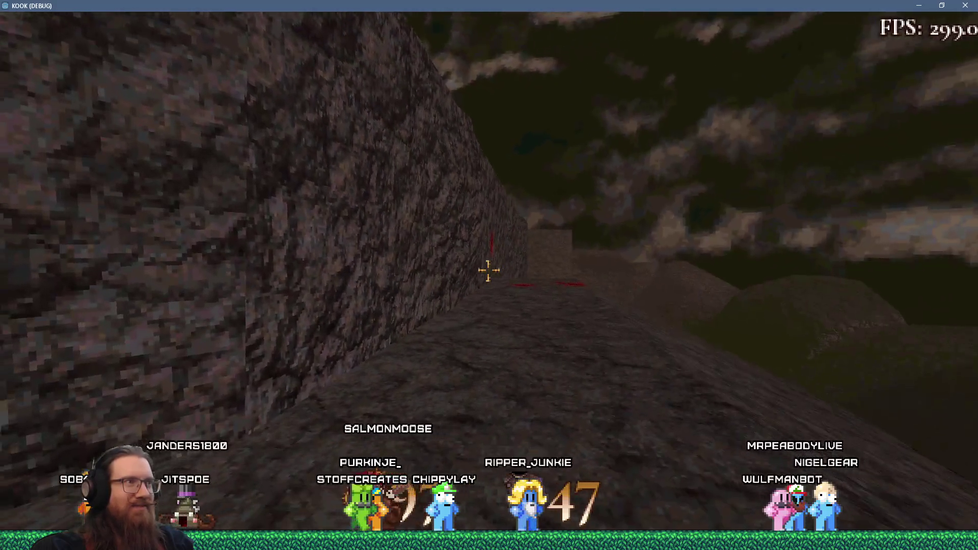
key(w)
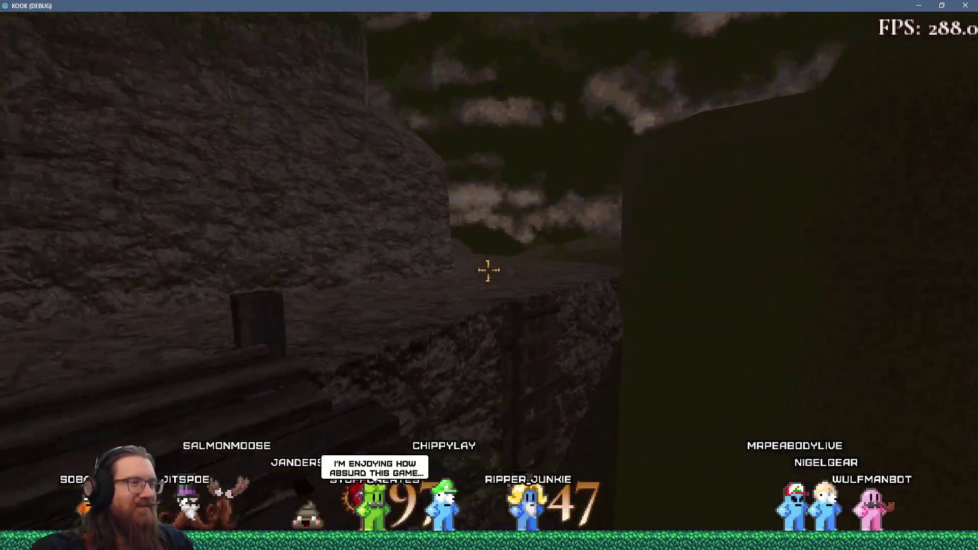
key(w)
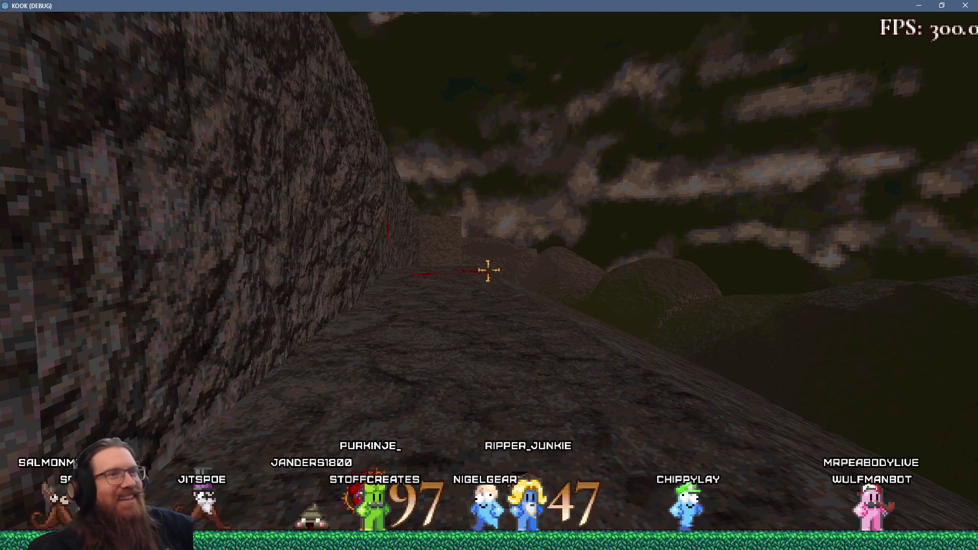
Move off the wooden stairway along the rocky path, swinging the weapon, up to the rock ledge
mouse_move(489, 270)
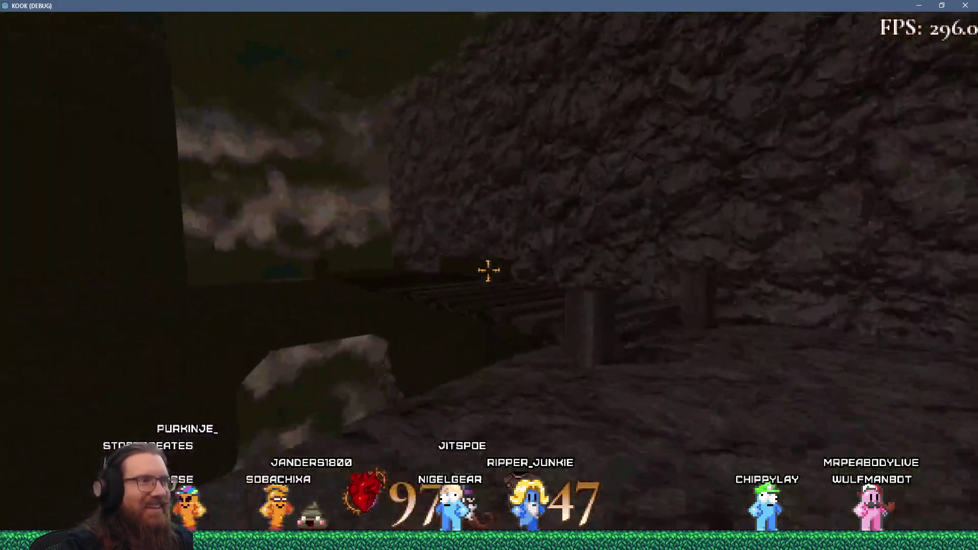
key(w)
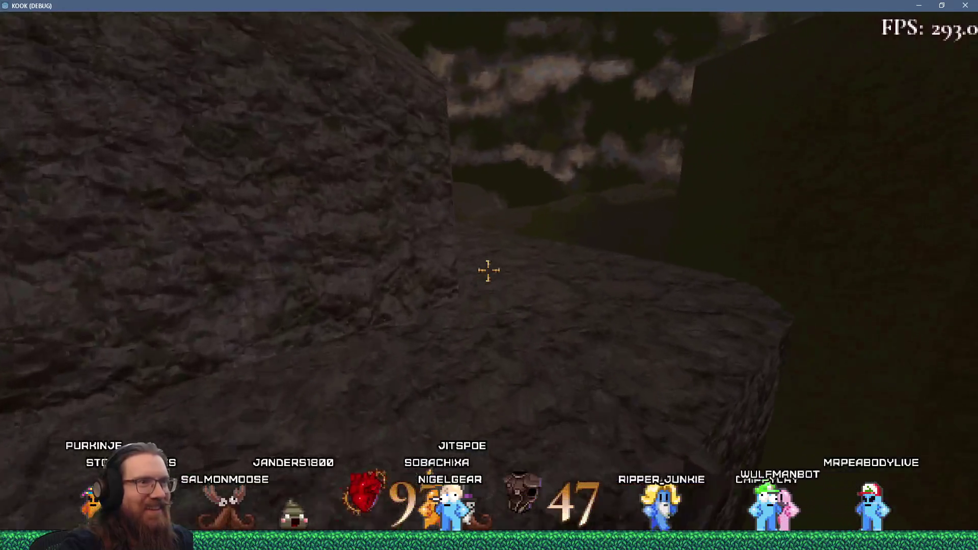
key(w)
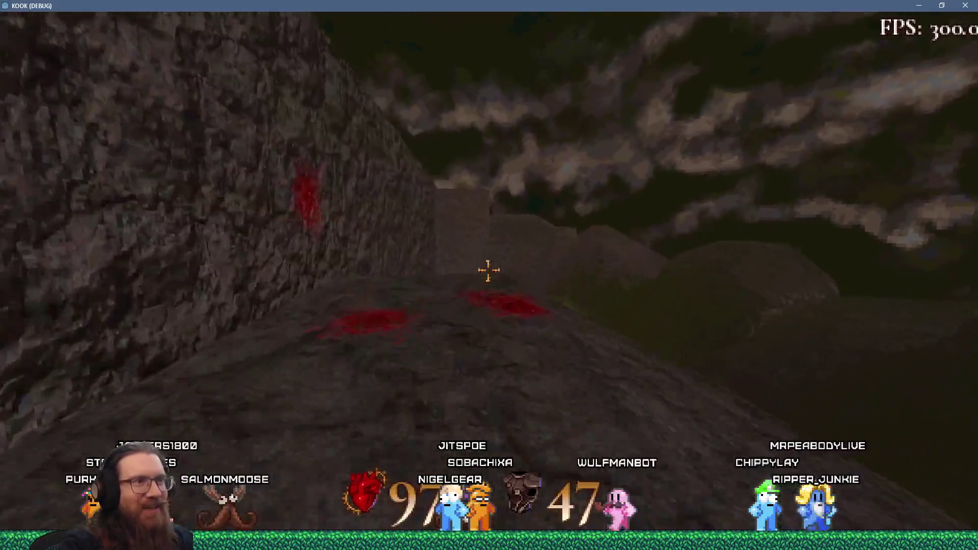
click(488, 270)
key(w)
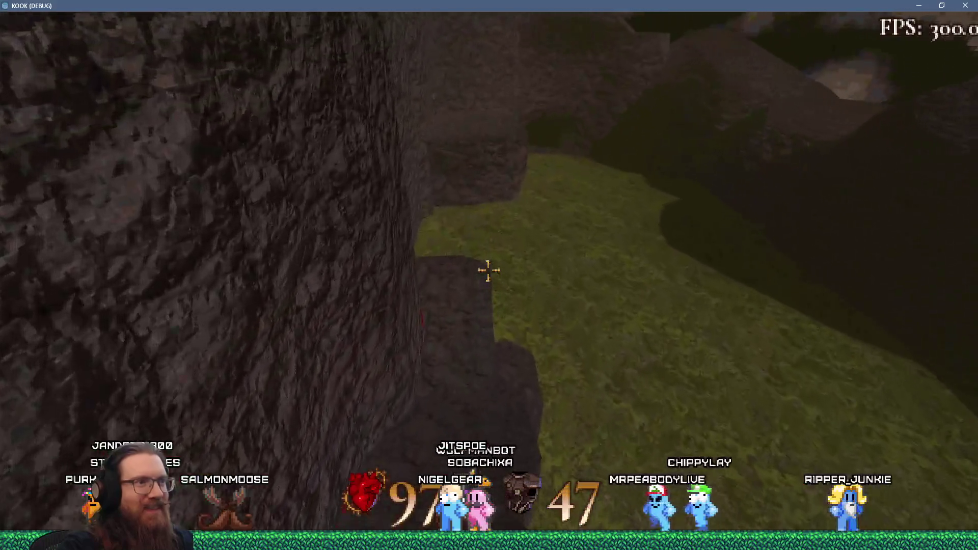
key(w)
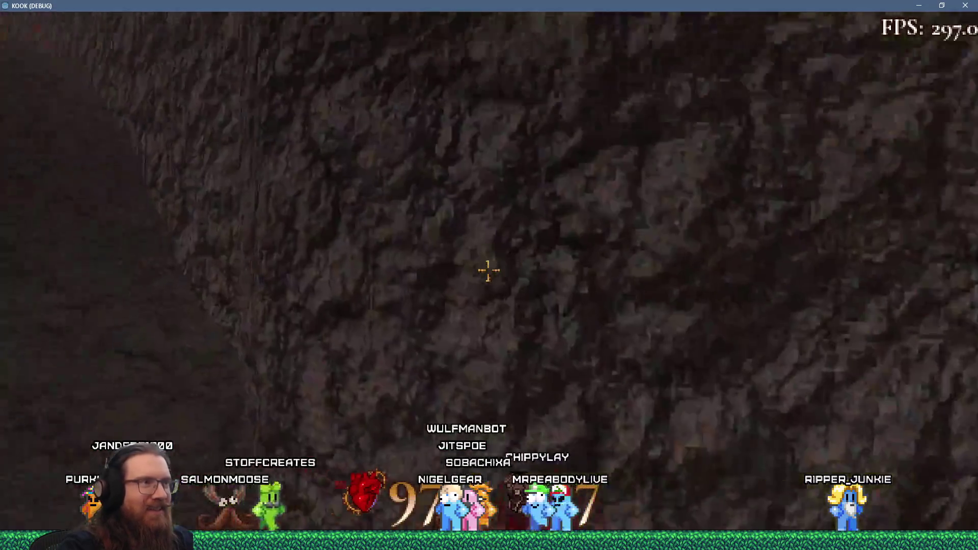
key(w)
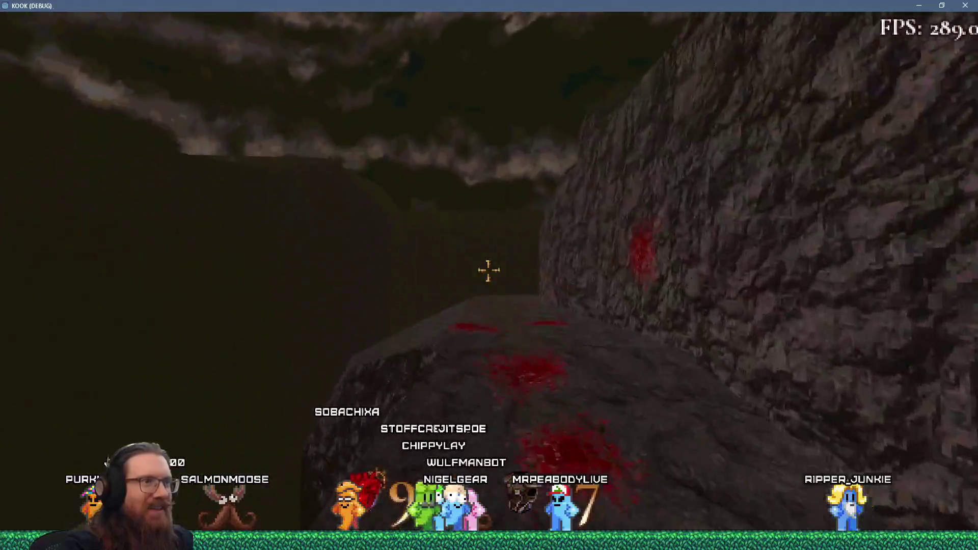
key(w)
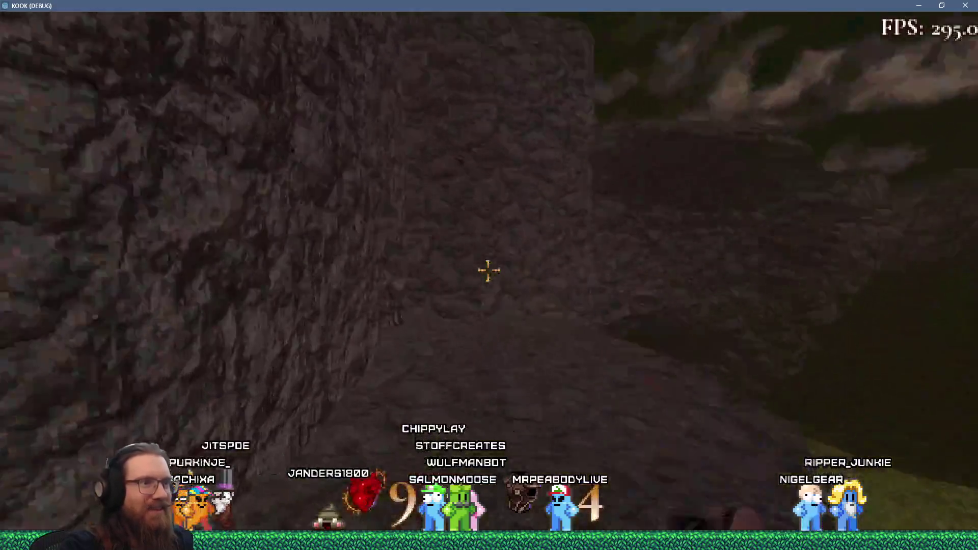
key(s)
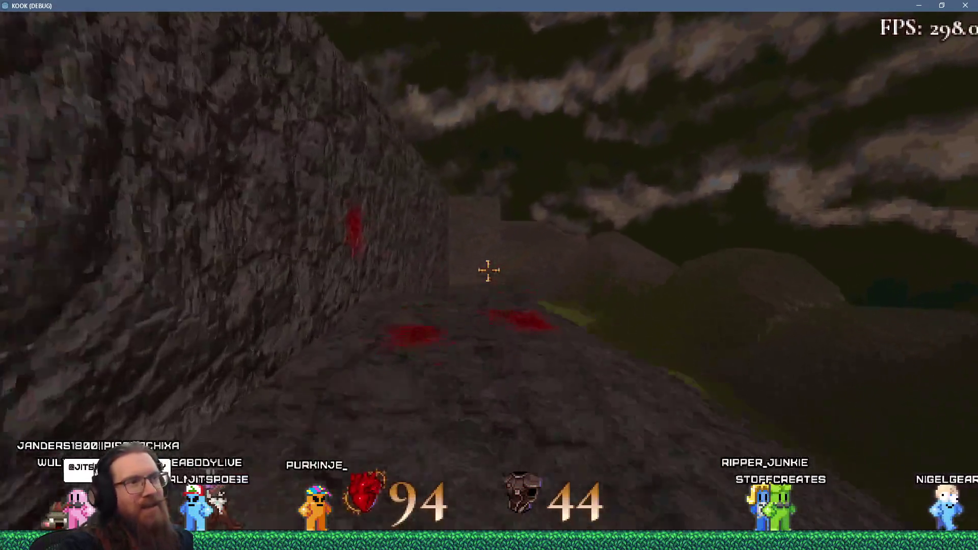
Cross the open grass field toward the rock cliff
key(w)
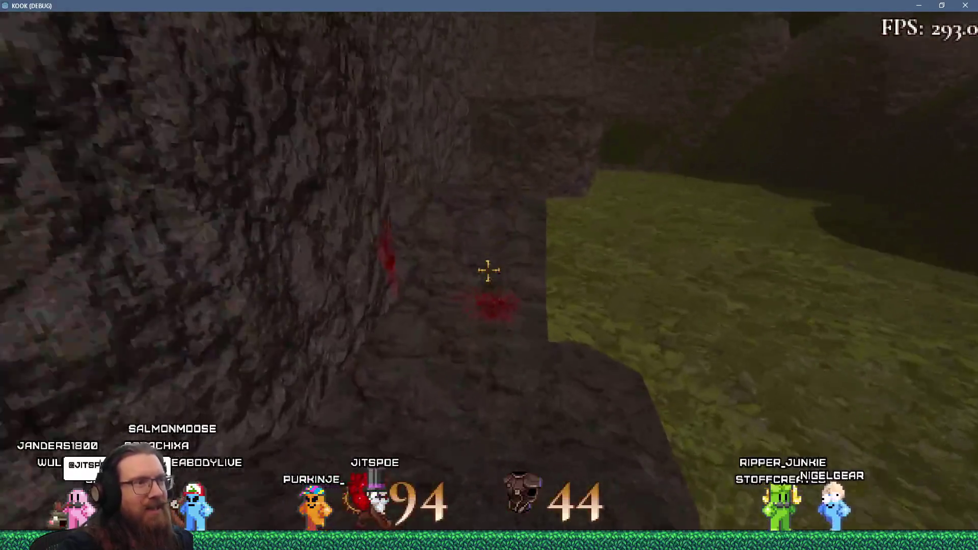
key(w)
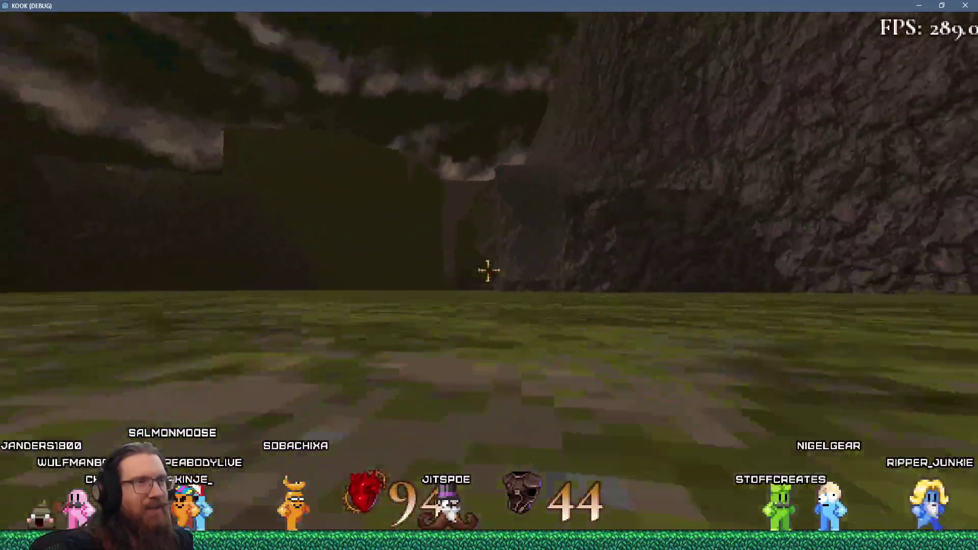
key(w)
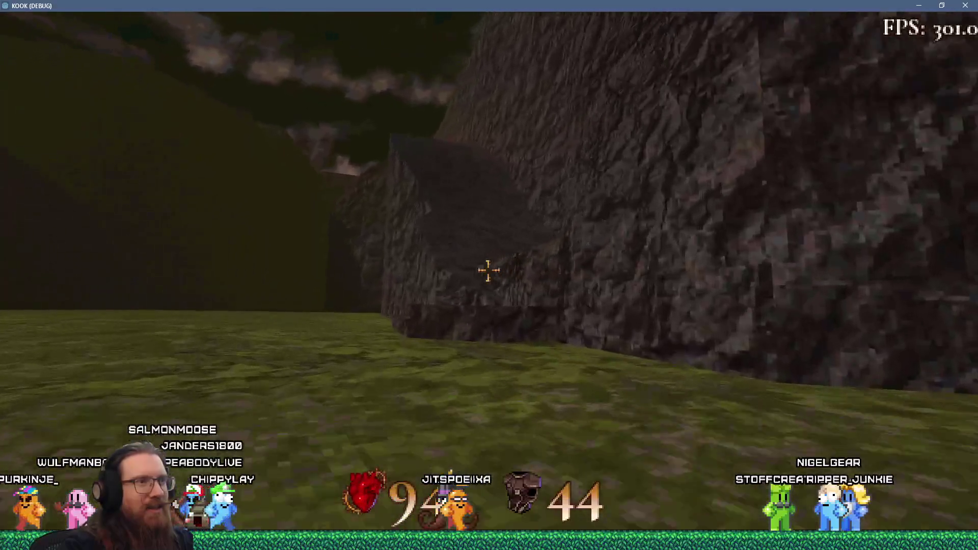
key(w)
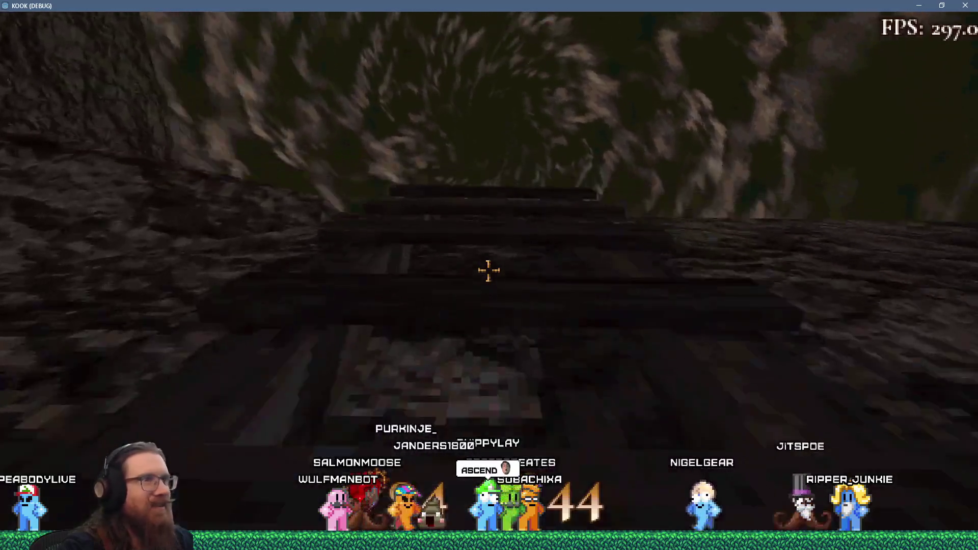
Climb the wooden stairs between the rock walls onto the rocky slope
key(w)
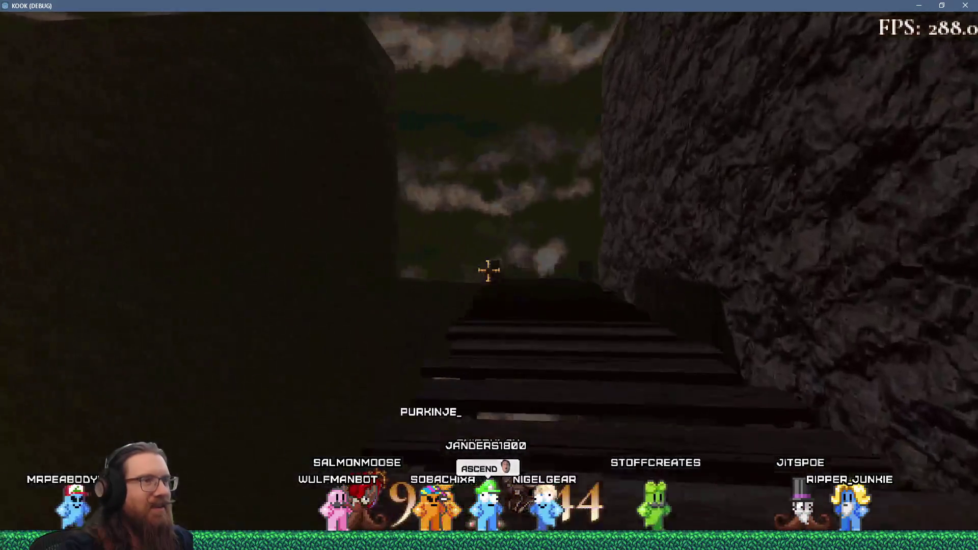
key(w)
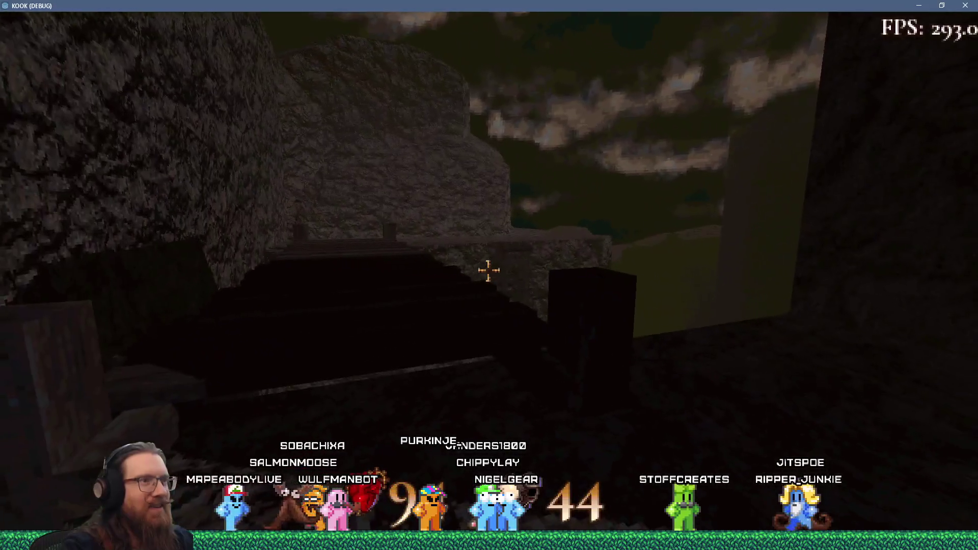
key(w)
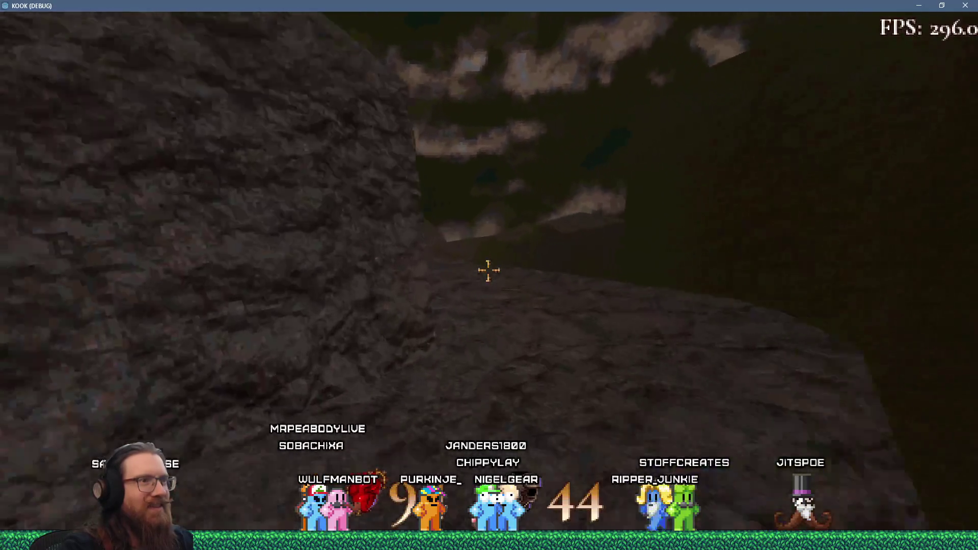
key(w)
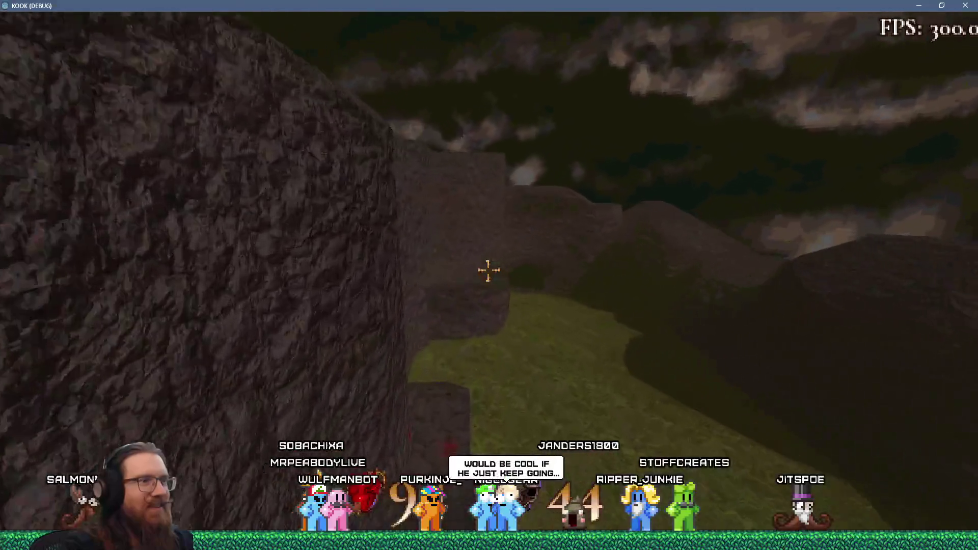
key(w)
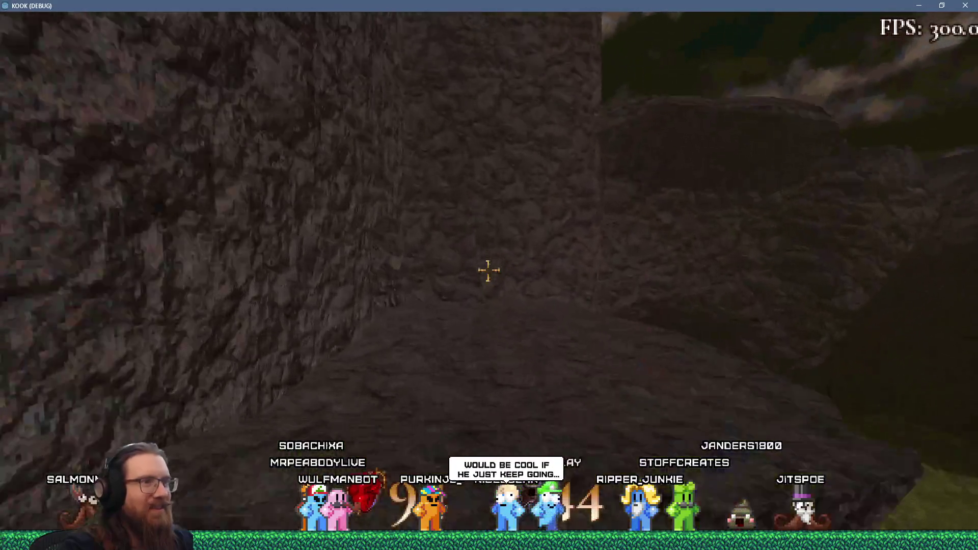
key(w)
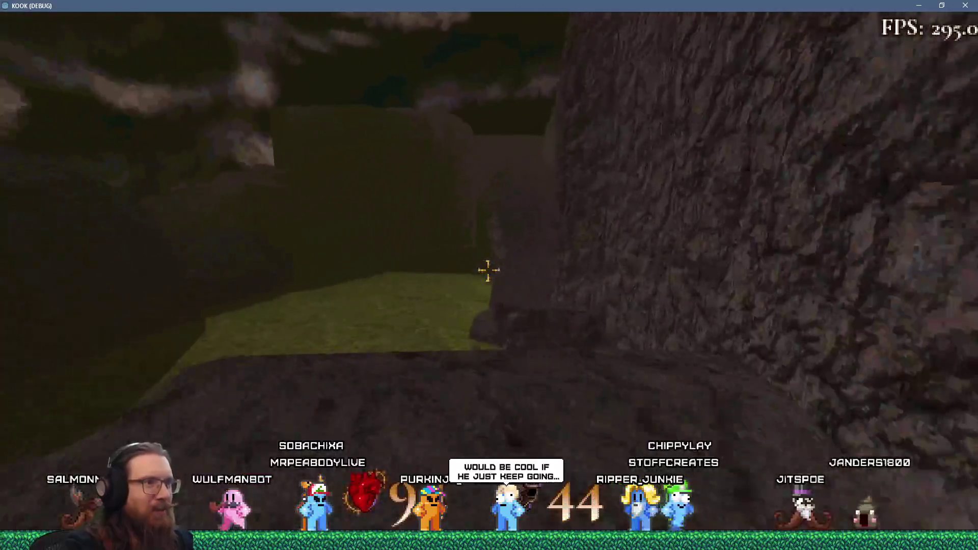
key(w)
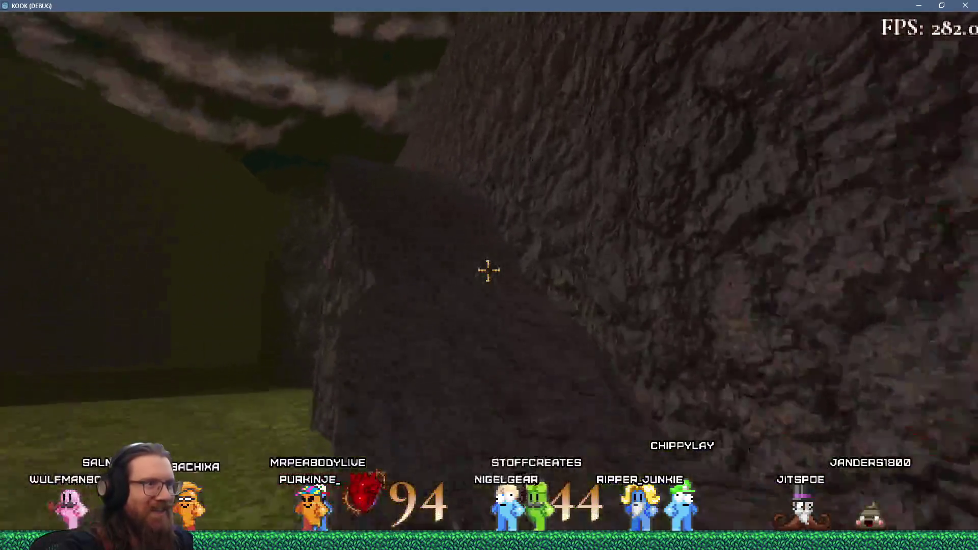
Swing the melee weapon at the rocks while climbing over them, then open the console
click(488, 271)
key(w)
key(w)
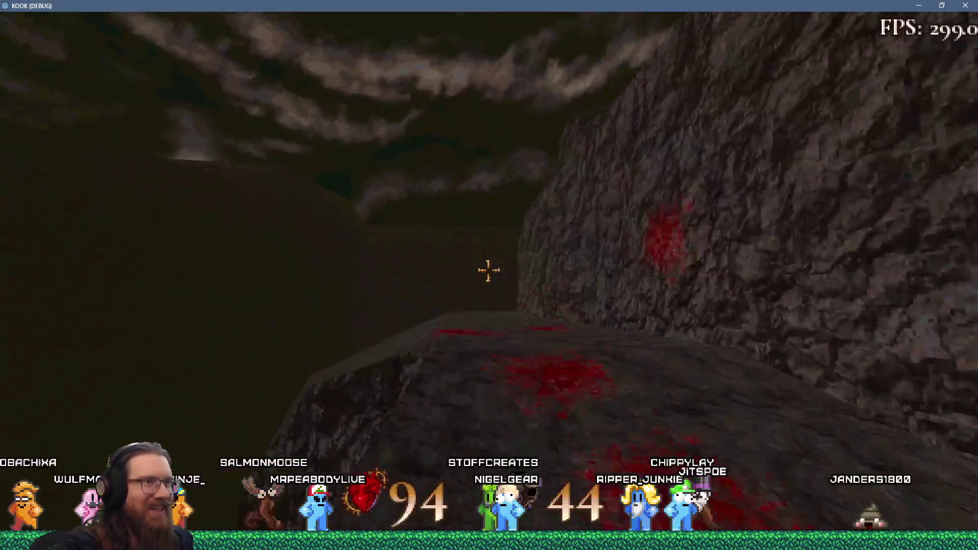
click(489, 271)
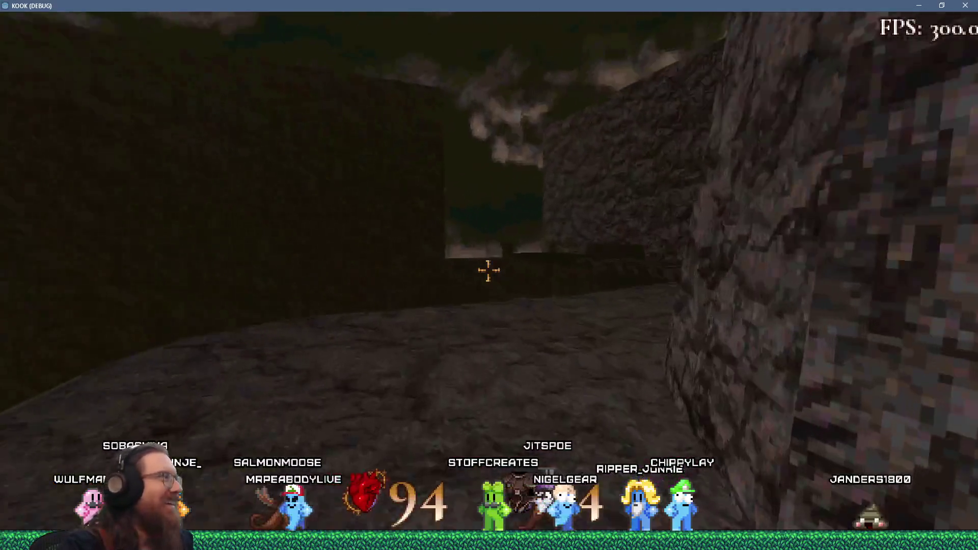
key(w)
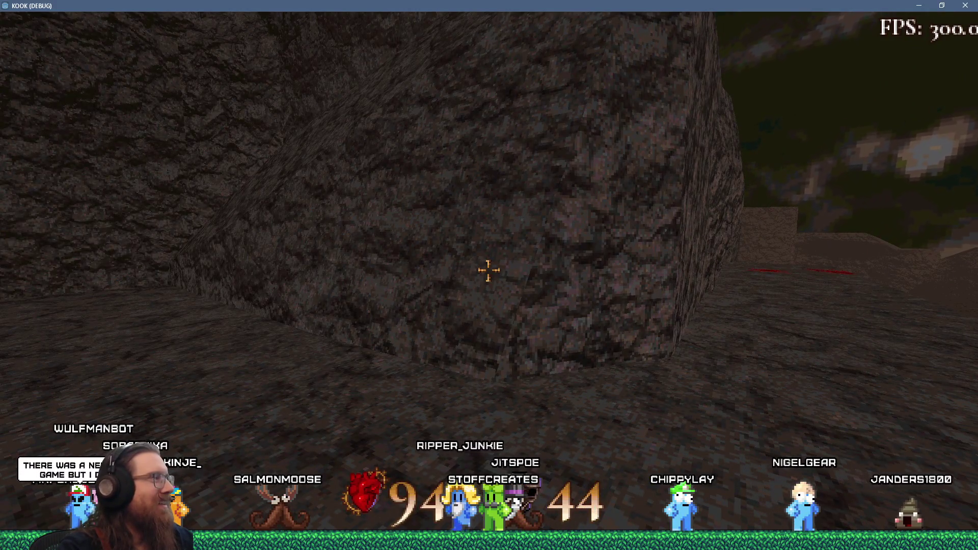
key(grave)
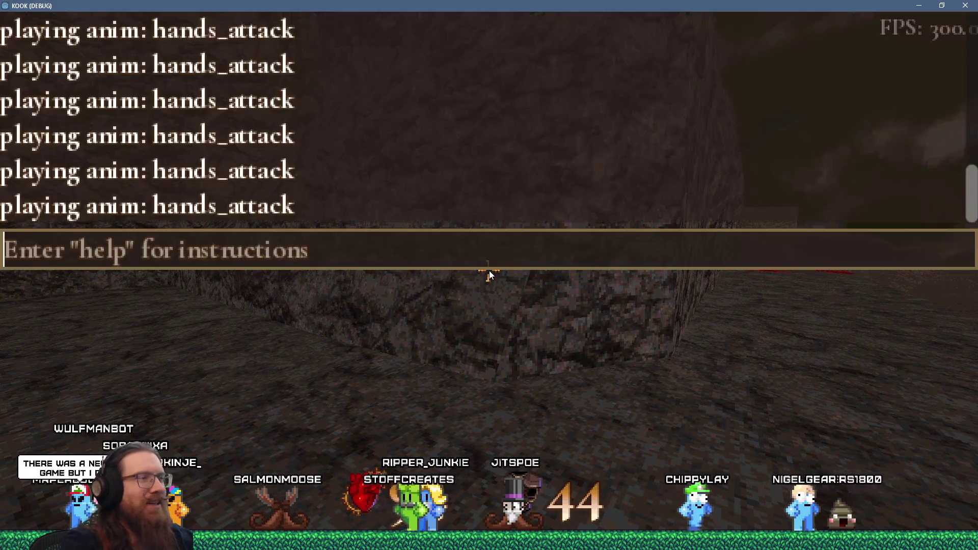
Reload test_rock_ramp_jump via the recalled console command and walk up to the rock wall
key(Up)
key(Up)
key(Return)
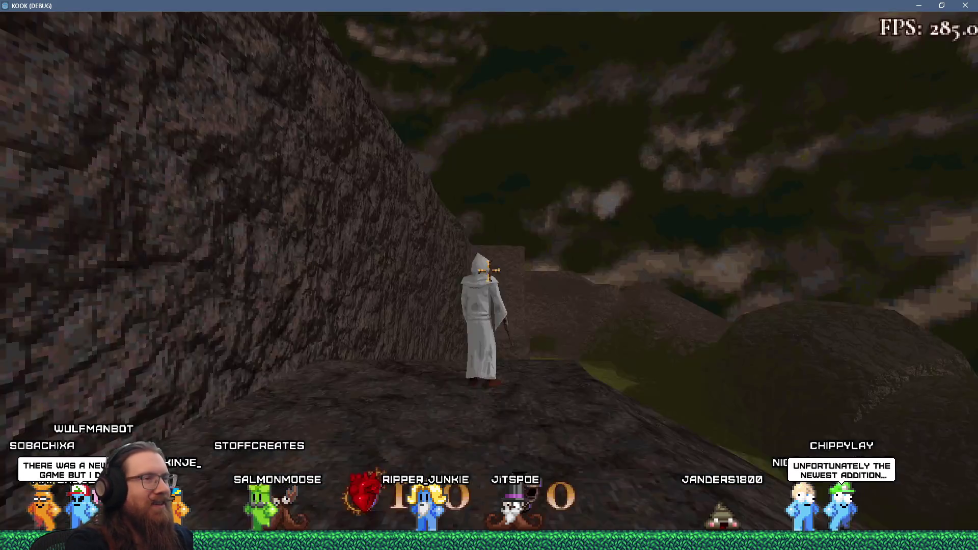
click(489, 271)
key(space)
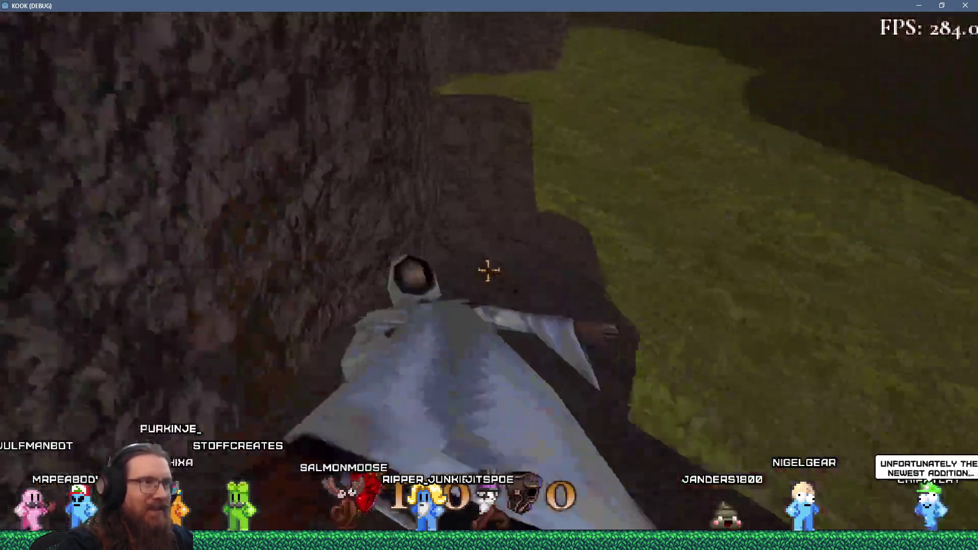
key(w)
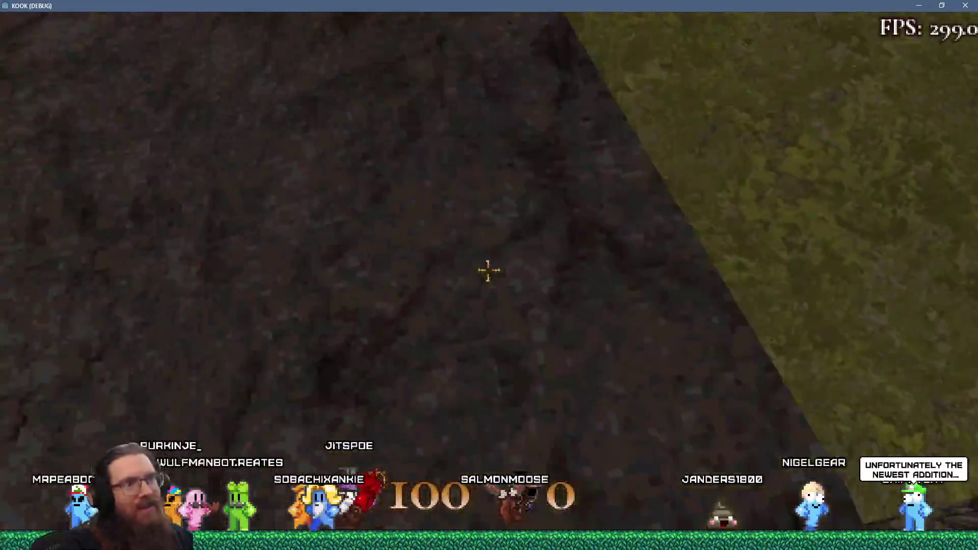
key(w)
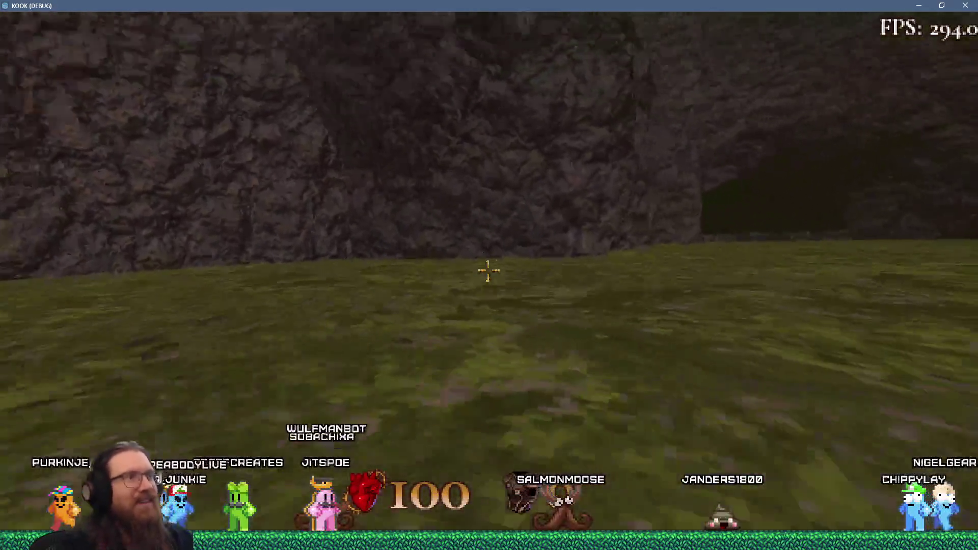
key(a)
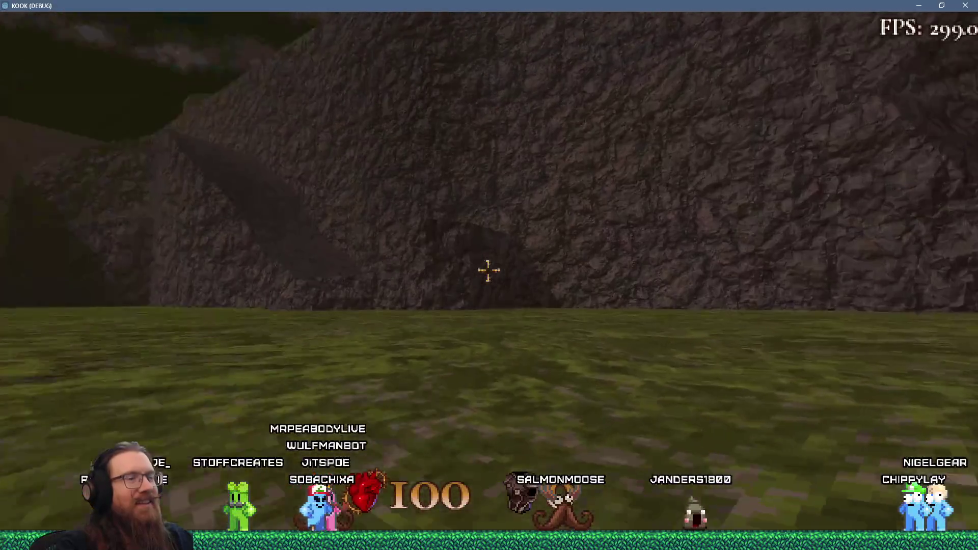
key(w)
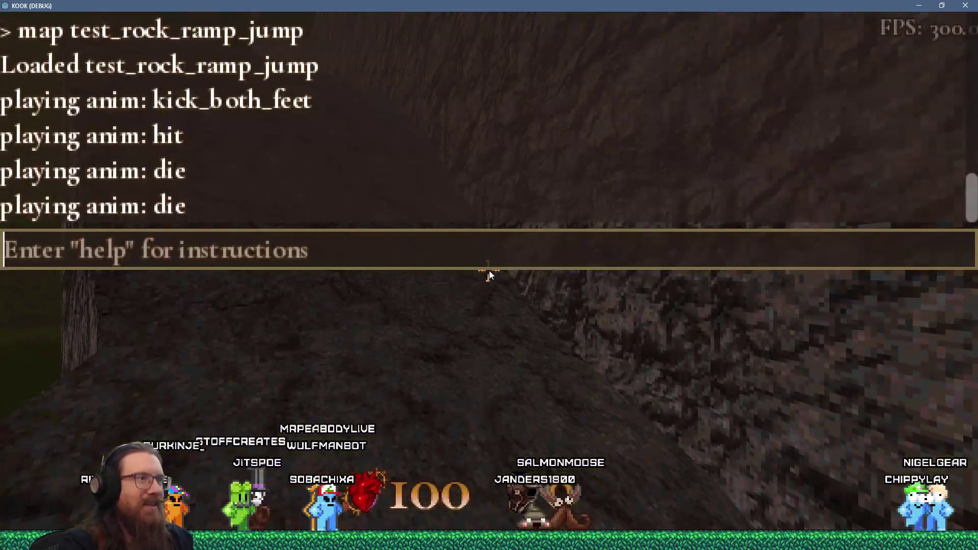
Reload the map again and walk up the rock ramp onto the plateau
key(Return)
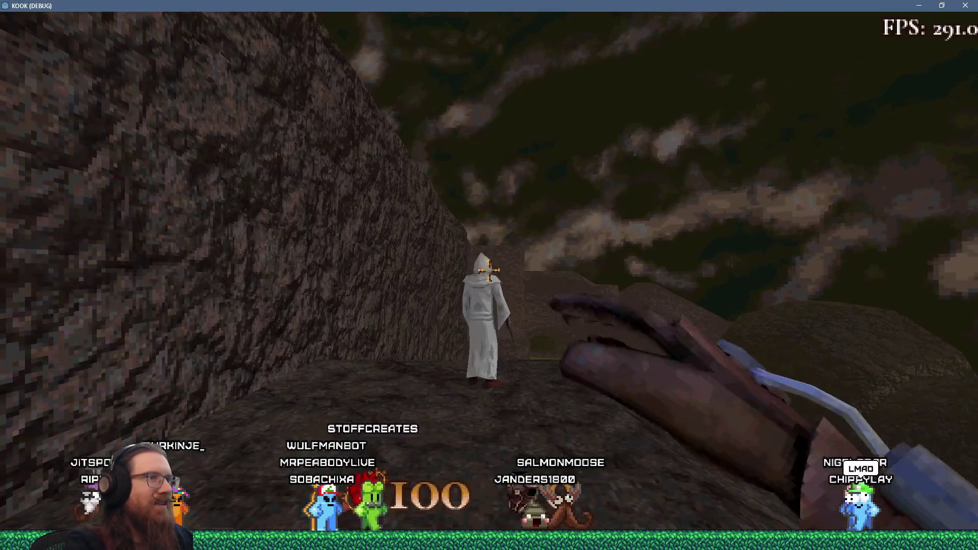
key(w)
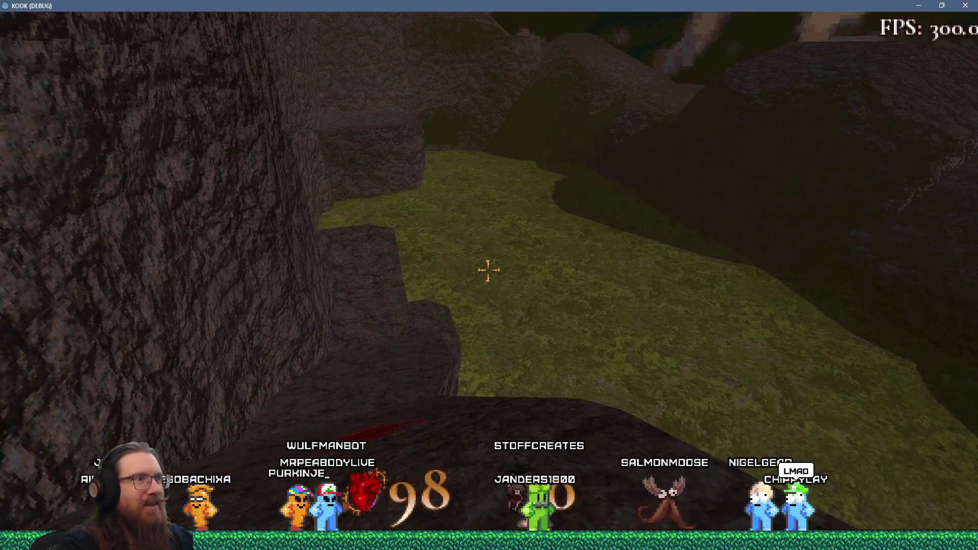
mouse_move(489, 271)
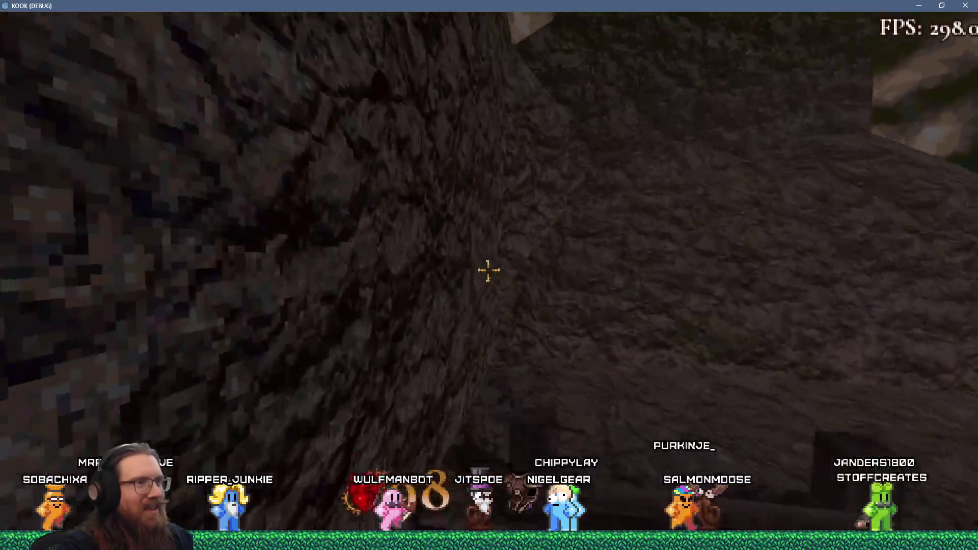
Climb the wooden stairs and cross the rocky slope past the pillar toward the wooden bridge
key(w)
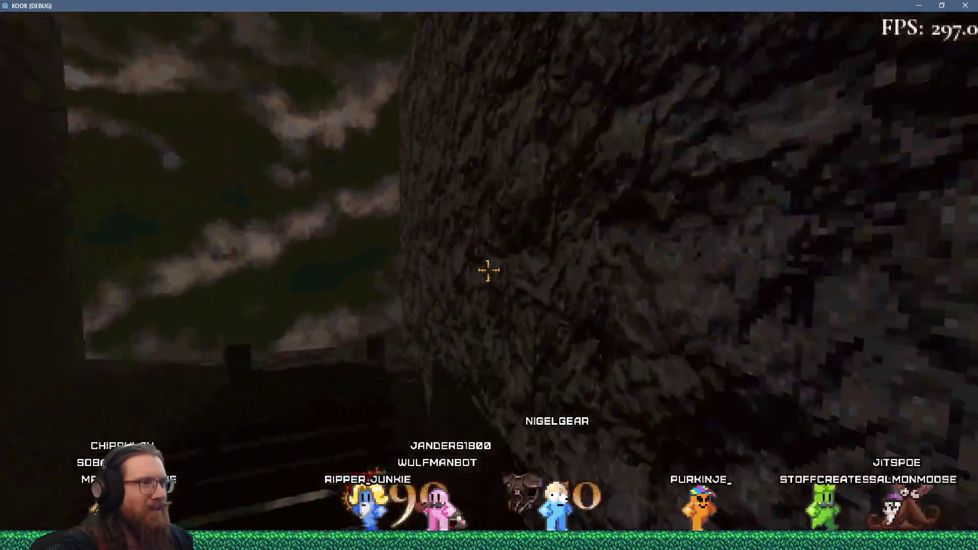
key(w)
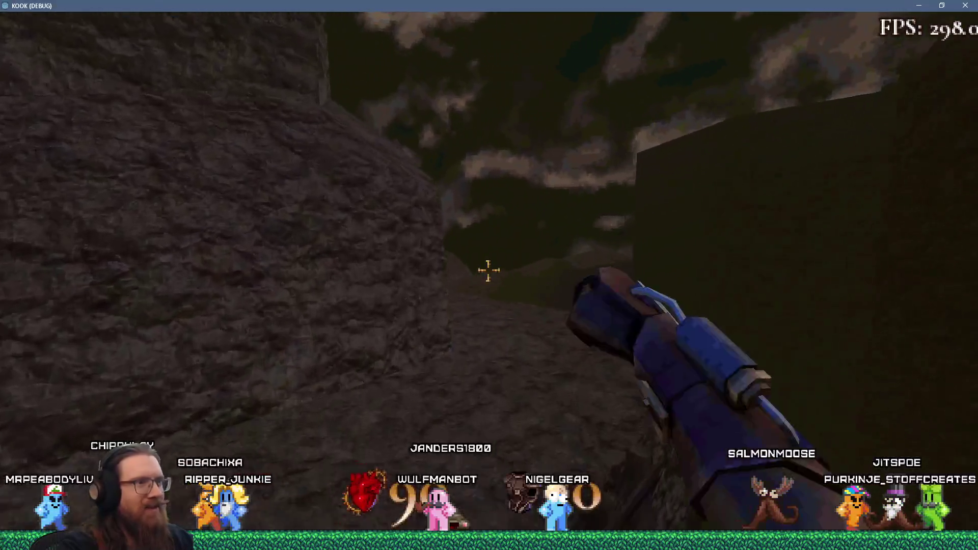
key(w)
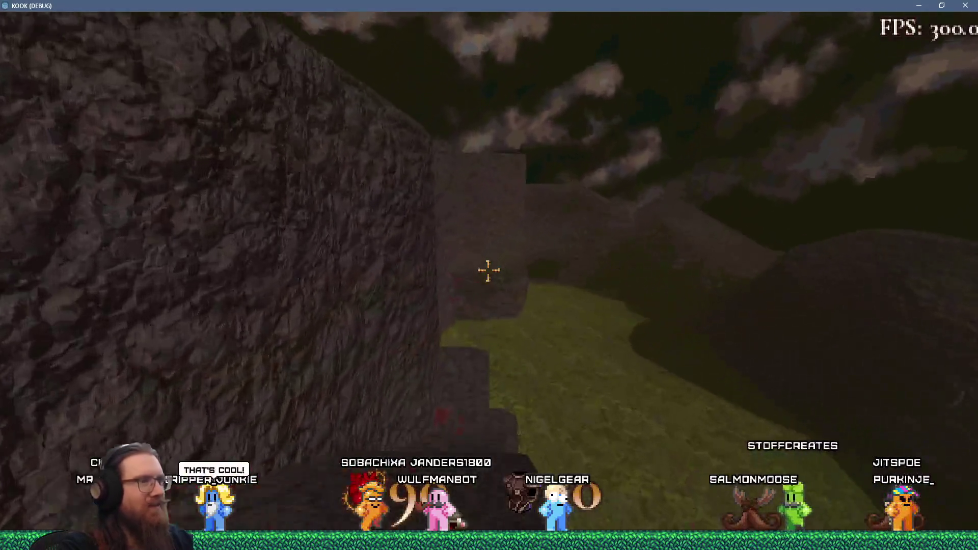
key(w)
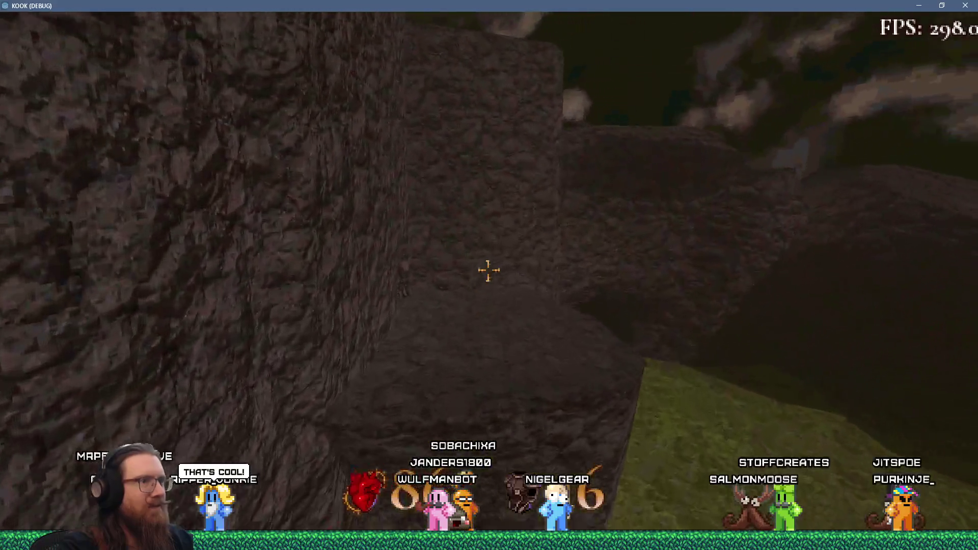
key(a)
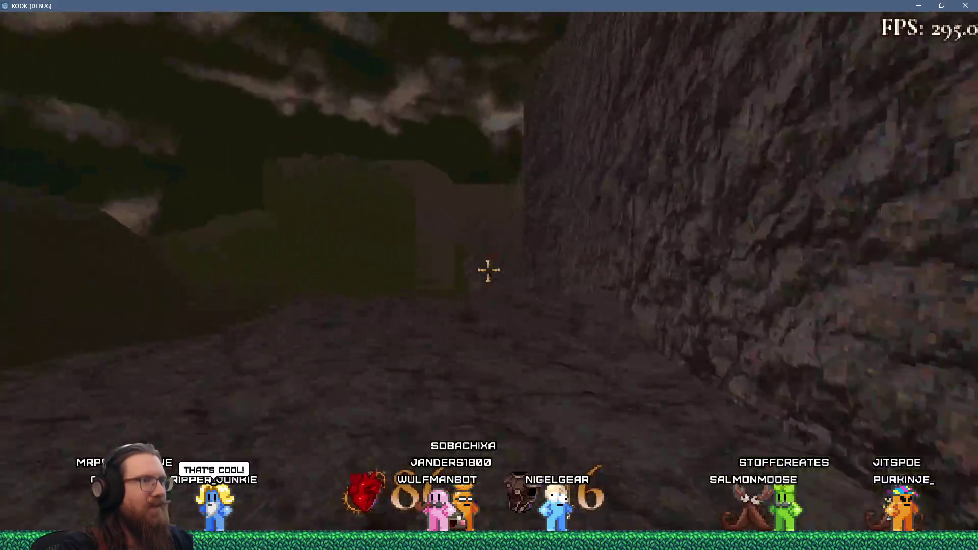
key(w)
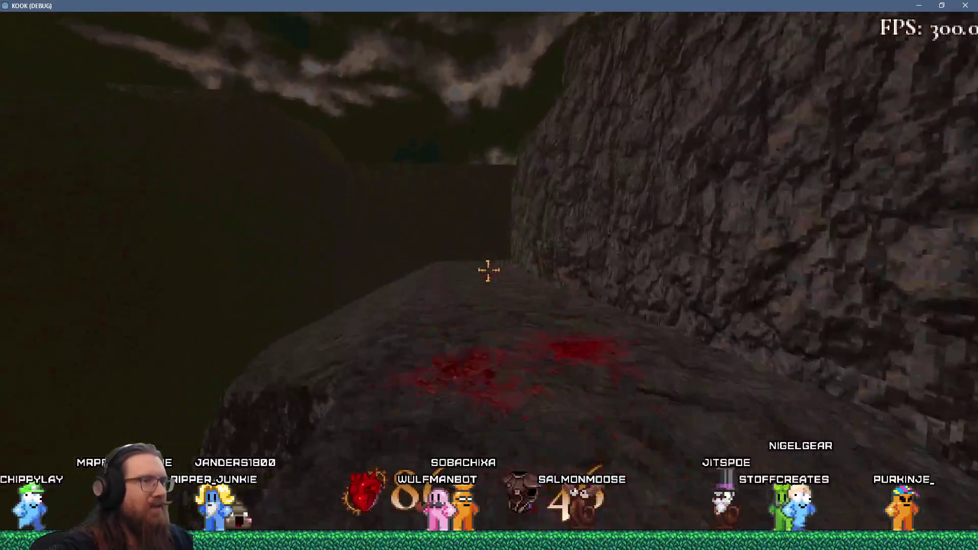
key(w)
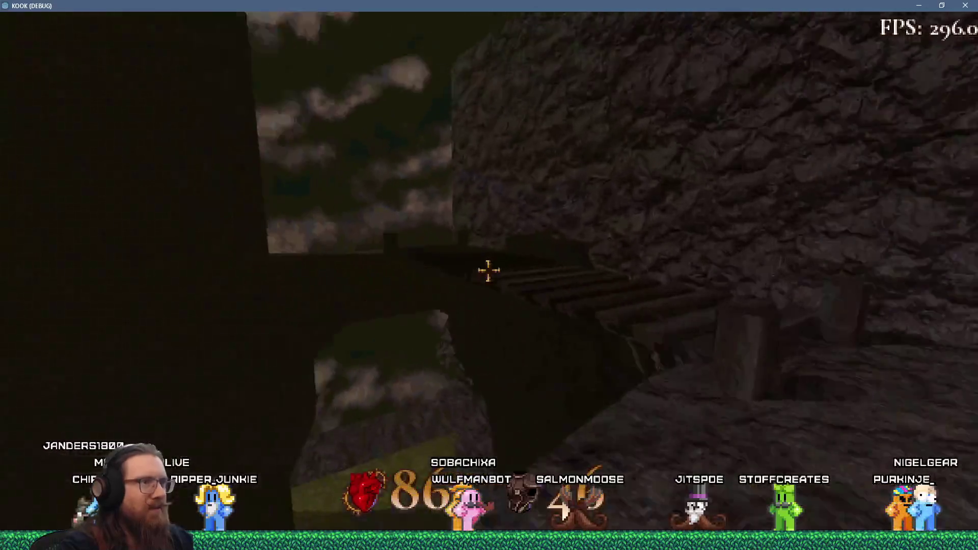
key(w)
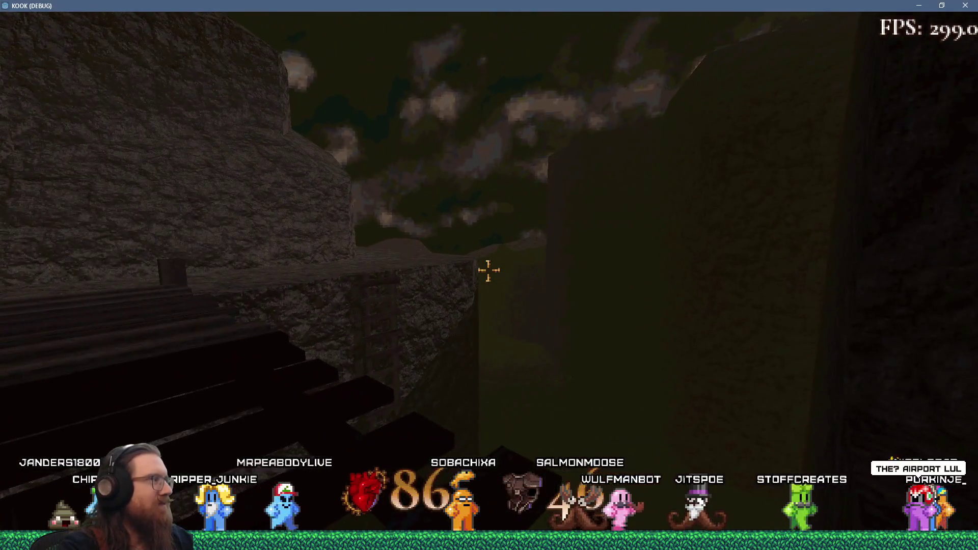
Quit the KOOK playtest by entering the quit command in the debug console
key(q)
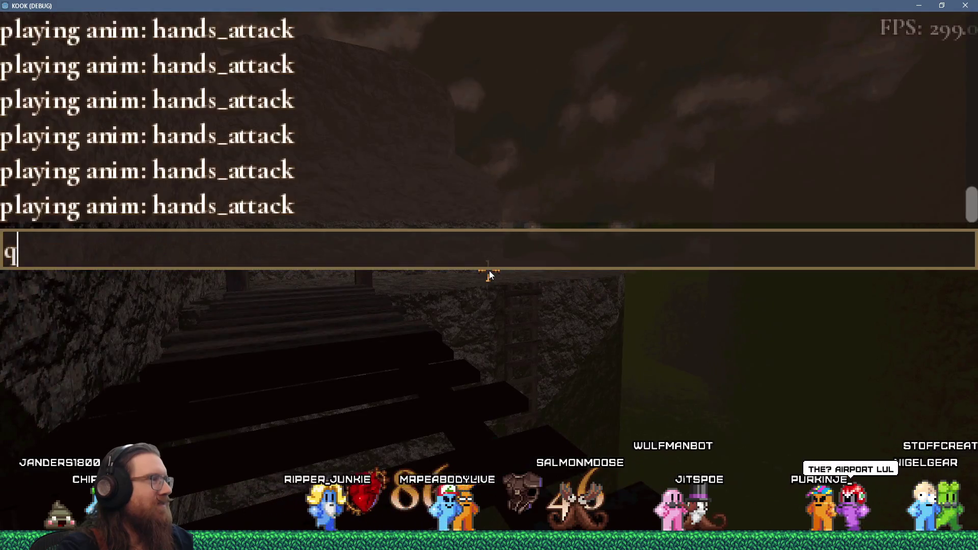
text(t)
key(Return)
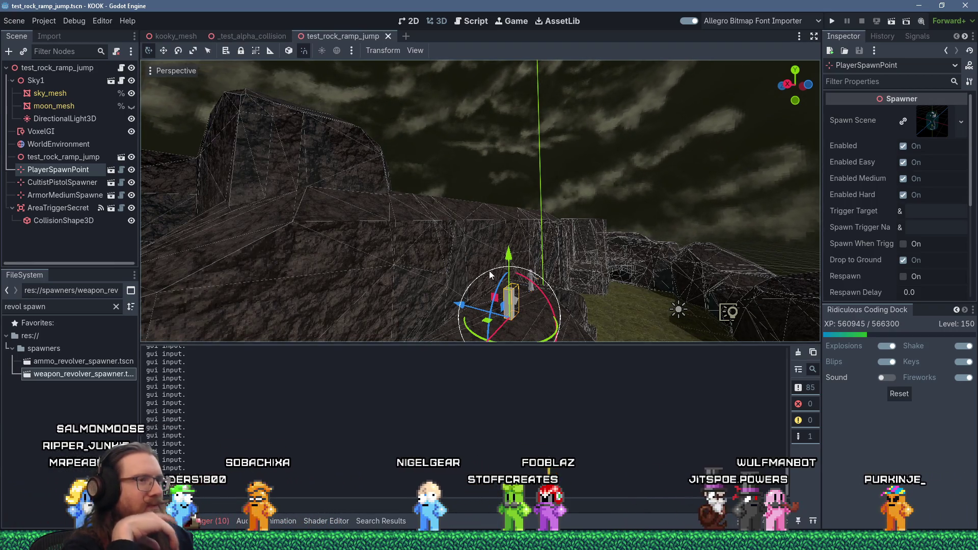
Orbit and zoom the editor view toward the PlayerSpawnPoint gizmo
mouse_move(490, 276)
mouse_down()
mouse_move(448, 270)
mouse_move(503, 249)
mouse_move(613, 305)
mouse_move(485, 267)
mouse_move(428, 224)
mouse_move(481, 201)
mouse_move(601, 190)
mouse_move(576, 211)
mouse_move(613, 212)
mouse_move(377, 252)
mouse_move(441, 310)
mouse_move(546, 280)
mouse_move(457, 265)
mouse_move(437, 253)
mouse_move(485, 257)
mouse_move(443, 219)
mouse_up()
scroll(614, 301, up, 2)
scroll(425, 224, up, 10)
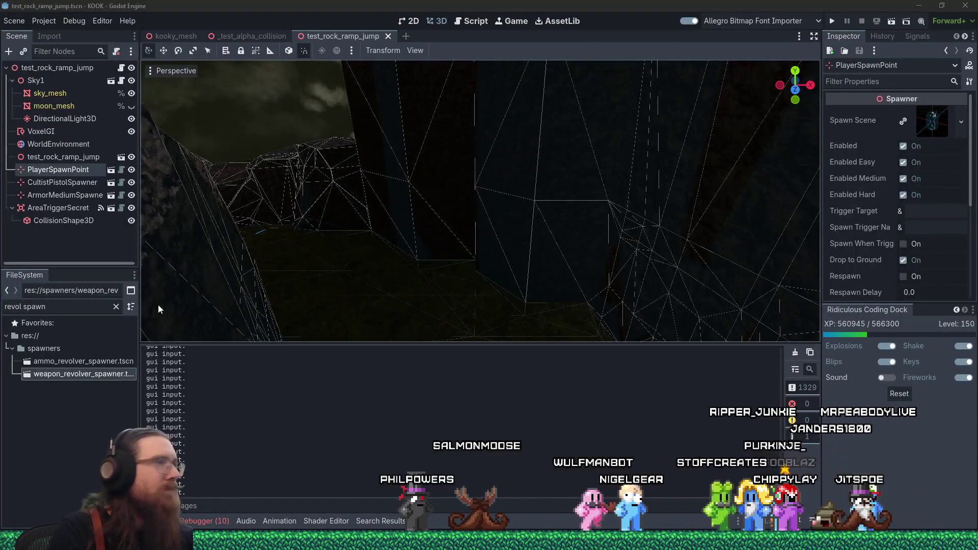
Frame the PlayerSpawnPoint and orbit the view toward the rock ramp
key(f)
scroll(485, 225, down, 3)
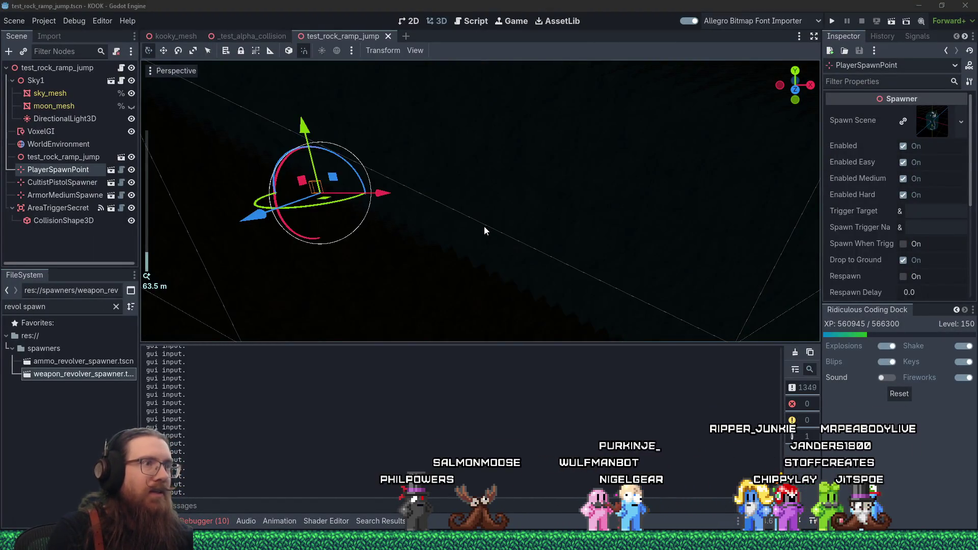
scroll(489, 209, up, 2)
drag(536, 204, 611, 212)
scroll(480, 201, up, 3)
mouse_move(480, 201)
mouse_down()
mouse_move(560, 211)
mouse_move(657, 248)
mouse_move(644, 178)
mouse_move(652, 184)
mouse_move(591, 230)
mouse_move(620, 186)
mouse_up()
scroll(658, 248, down, 3)
scroll(576, 146, up, 5)
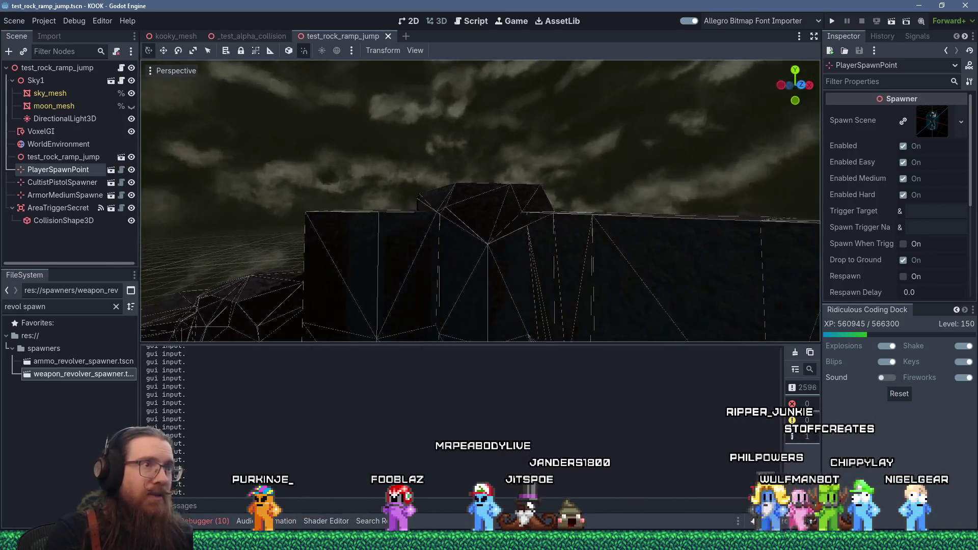
Orbit down and in around the ladder to check its fit against the cliff
mouse_move(438, 285)
mouse_down()
mouse_move(447, 279)
mouse_move(426, 176)
mouse_up()
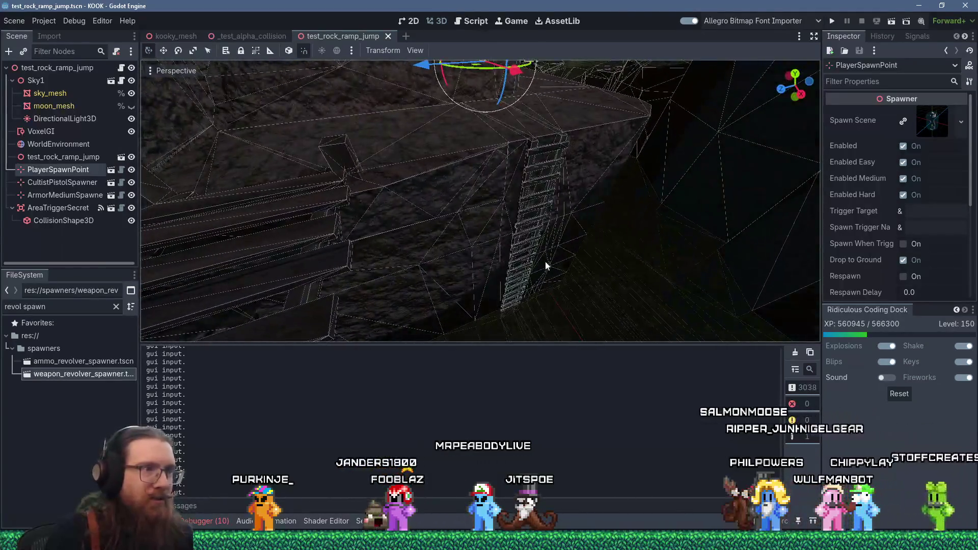
mouse_move(510, 259)
mouse_down()
mouse_move(439, 263)
mouse_move(490, 277)
mouse_up()
scroll(416, 263, down, 3)
drag(415, 263, 433, 276)
scroll(433, 277, up, 4)
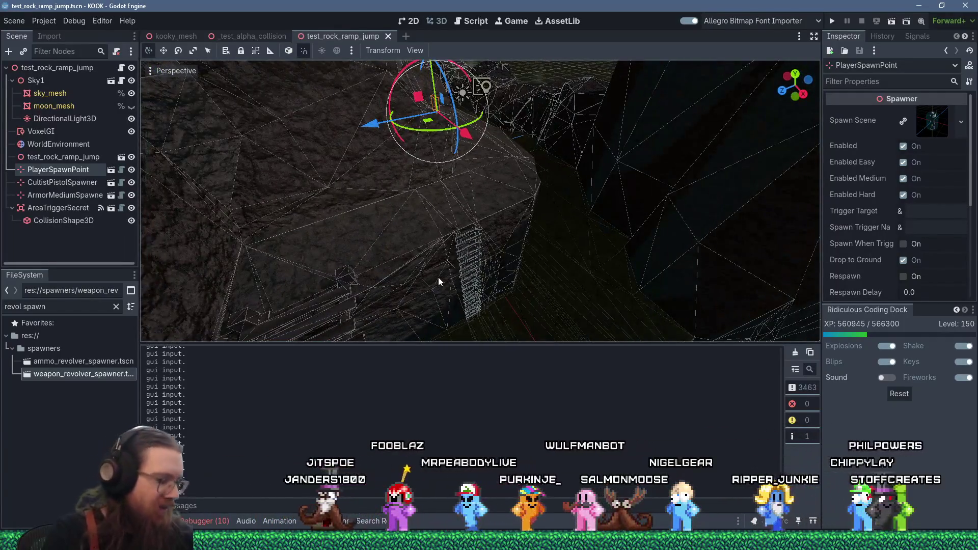
key(alt+Tab)
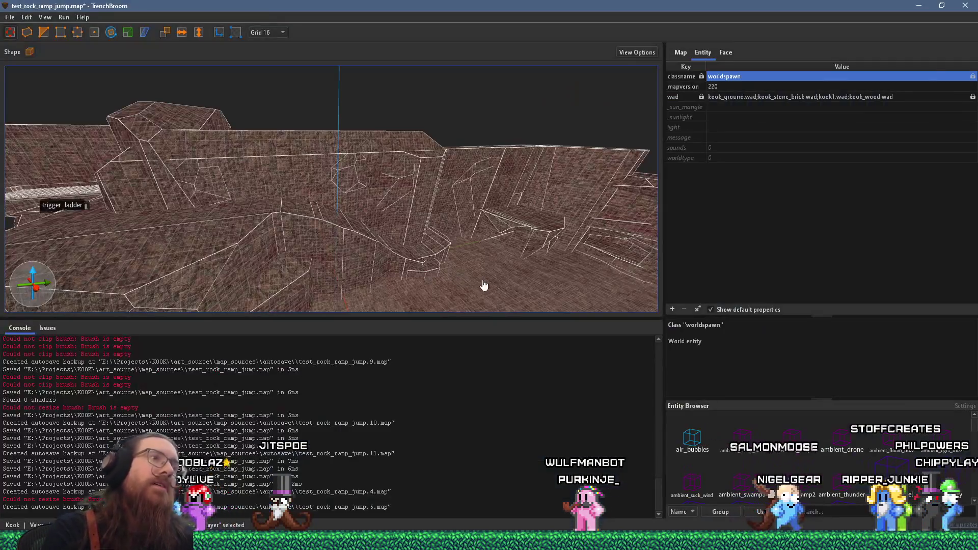
Clip the rock pillar brush with a two-point cut
mouse_move(485, 283)
mouse_down()
mouse_move(356, 273)
mouse_move(367, 236)
mouse_move(324, 252)
mouse_move(228, 255)
mouse_move(368, 240)
mouse_move(61, 179)
mouse_move(241, 198)
mouse_move(305, 282)
mouse_move(382, 208)
mouse_move(271, 189)
mouse_move(330, 294)
mouse_up()
click(388, 205)
click(44, 32)
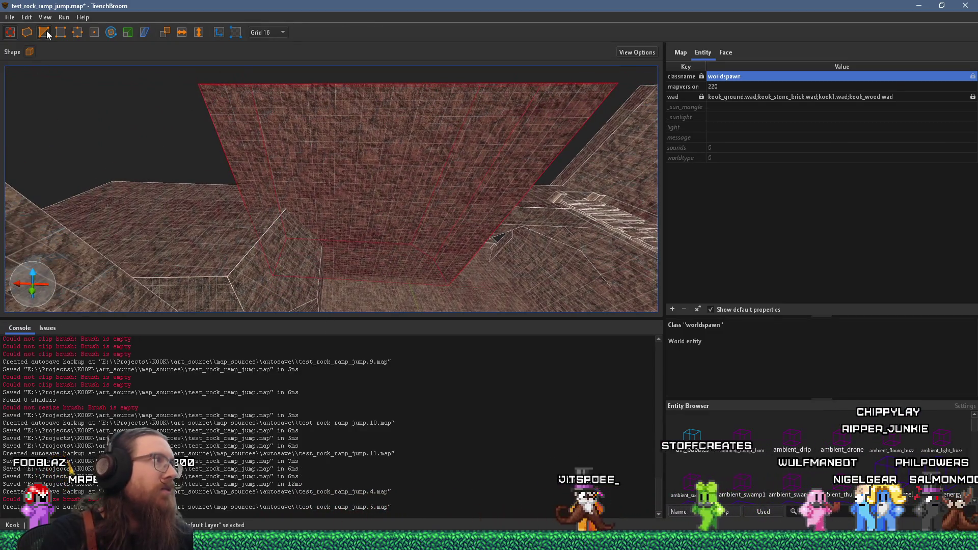
click(250, 206)
click(330, 159)
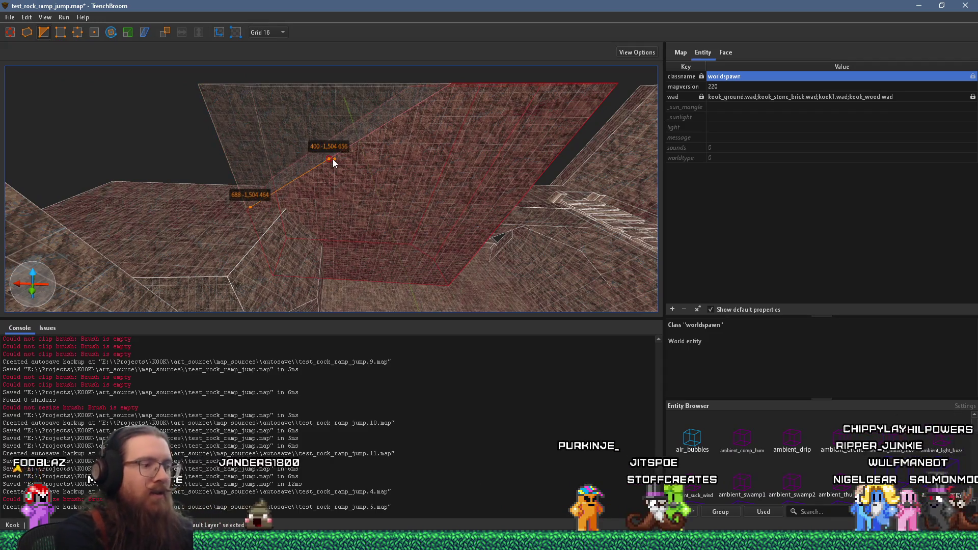
key(Return)
Trim the large rock brush along its top edge with a multi-point clip plane
mouse_move(332, 159)
mouse_down()
mouse_move(120, 262)
mouse_move(368, 243)
mouse_up()
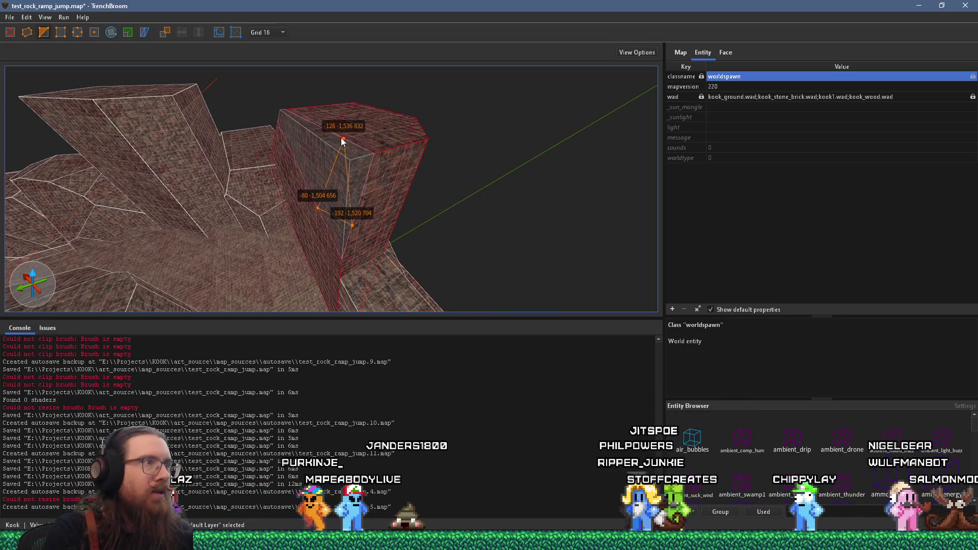
key(Escape)
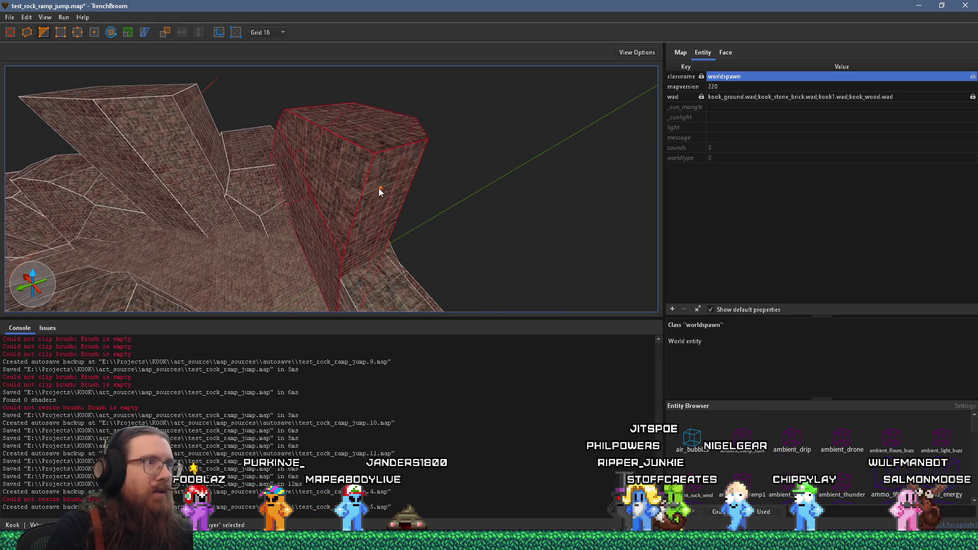
mouse_move(371, 139)
mouse_down()
mouse_move(290, 190)
mouse_move(295, 163)
mouse_move(377, 216)
mouse_up()
click(314, 171)
click(362, 214)
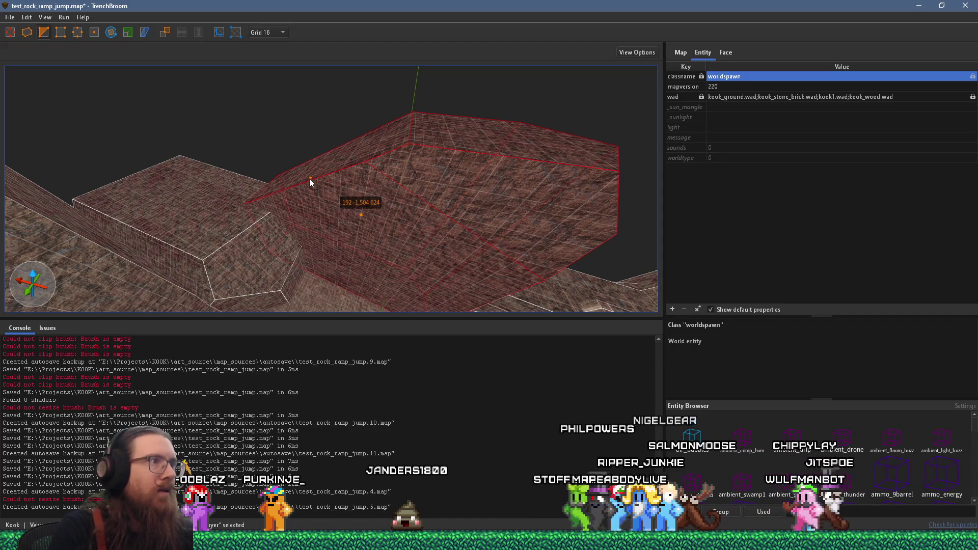
click(312, 173)
click(423, 138)
key(Escape)
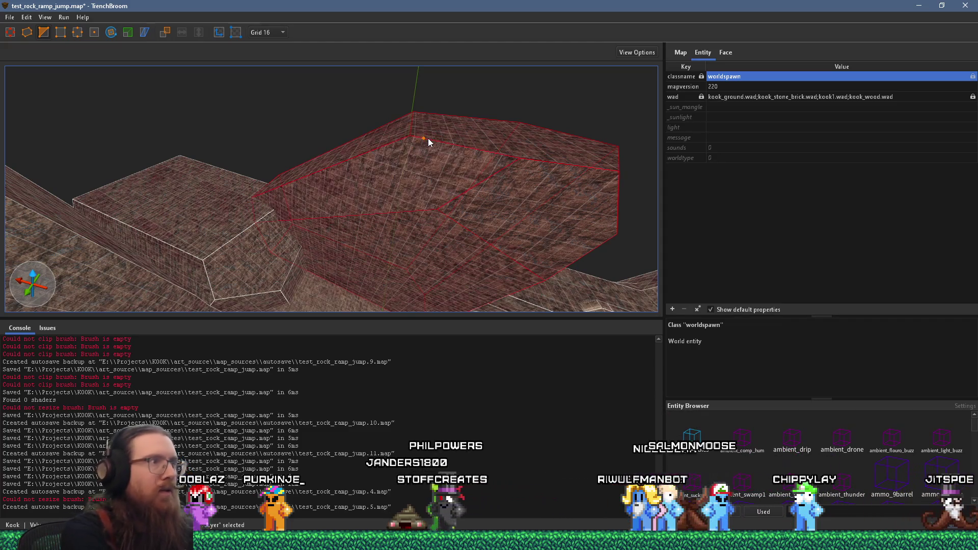
key(Escape)
Recompile test_rock_ramp_jump.map through Run > Compile Map, then close the compile window
click(9, 17)
key(Escape)
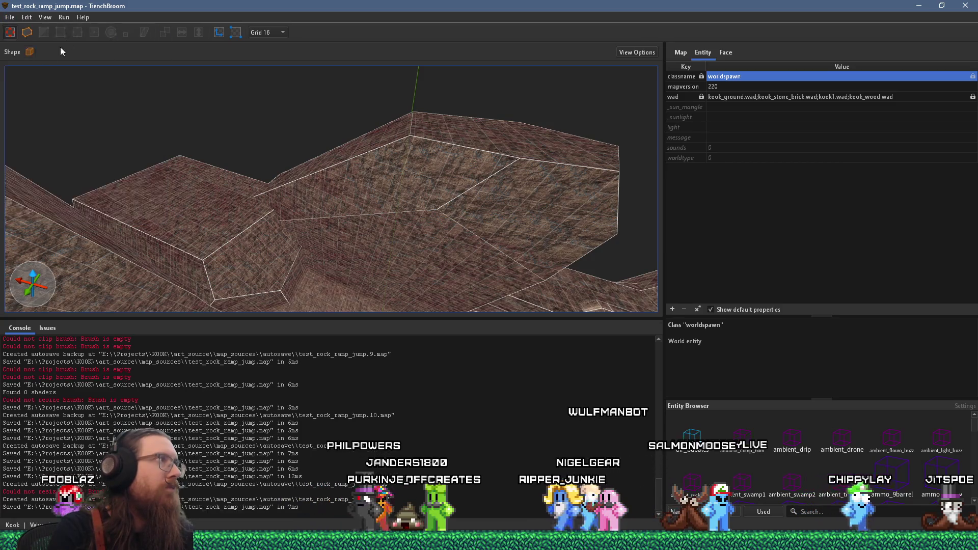
click(64, 16)
click(80, 32)
click(617, 409)
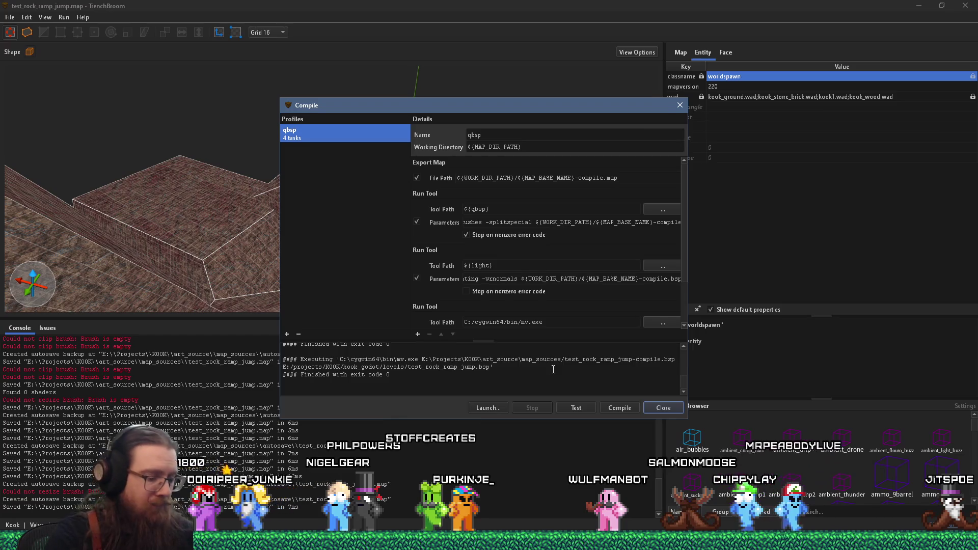
click(657, 408)
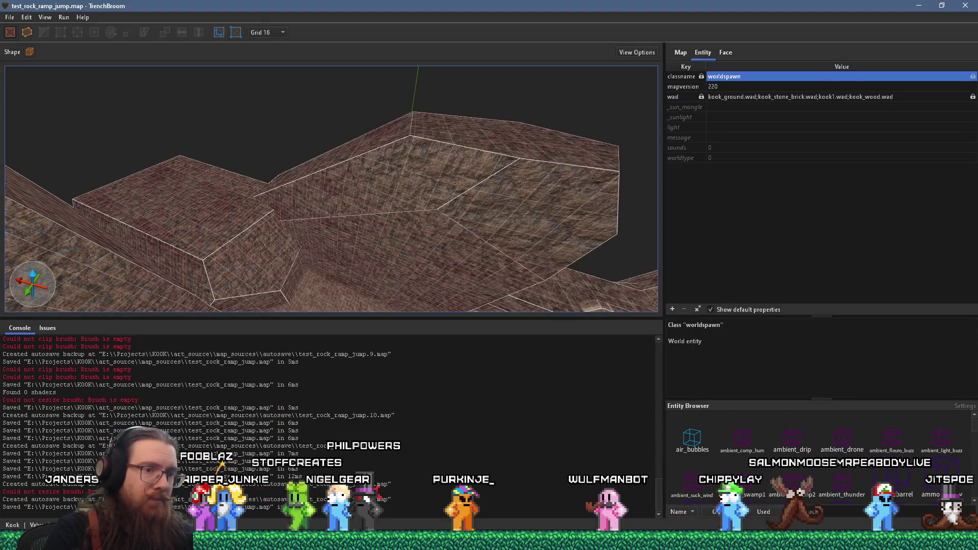
key(alt+Tab)
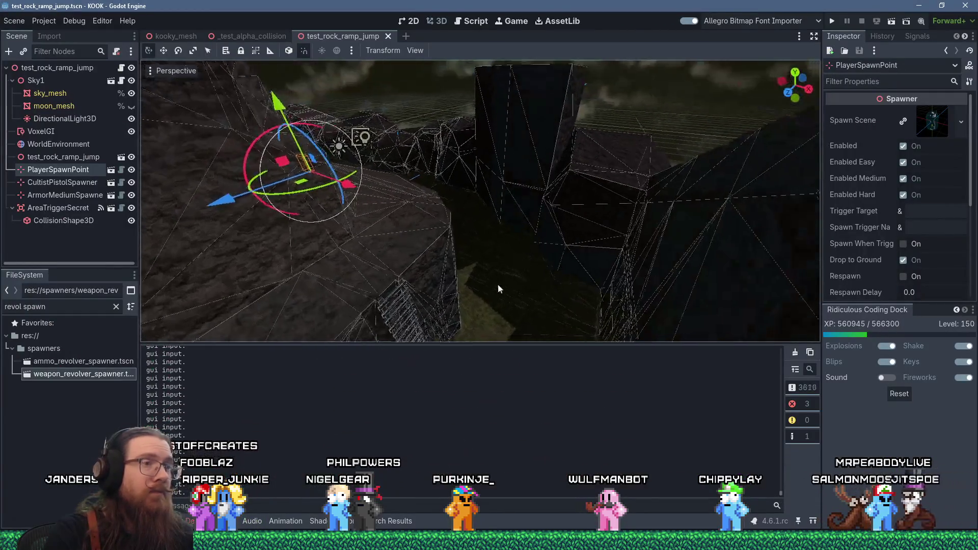
Centre the view on the ladder, then run the test_rock_ramp_jump scene as a game
scroll(478, 214, up, 5)
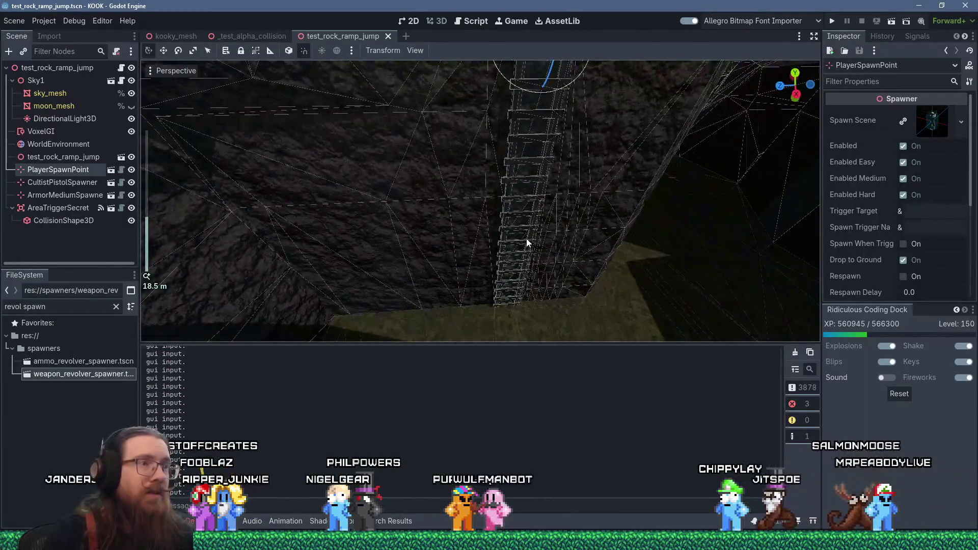
mouse_move(548, 191)
mouse_down()
mouse_move(467, 258)
mouse_move(365, 253)
mouse_up()
mouse_move(450, 241)
mouse_down()
mouse_move(316, 249)
mouse_move(481, 234)
mouse_move(491, 224)
mouse_move(479, 184)
mouse_move(500, 268)
mouse_move(538, 313)
mouse_up()
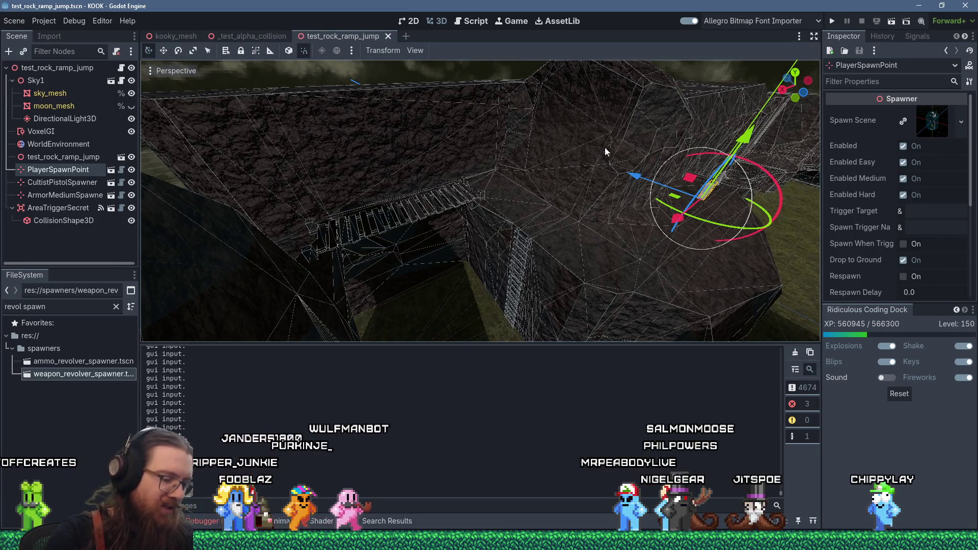
click(831, 26)
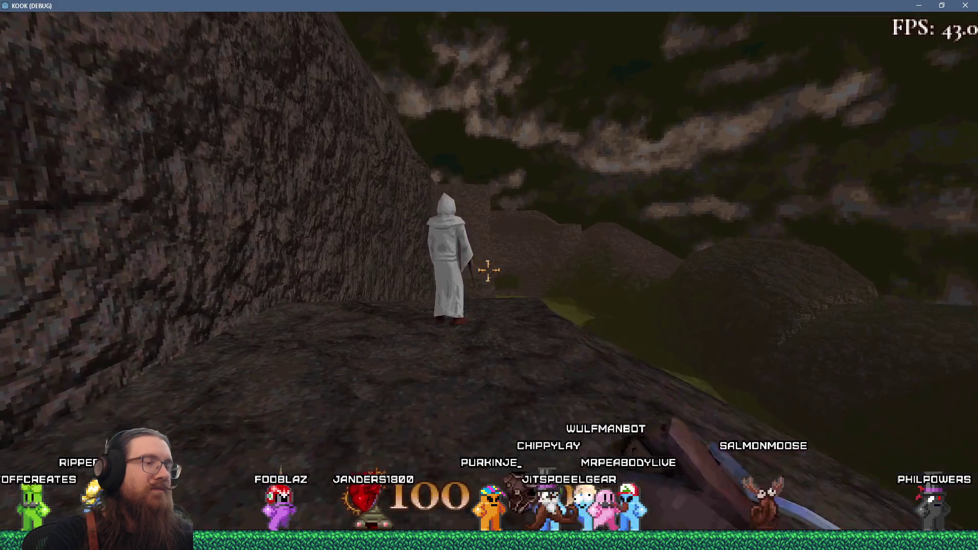
Walk under the wooden bridge to the ladder and climb it
key(w)
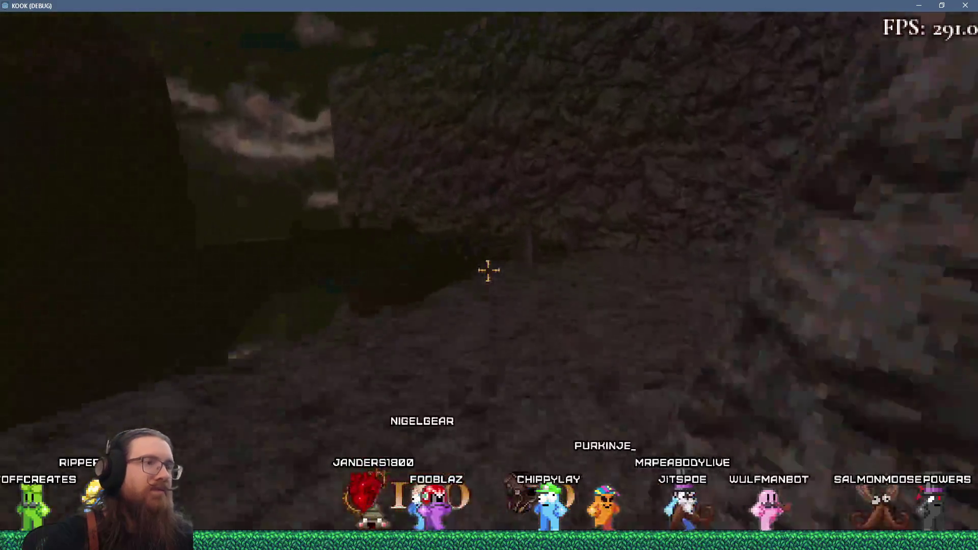
key(w)
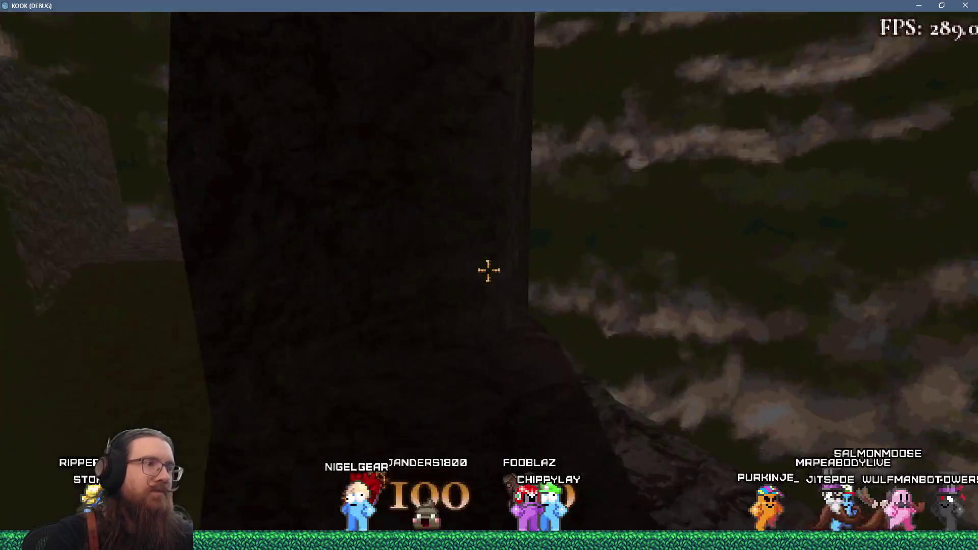
key(w)
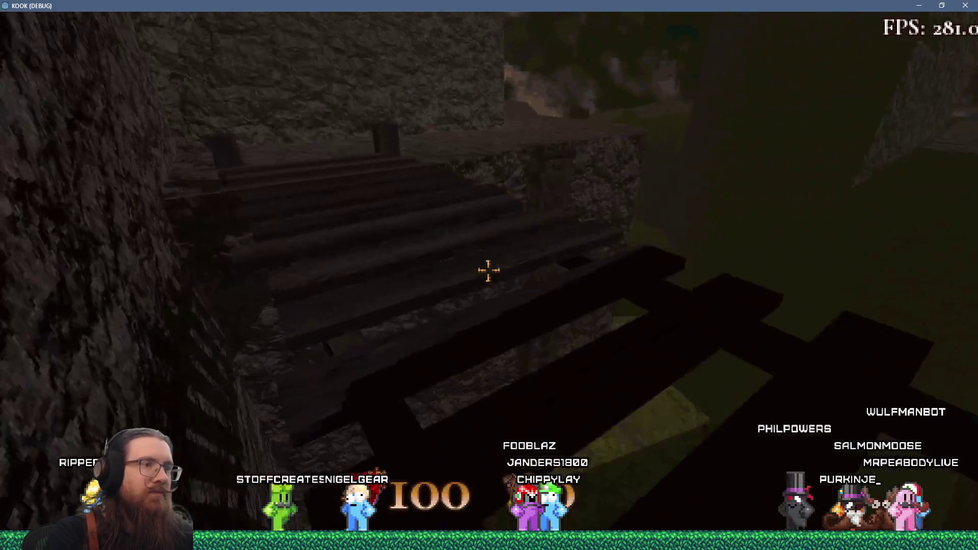
key(w)
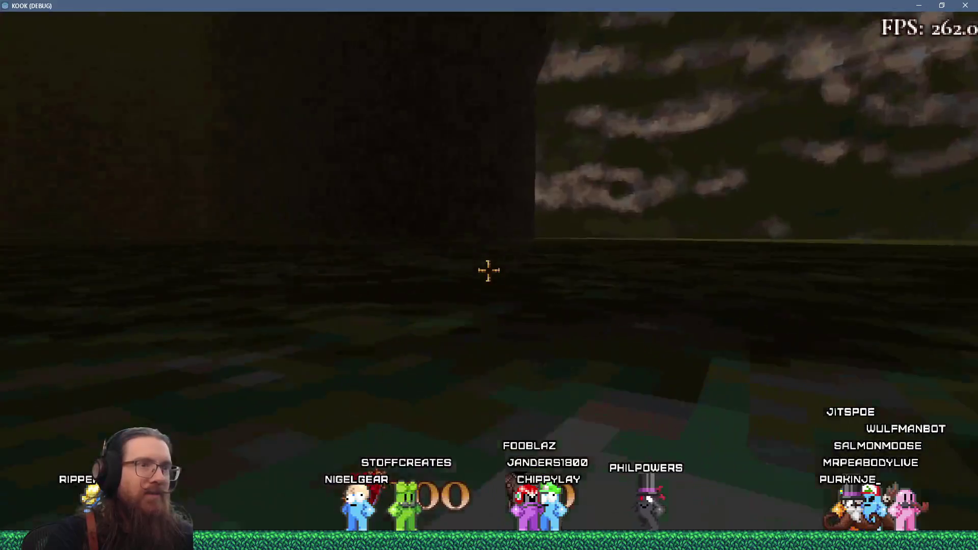
key(w)
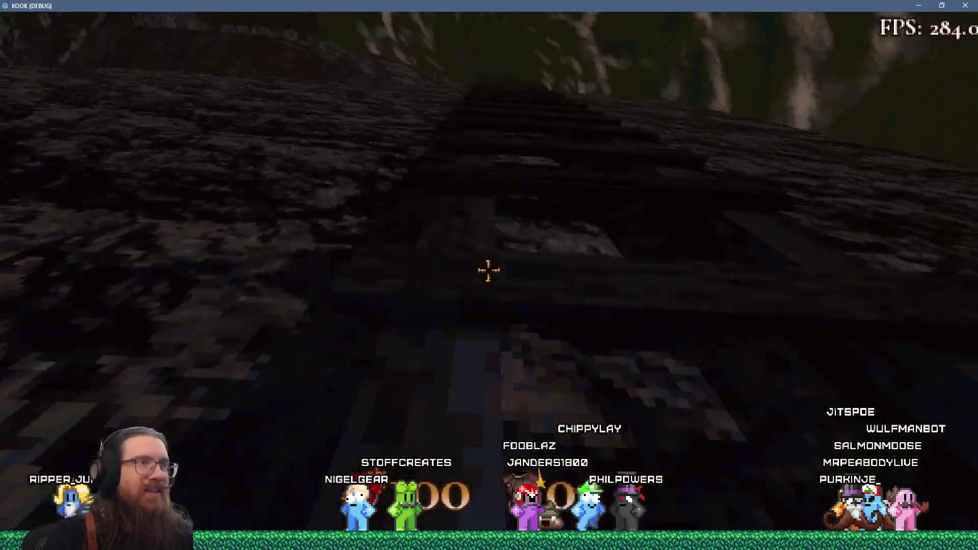
key(w)
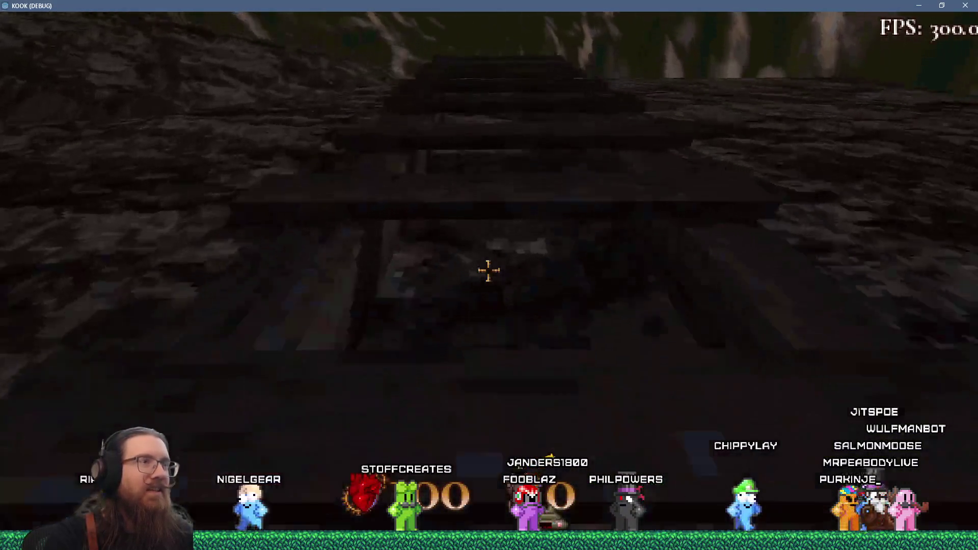
Walk up the rock ramp, then on toward the rock ledges and wooden post
key(w)
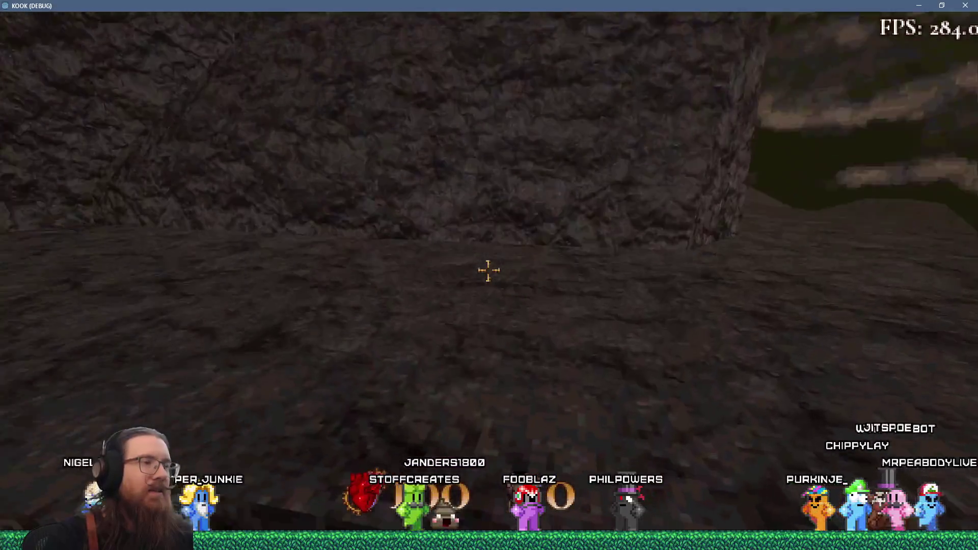
key(w)
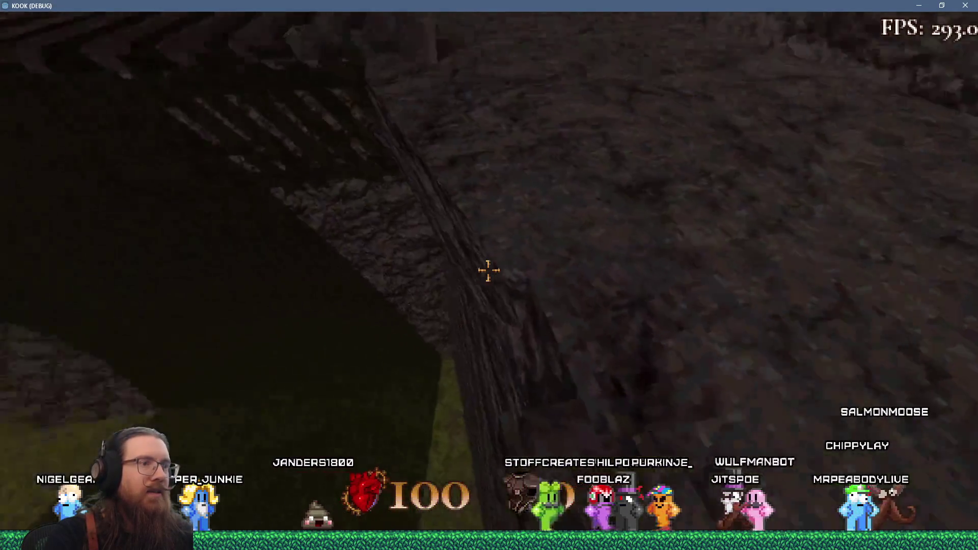
key(w)
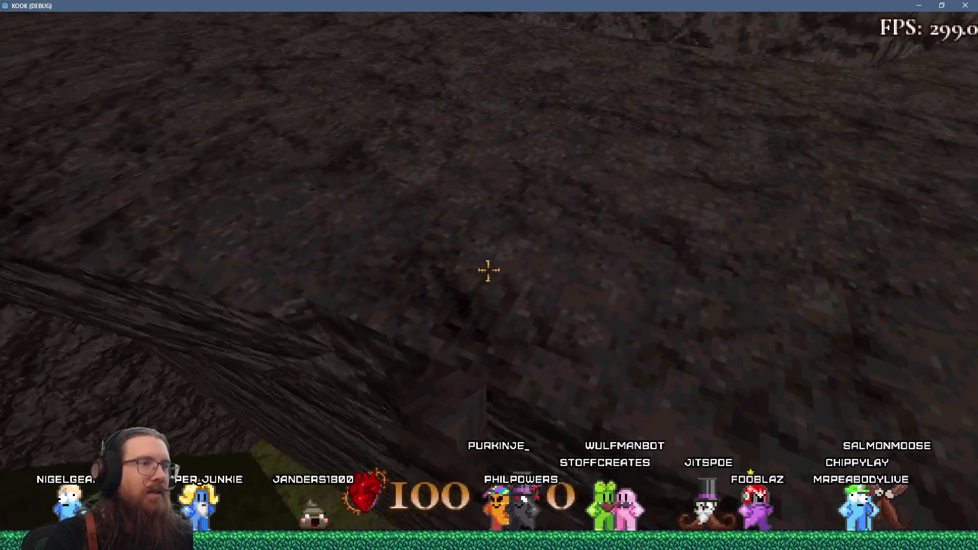
key(w)
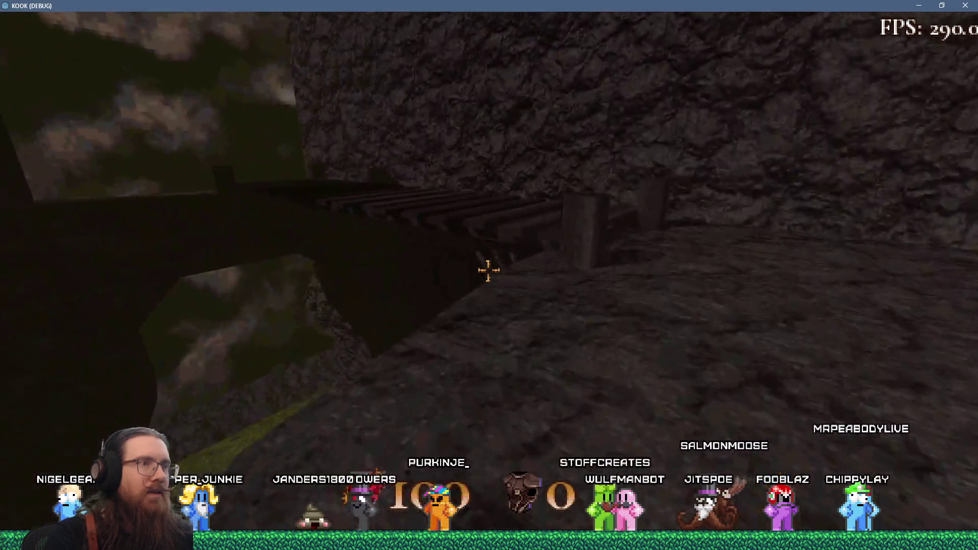
key(w)
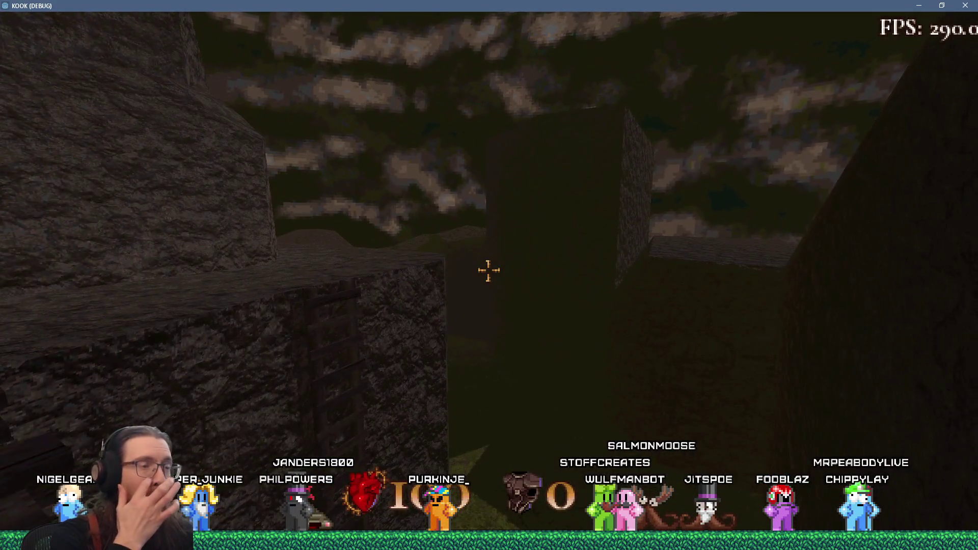
key(w)
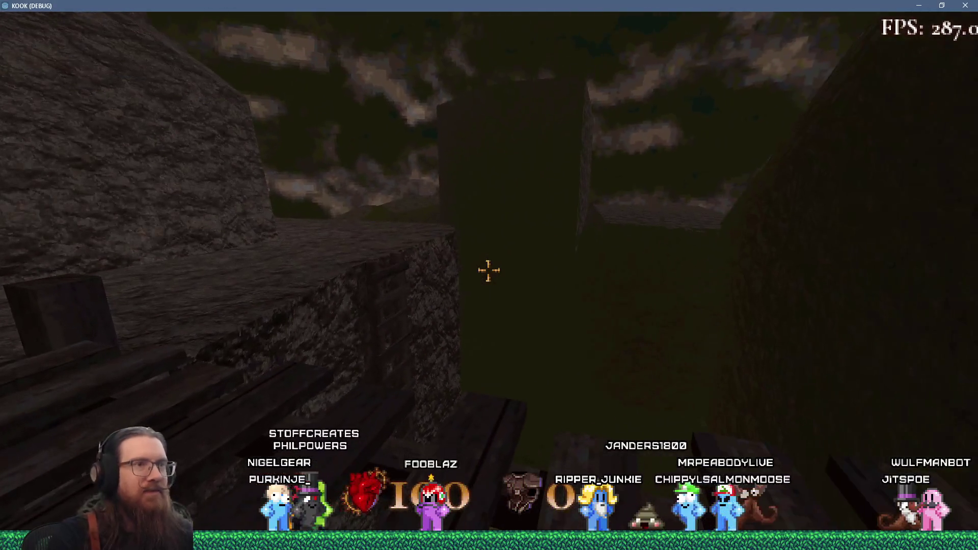
key(w)
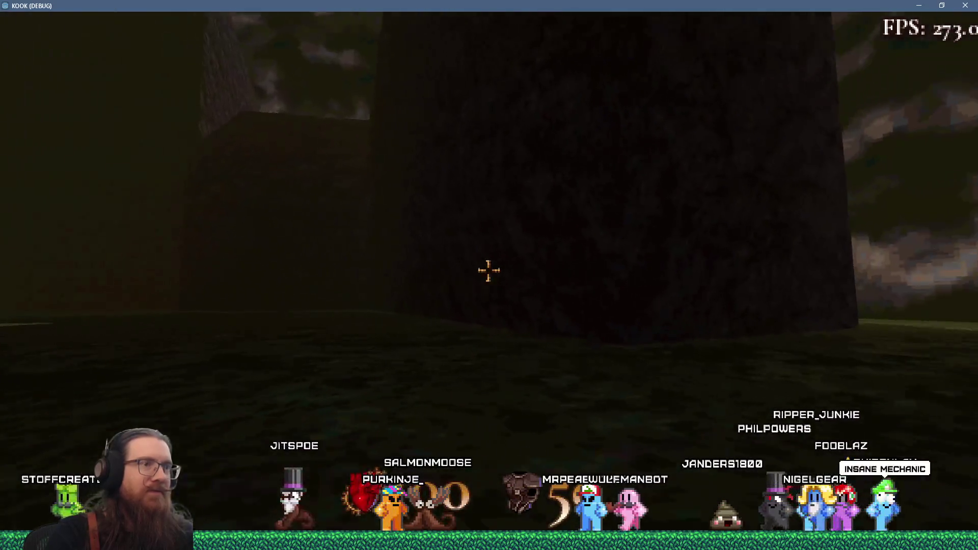
Pause, open Sound Settings from the settings menu, then back out and resume
key(Escape)
click(536, 327)
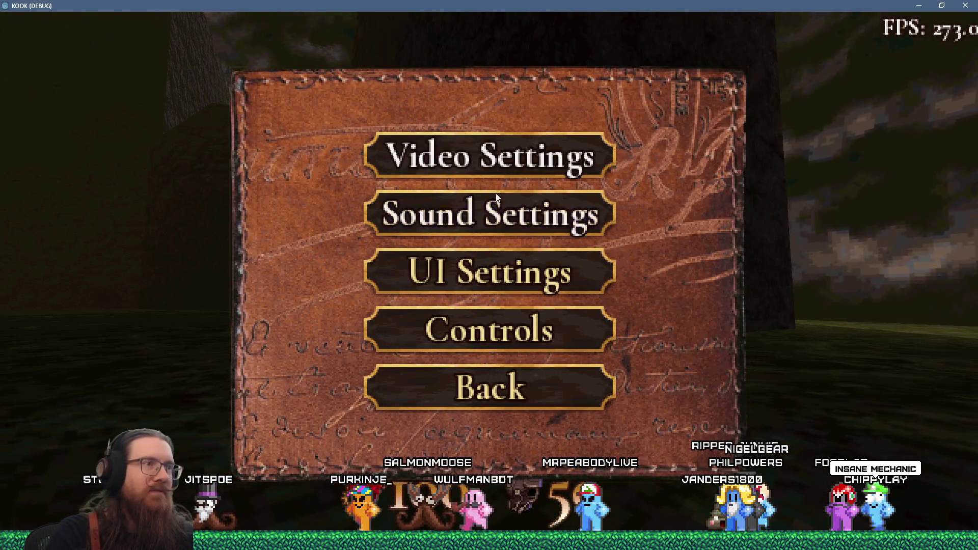
click(493, 213)
key(Escape)
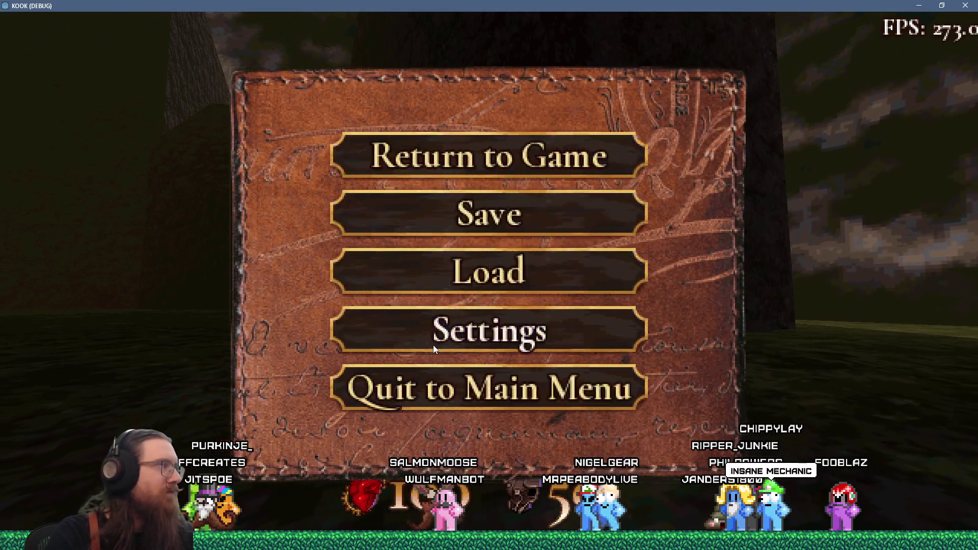
key(Escape)
Close the game with the quit command in the debug console
key(grave)
text(uit)
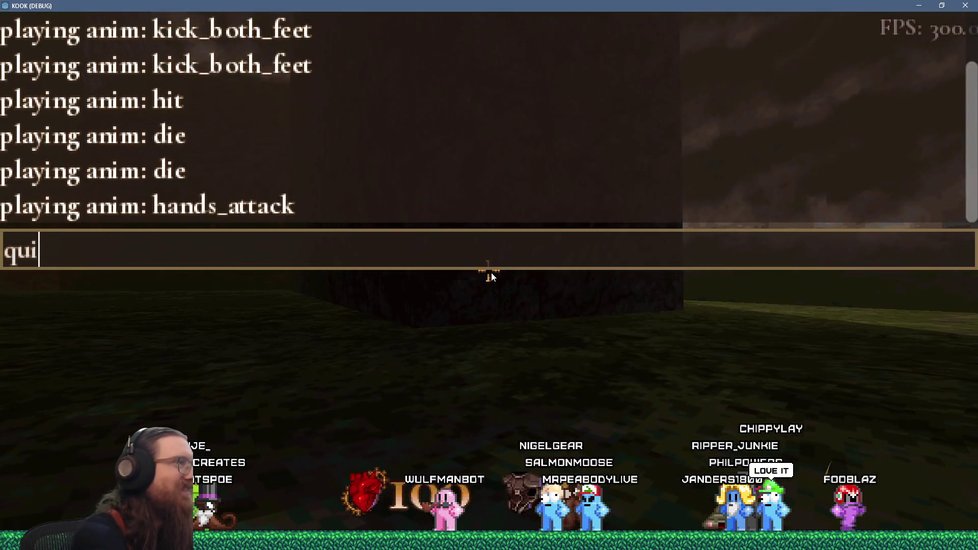
key(Return)
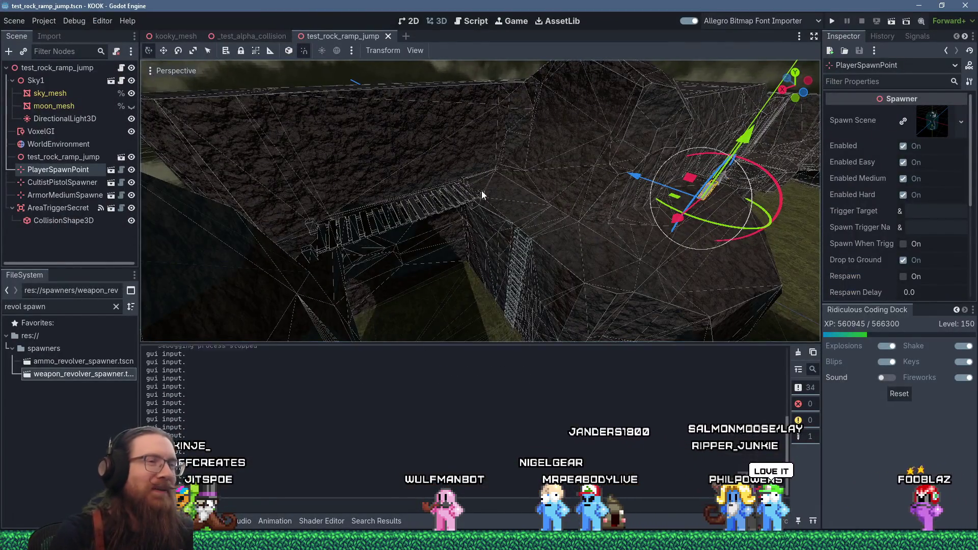
Orbit the editor view around the rock ramp from several angles, then bring up the window switcher
scroll(482, 191, down, 5)
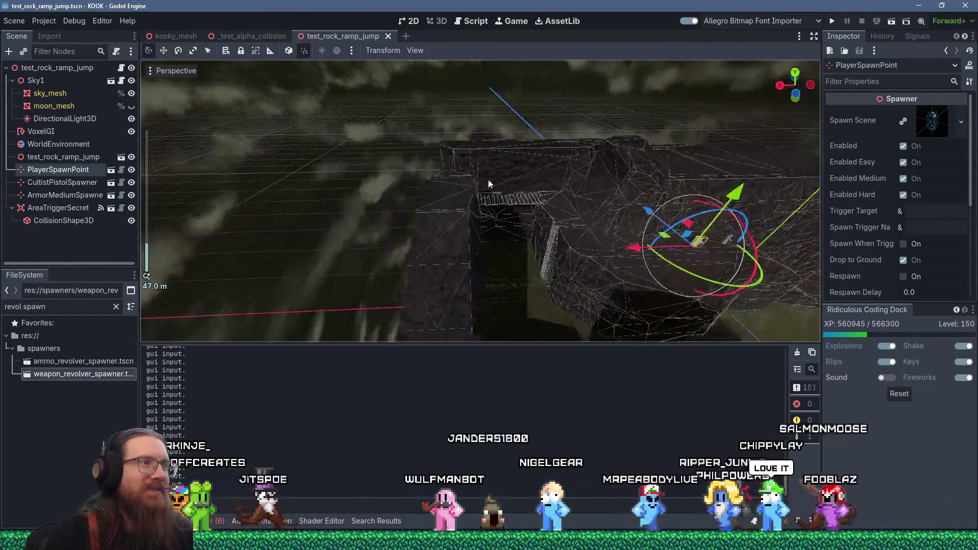
mouse_move(489, 183)
mouse_down()
mouse_move(521, 212)
mouse_move(420, 191)
mouse_move(465, 190)
mouse_up()
mouse_move(494, 266)
mouse_down()
mouse_move(421, 155)
mouse_move(411, 184)
mouse_move(456, 194)
mouse_move(391, 203)
mouse_move(450, 201)
mouse_up()
scroll(450, 202, down, 5)
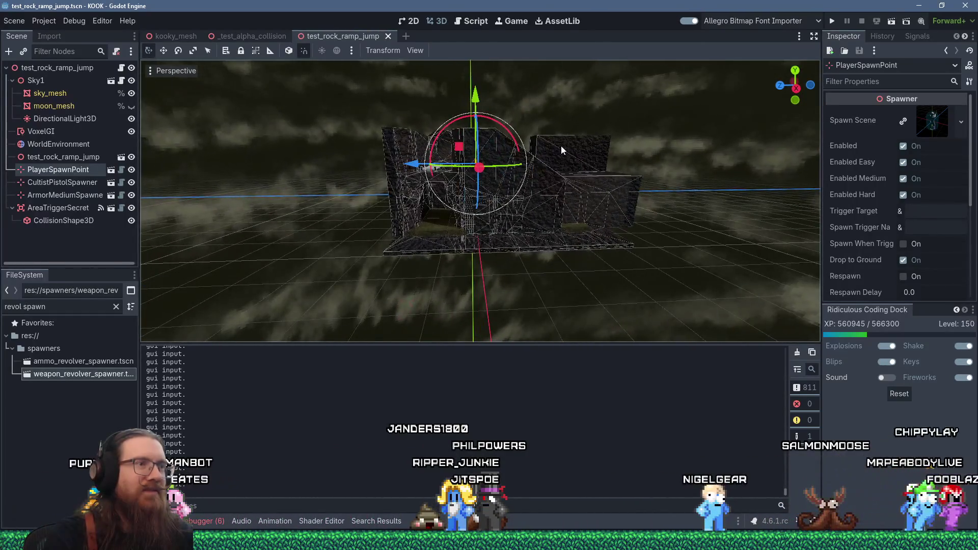
scroll(561, 146, up, 4)
mouse_move(506, 176)
mouse_down()
mouse_move(536, 197)
mouse_move(539, 222)
mouse_move(513, 222)
mouse_up()
key(alt+Tab)
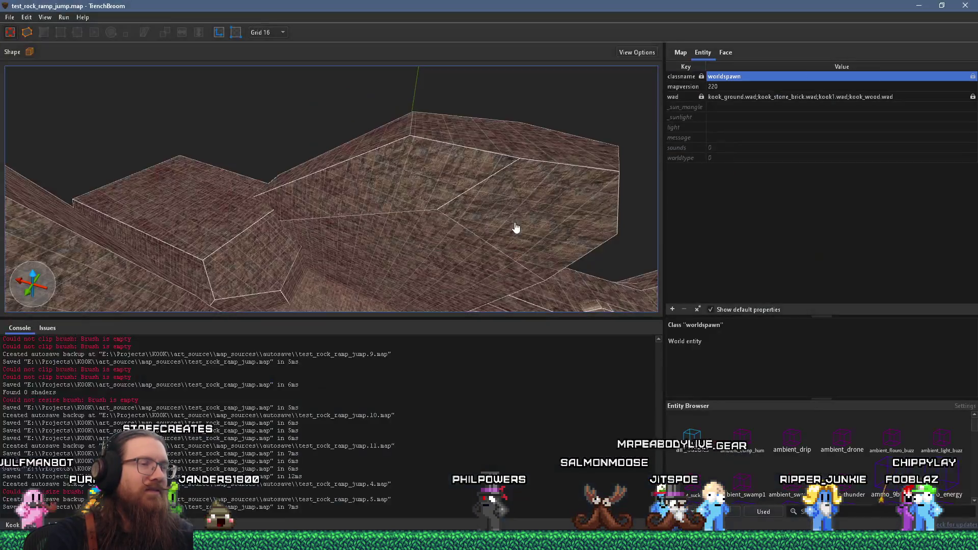
Swing TrenchBroom's 3D view down the ladder shaft, then out to the floor slab at the wall corner
mouse_move(515, 227)
mouse_down()
mouse_move(300, 201)
mouse_move(421, 167)
mouse_move(326, 216)
mouse_move(326, 232)
mouse_move(361, 238)
mouse_move(509, 70)
mouse_move(384, 225)
mouse_move(467, 162)
mouse_move(473, 255)
mouse_move(531, 116)
mouse_move(544, 138)
mouse_move(582, 157)
mouse_move(388, 223)
mouse_move(442, 209)
mouse_move(362, 261)
mouse_up()
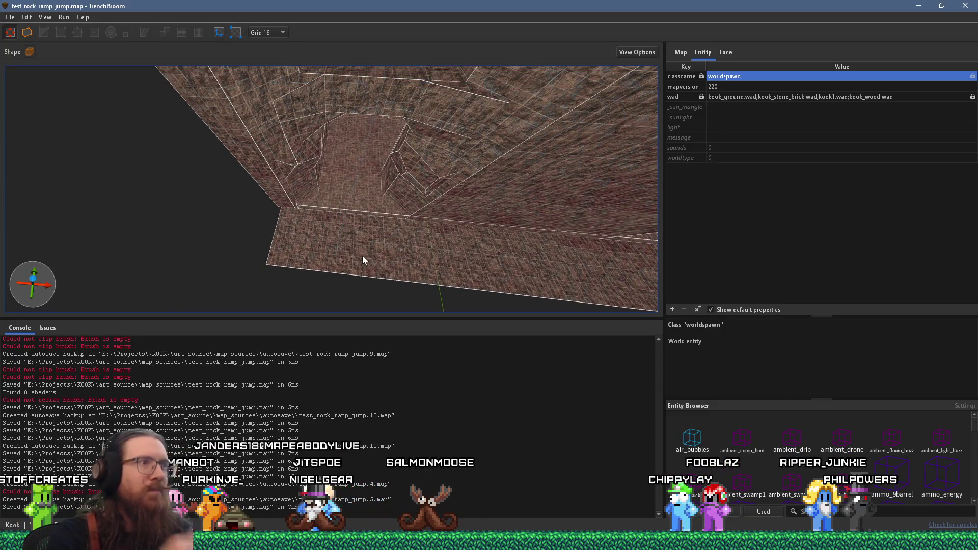
mouse_move(362, 259)
mouse_down()
mouse_move(351, 225)
mouse_move(422, 179)
mouse_move(422, 231)
mouse_move(396, 95)
mouse_up()
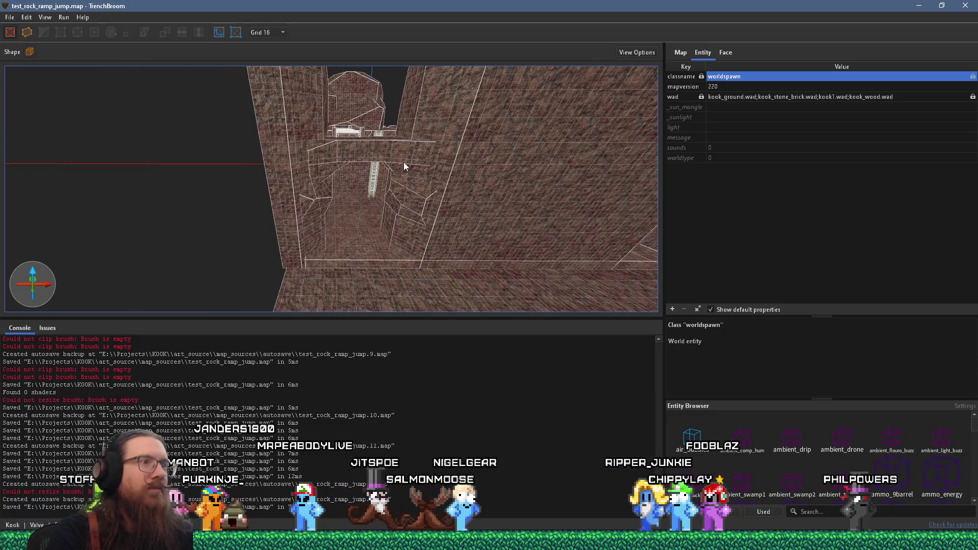
mouse_move(387, 174)
mouse_down()
mouse_move(389, 222)
mouse_move(473, 211)
mouse_move(316, 261)
mouse_move(426, 204)
mouse_up()
mouse_move(305, 199)
mouse_down()
mouse_move(459, 239)
mouse_move(368, 184)
mouse_move(370, 194)
mouse_move(213, 191)
mouse_move(273, 215)
mouse_move(319, 182)
mouse_move(334, 223)
mouse_up()
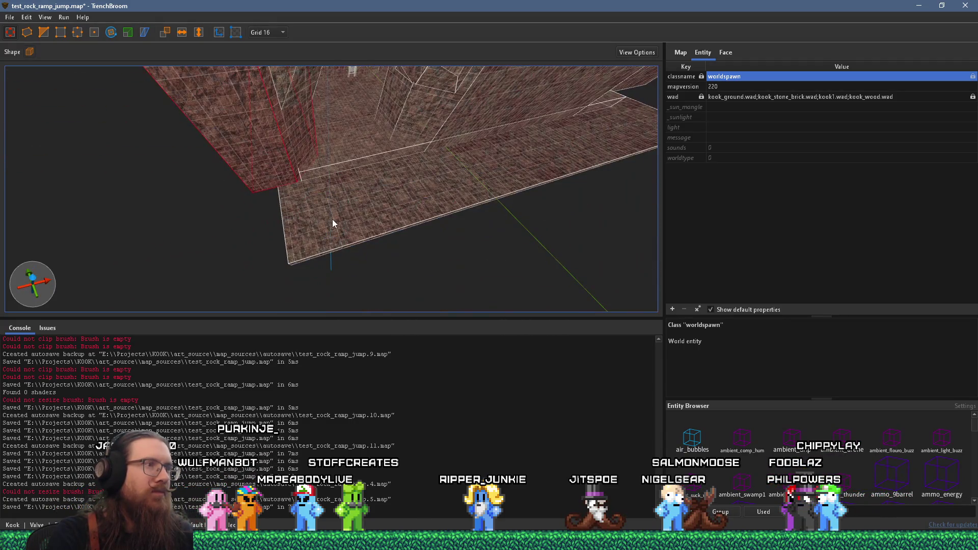
Delete the skip brush beside the floor slab
click(333, 220)
key(Escape)
drag(319, 223, 360, 240)
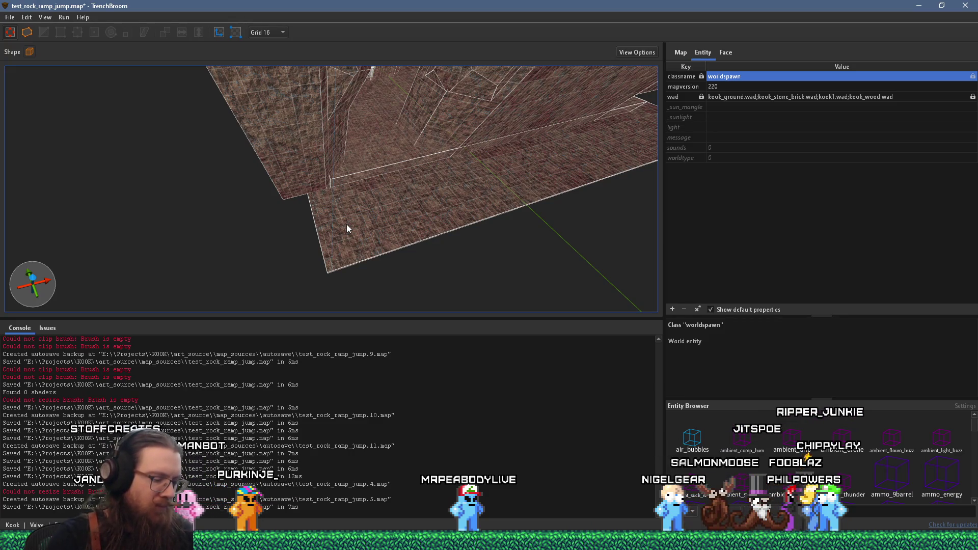
mouse_move(341, 207)
mouse_down()
mouse_move(424, 228)
mouse_move(388, 218)
mouse_move(371, 164)
mouse_move(371, 198)
mouse_move(366, 181)
mouse_move(445, 154)
mouse_move(377, 170)
mouse_move(339, 206)
mouse_up()
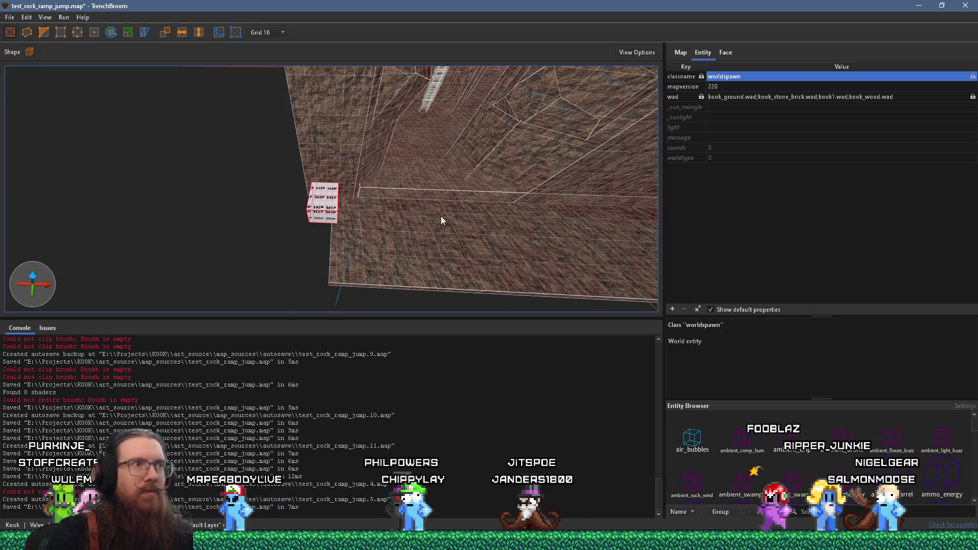
click(423, 249)
click(326, 205)
key(Delete)
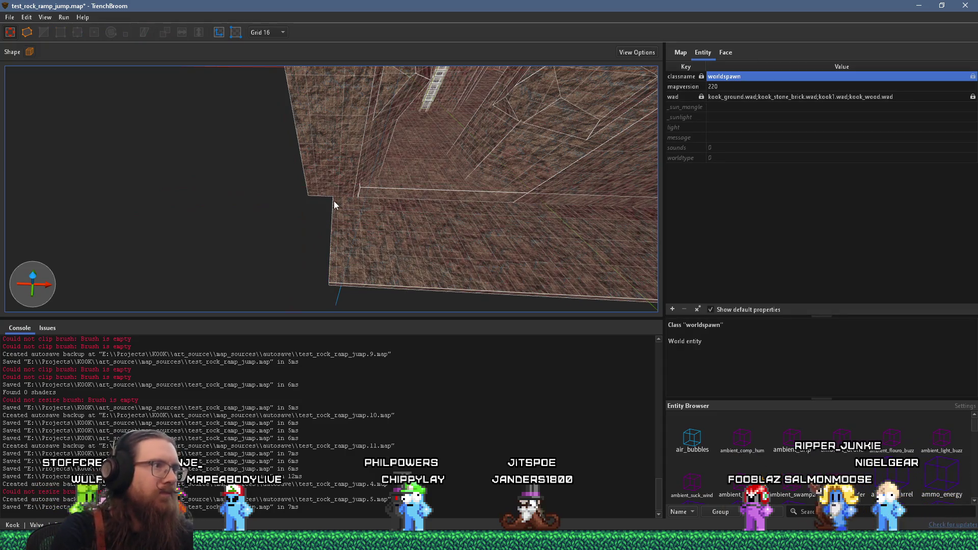
Shorten the red pillar to 96 units and resize the tall wall block to 144 × 96 × 272
mouse_move(324, 146)
mouse_down()
mouse_move(77, 248)
mouse_move(140, 182)
mouse_move(208, 165)
mouse_move(281, 182)
mouse_move(313, 225)
mouse_up()
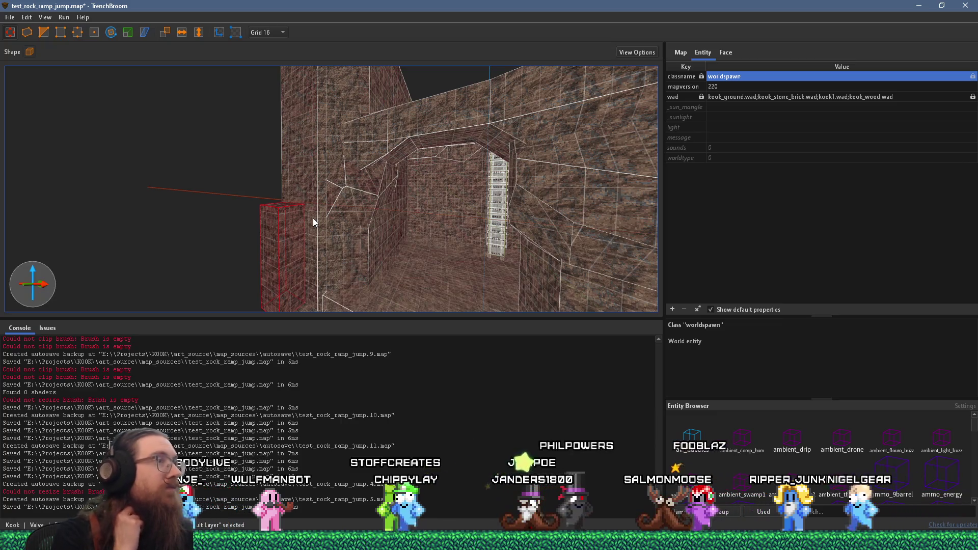
mouse_move(314, 221)
mouse_down()
mouse_move(296, 244)
mouse_move(334, 230)
mouse_move(299, 243)
mouse_up()
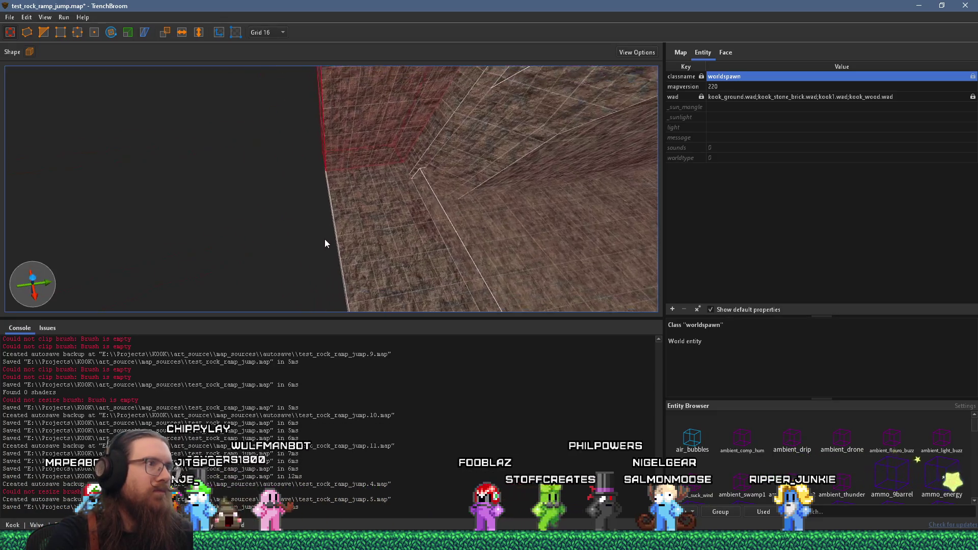
mouse_move(357, 163)
mouse_down()
mouse_move(384, 238)
mouse_move(363, 194)
mouse_move(344, 213)
mouse_move(164, 217)
mouse_move(313, 213)
mouse_up()
mouse_move(371, 198)
mouse_down()
mouse_move(280, 190)
mouse_move(331, 190)
mouse_up()
click(331, 196)
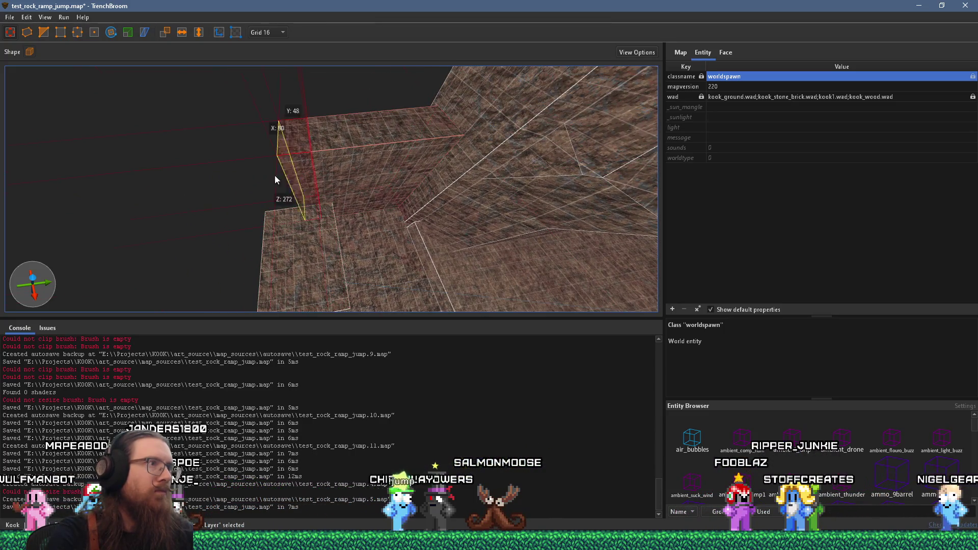
mouse_move(267, 186)
mouse_down()
mouse_move(261, 213)
mouse_move(376, 147)
mouse_move(449, 160)
mouse_move(313, 175)
mouse_move(382, 203)
mouse_move(298, 202)
mouse_up()
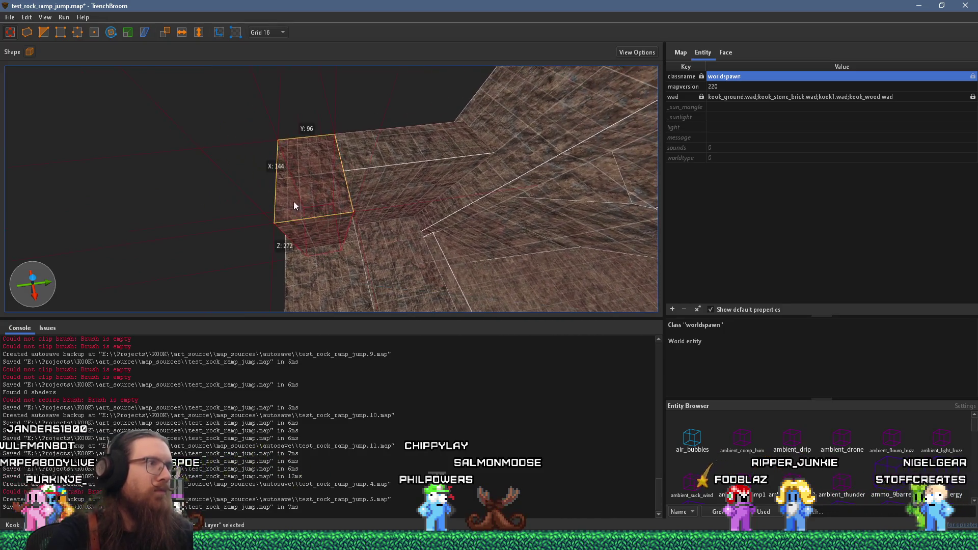
shift+click(337, 177)
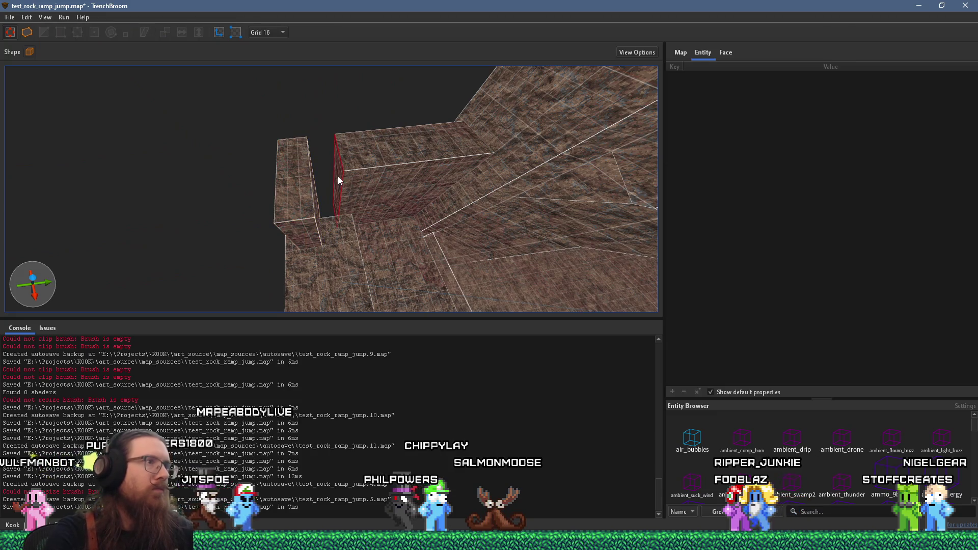
Drag the wall brush's top edge and the next outcrop's vertex down into sloped ramps
click(319, 207)
mouse_move(325, 225)
mouse_down()
mouse_move(246, 203)
mouse_move(240, 239)
mouse_move(286, 262)
mouse_move(507, 264)
mouse_move(363, 168)
mouse_move(240, 165)
mouse_move(277, 197)
mouse_move(307, 151)
mouse_move(324, 168)
mouse_move(356, 166)
mouse_move(407, 202)
mouse_move(351, 225)
mouse_move(484, 160)
mouse_up()
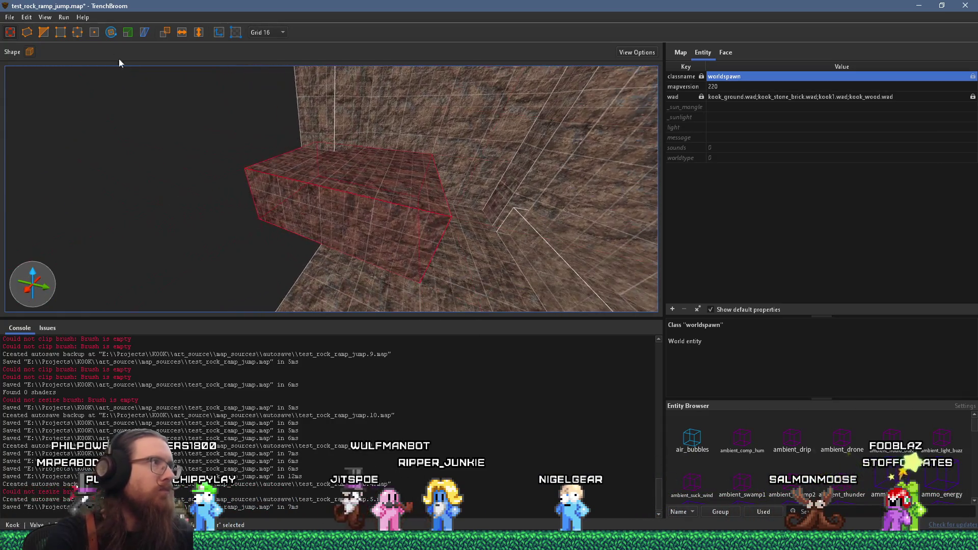
mouse_move(344, 202)
mouse_down()
mouse_move(359, 211)
mouse_move(264, 173)
mouse_move(301, 188)
mouse_up()
key(Escape)
mouse_move(340, 219)
mouse_down()
mouse_move(430, 262)
mouse_move(371, 258)
mouse_move(330, 220)
mouse_move(407, 289)
mouse_move(408, 227)
mouse_move(395, 246)
mouse_move(365, 233)
mouse_up()
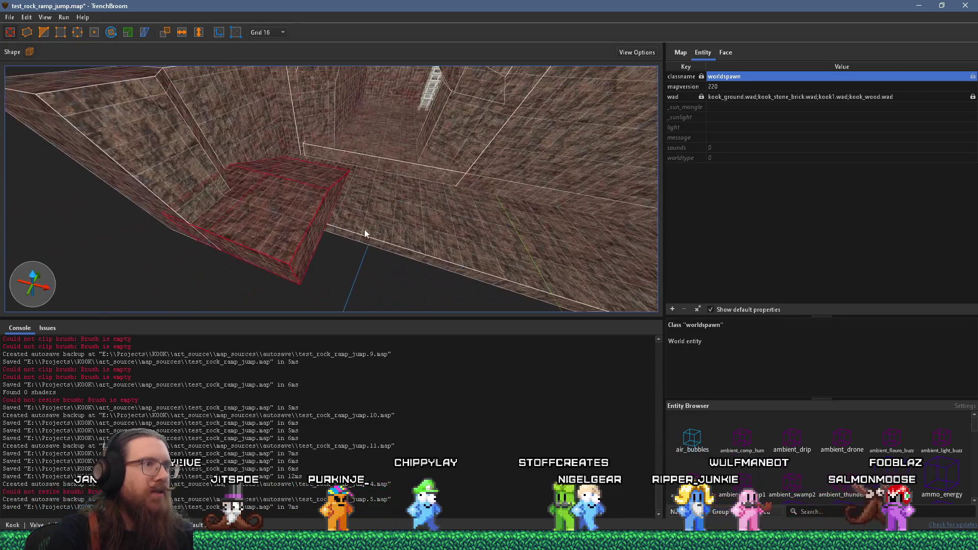
key(Escape)
mouse_move(352, 311)
mouse_down()
mouse_move(365, 255)
mouse_move(300, 227)
mouse_move(283, 155)
mouse_move(532, 243)
mouse_move(499, 221)
mouse_move(485, 171)
mouse_move(474, 199)
mouse_move(442, 168)
mouse_move(413, 166)
mouse_up()
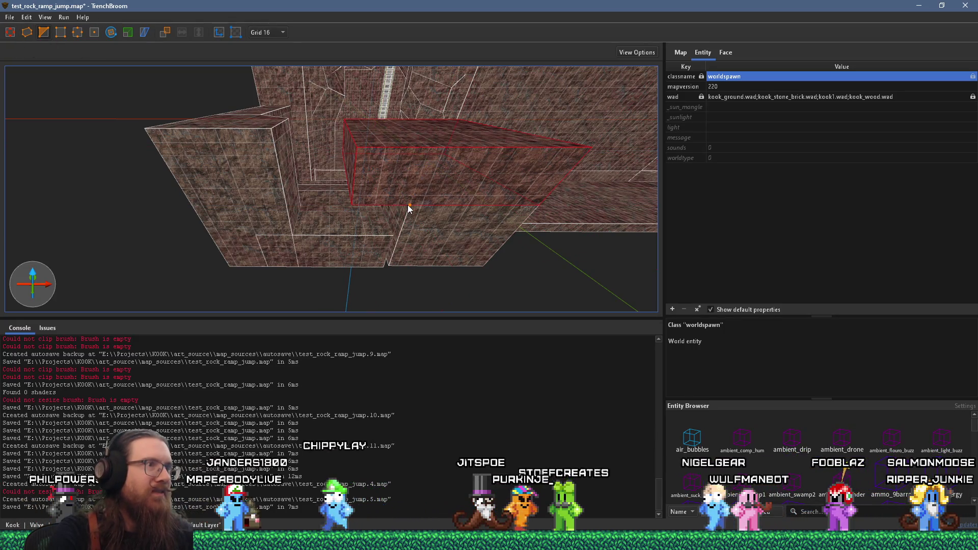
mouse_move(393, 192)
mouse_down()
mouse_move(353, 166)
mouse_move(404, 225)
mouse_move(445, 176)
mouse_move(433, 180)
mouse_move(449, 155)
mouse_up()
key(v)
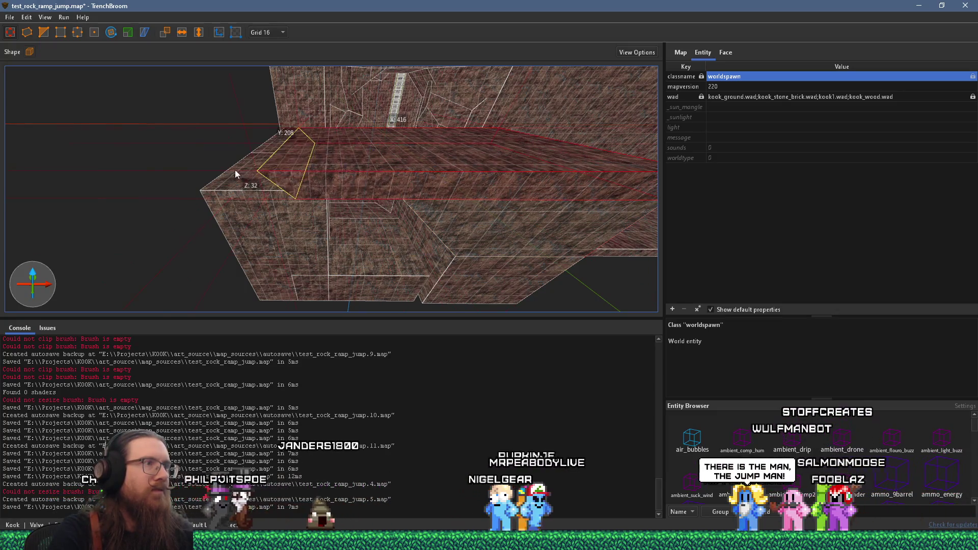
Fly along the wall, selecting the small and long wall-top brushes in turn
key(d)
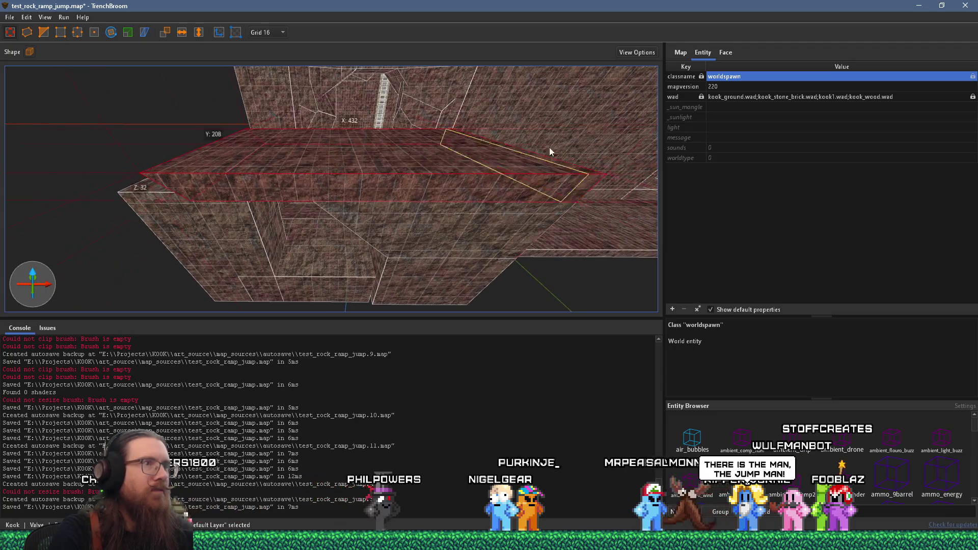
key(Escape)
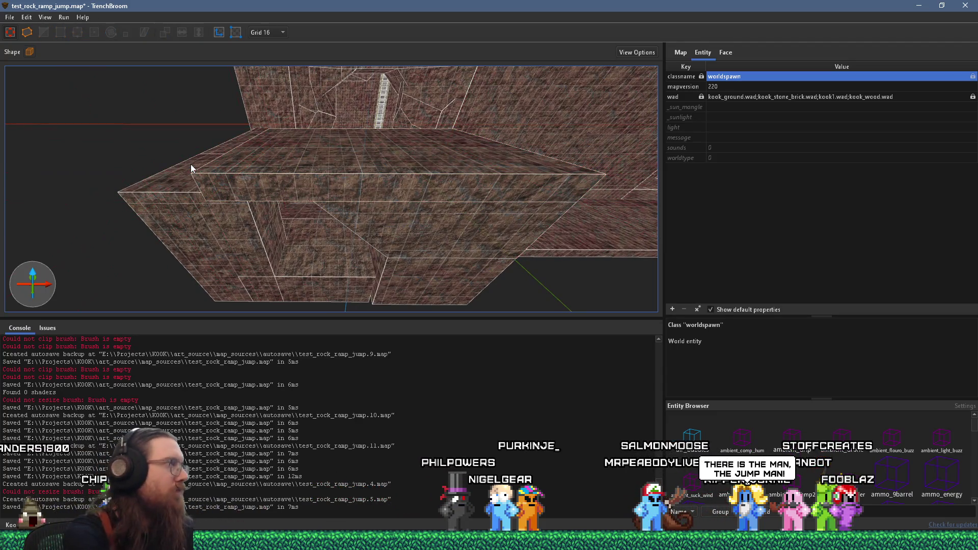
key(w)
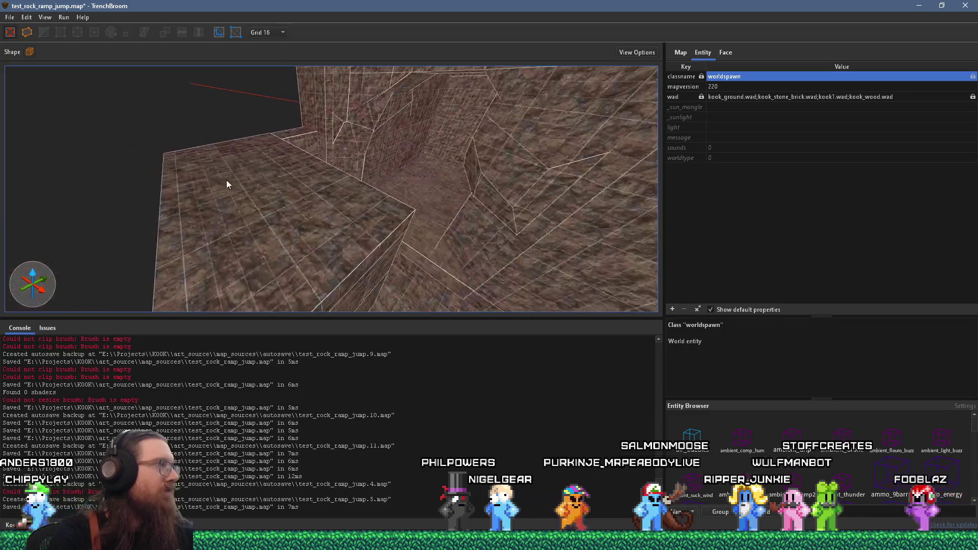
key(s)
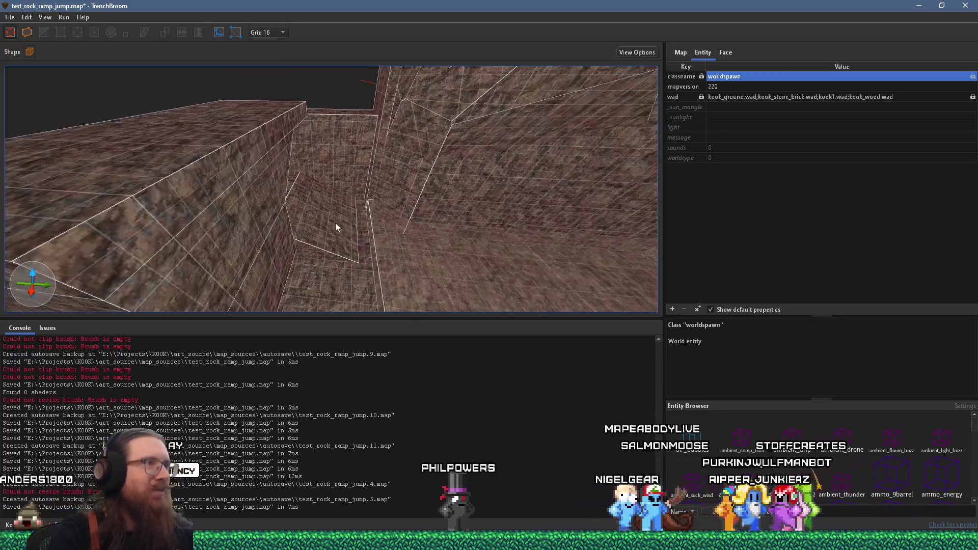
key(w)
click(412, 138)
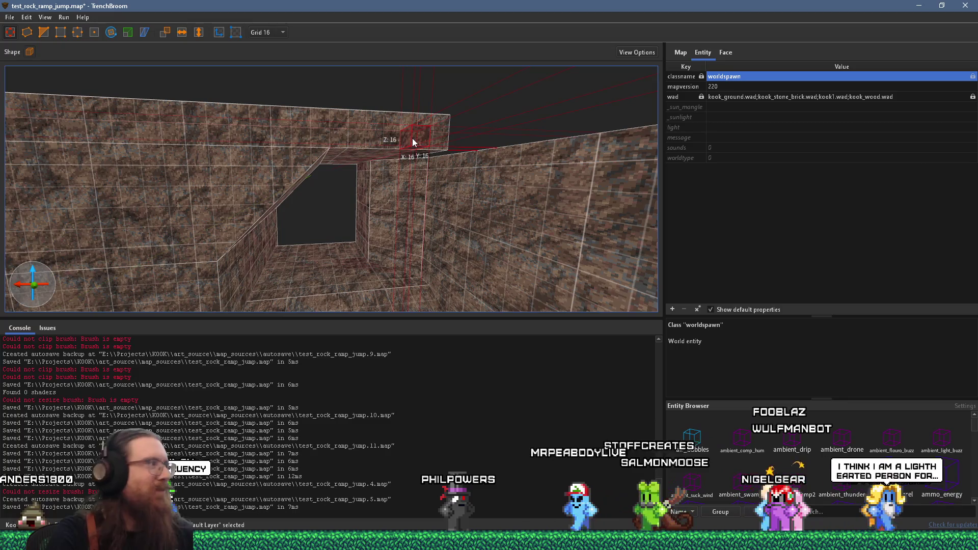
key(s)
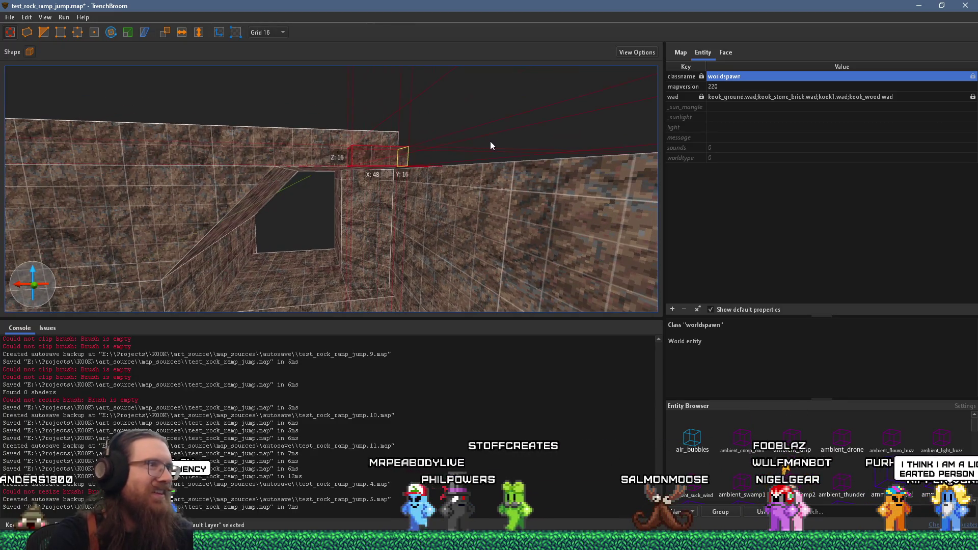
key(Escape)
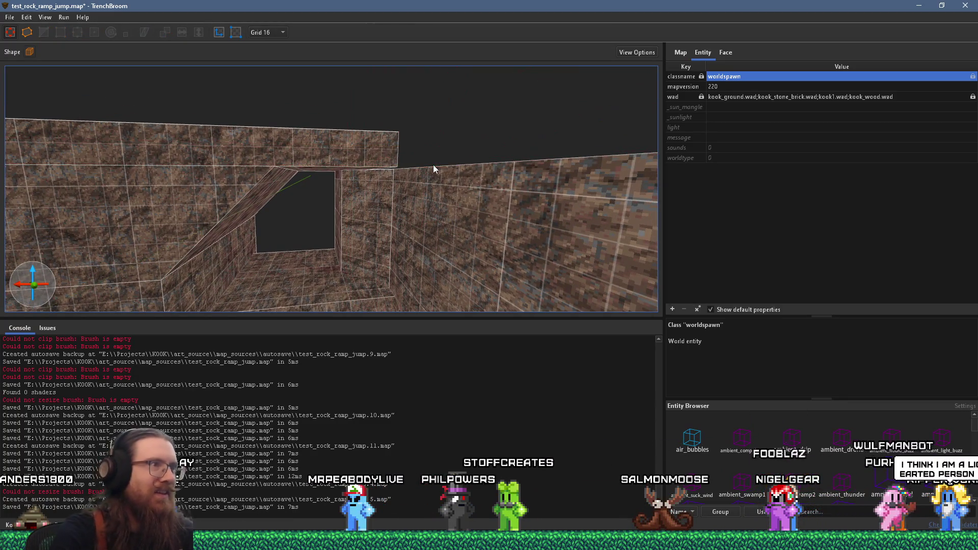
click(414, 142)
key(w)
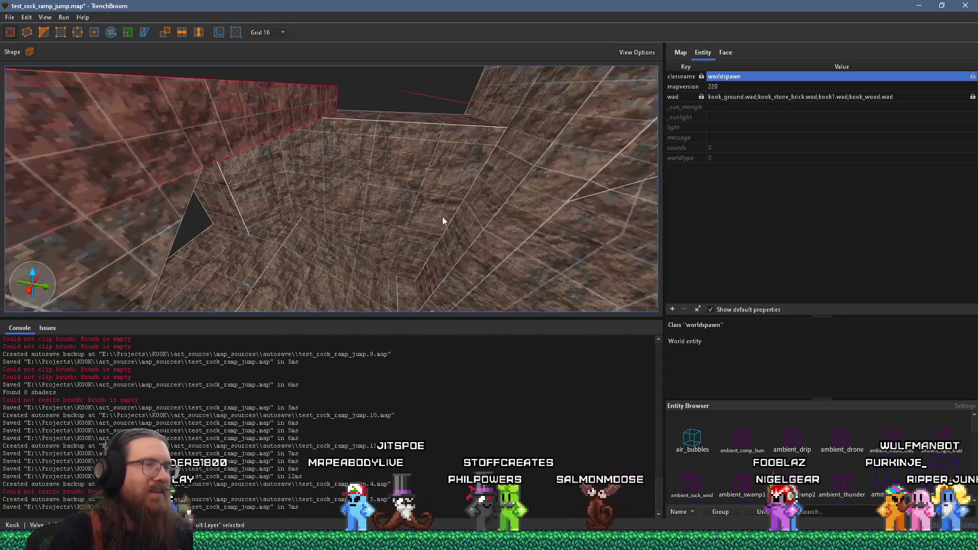
Raise the corridor box brush from 272 to 368 units tall and show its face properties
click(436, 220)
mouse_move(437, 220)
mouse_down()
mouse_move(428, 163)
mouse_move(411, 166)
mouse_move(413, 152)
mouse_up()
key(w)
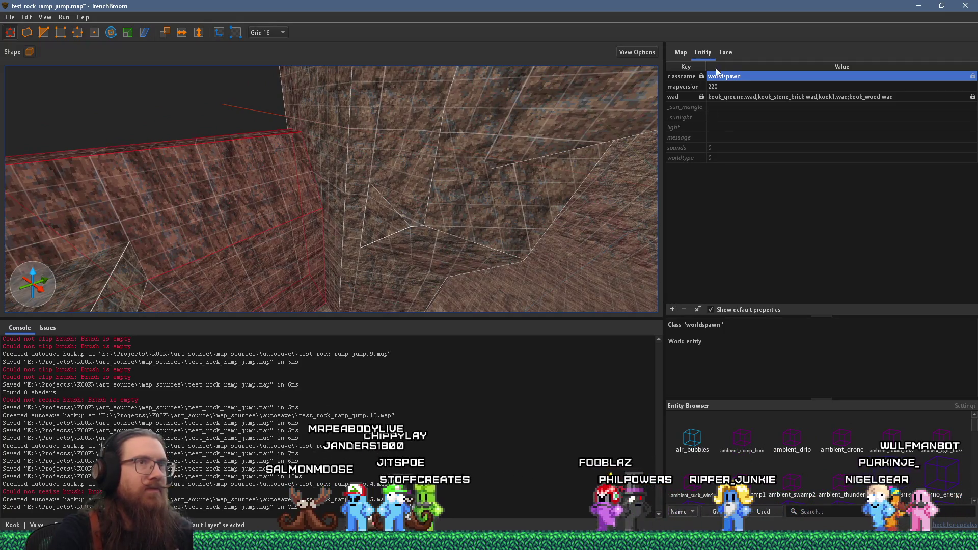
click(726, 52)
mouse_move(350, 178)
mouse_down()
mouse_move(463, 173)
mouse_move(424, 176)
mouse_move(436, 209)
mouse_move(118, 101)
mouse_move(241, 166)
mouse_move(227, 43)
mouse_move(298, 162)
mouse_up()
scroll(267, 124, up, 3)
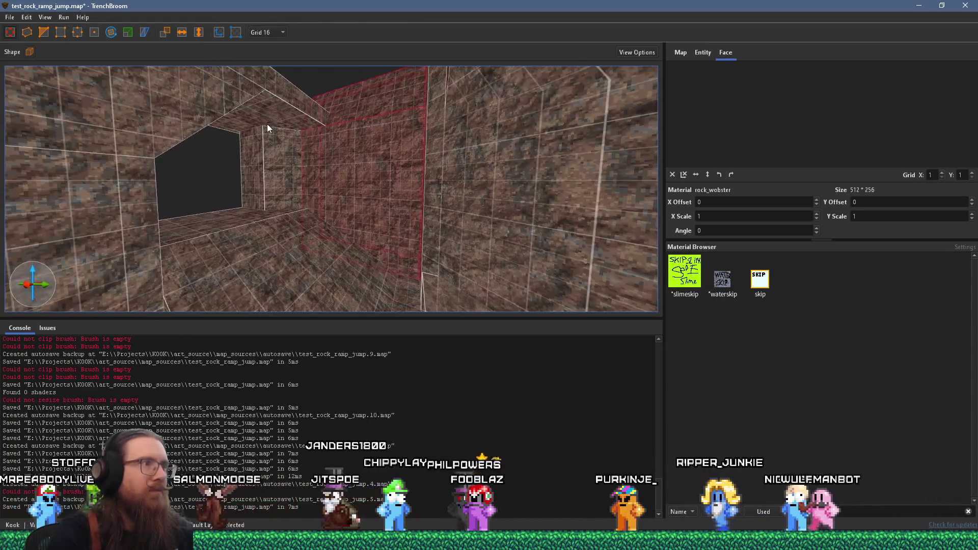
Draw a new small brush on the wall and raise its height from 128 to 176
scroll(301, 163, up, 4)
key(Escape)
mouse_move(288, 154)
mouse_down()
mouse_move(340, 164)
mouse_move(344, 148)
mouse_up()
mouse_move(313, 114)
mouse_down()
mouse_move(310, 188)
mouse_move(316, 159)
mouse_move(345, 163)
mouse_move(131, 225)
mouse_move(408, 136)
mouse_up()
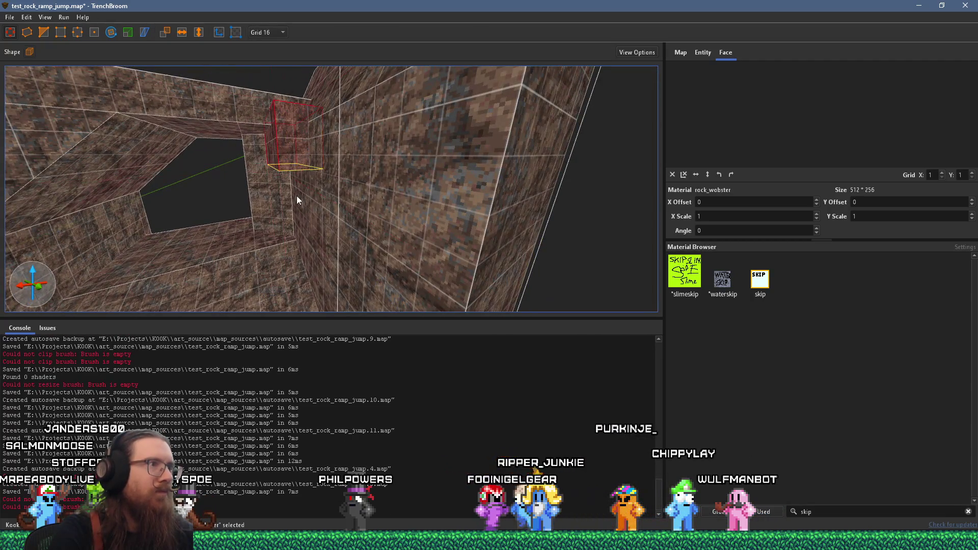
drag(306, 240, 463, 245)
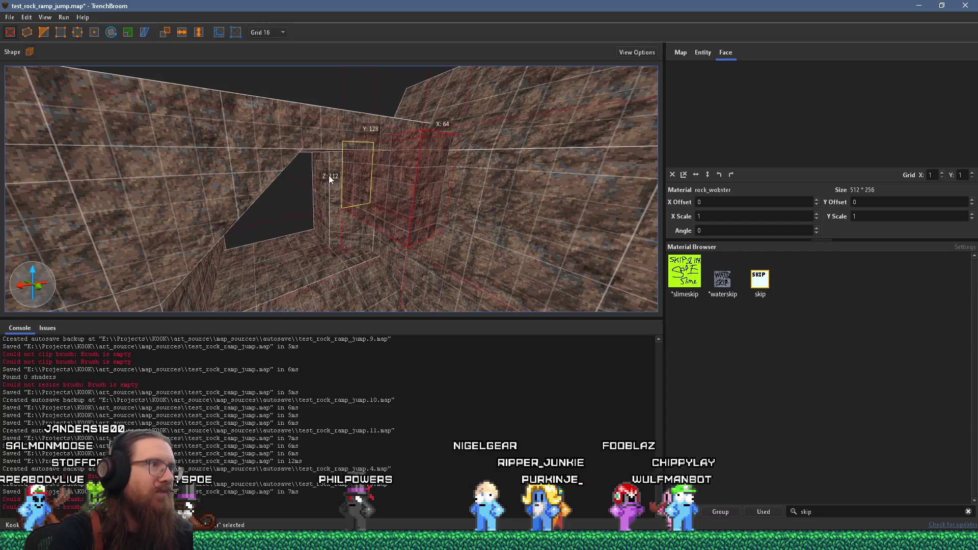
drag(320, 174, 368, 187)
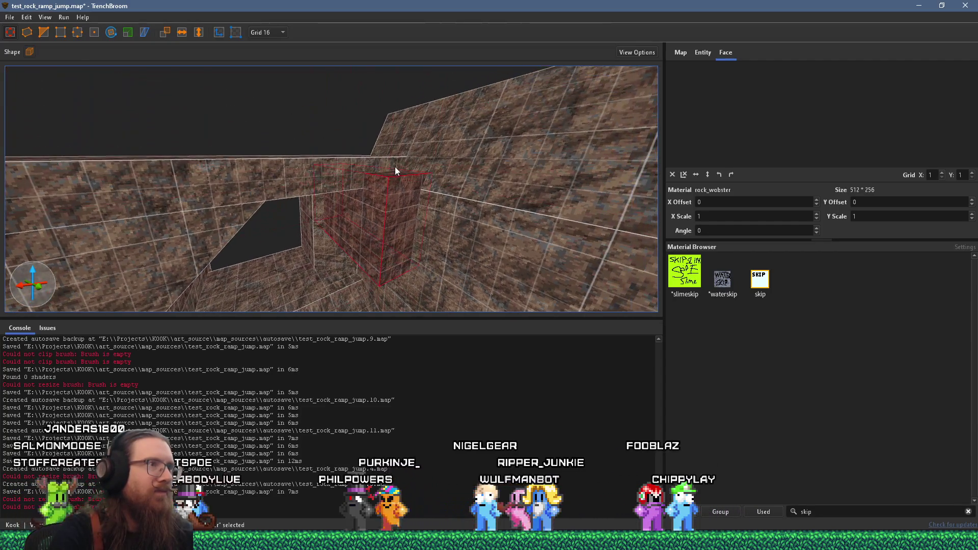
drag(403, 151, 405, 103)
mouse_move(520, 151)
mouse_down()
mouse_move(460, 162)
mouse_move(424, 151)
mouse_move(404, 82)
mouse_move(383, 72)
mouse_up()
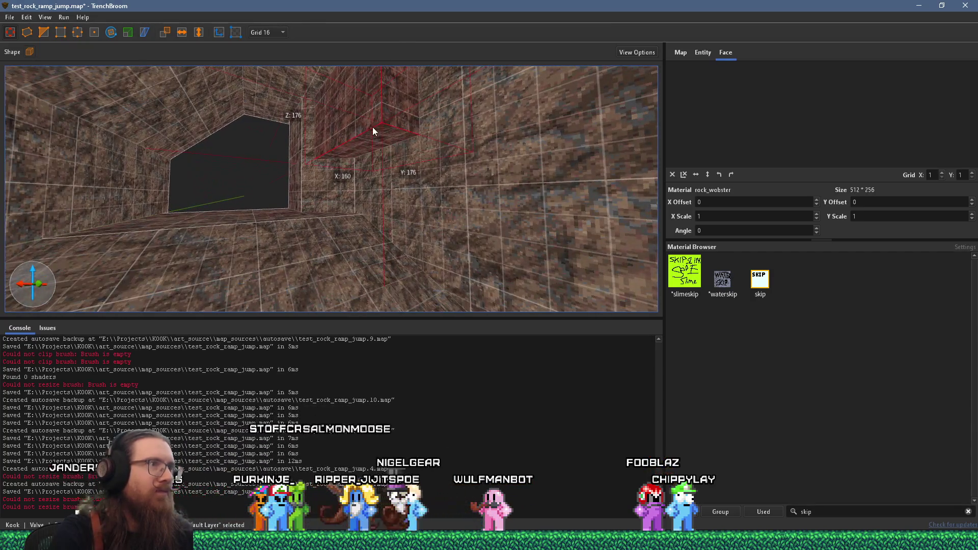
mouse_move(393, 137)
mouse_down()
mouse_move(406, 149)
mouse_move(375, 200)
mouse_move(338, 132)
mouse_up()
Clip the new brush twice to shape it into a rock pillar
click(337, 119)
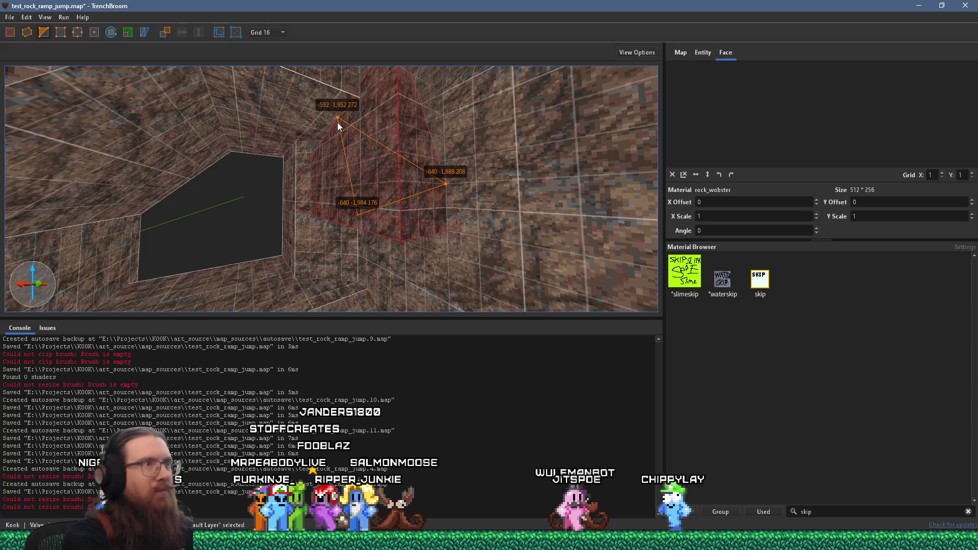
key(Return)
mouse_move(338, 125)
mouse_down()
mouse_move(414, 152)
mouse_move(380, 178)
mouse_up()
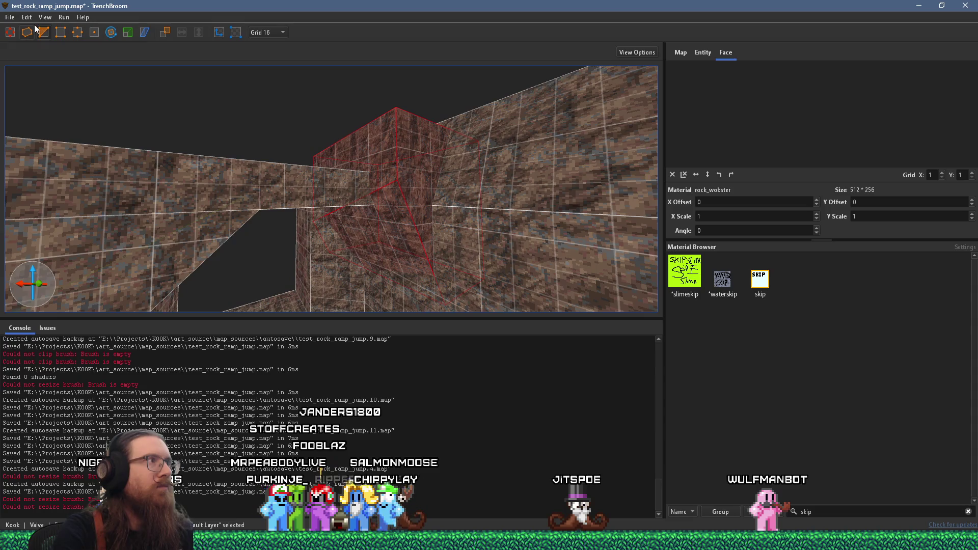
scroll(310, 135, down, 3)
mouse_move(453, 183)
mouse_down()
mouse_move(399, 230)
mouse_move(415, 59)
mouse_move(370, 84)
mouse_move(221, 57)
mouse_up()
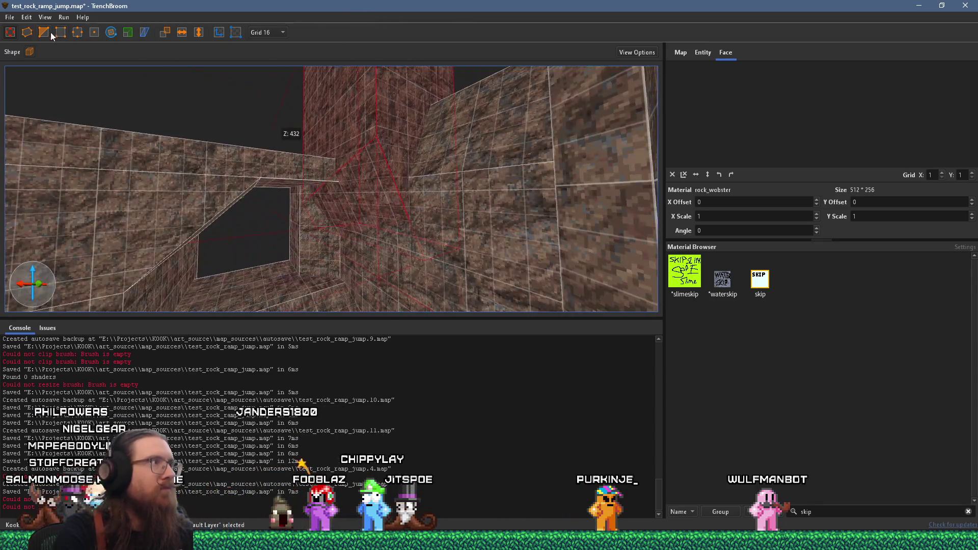
click(373, 209)
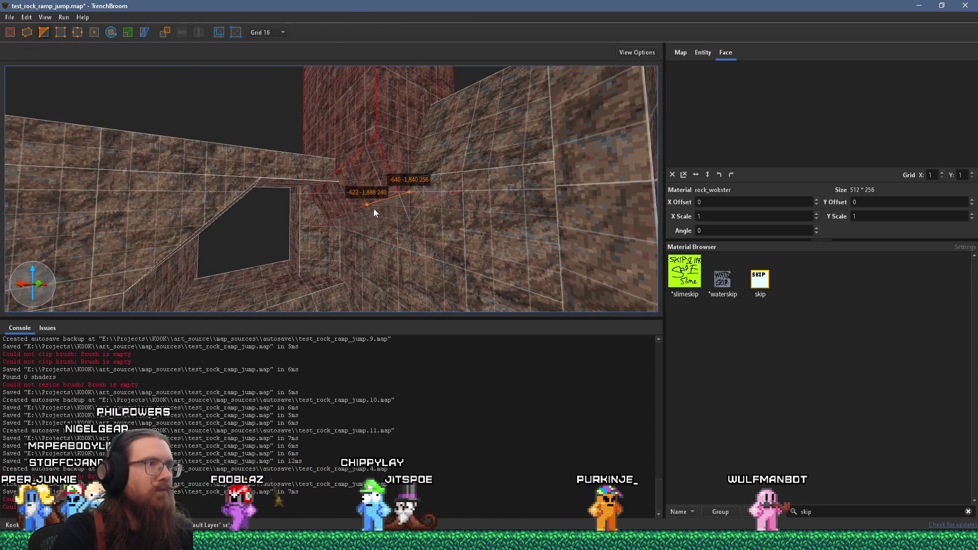
drag(373, 209, 392, 298)
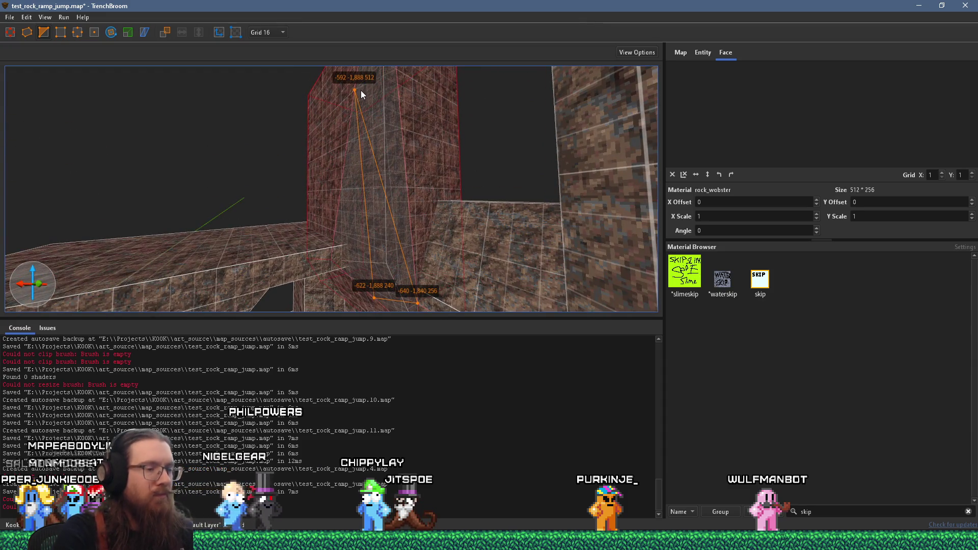
key(Return)
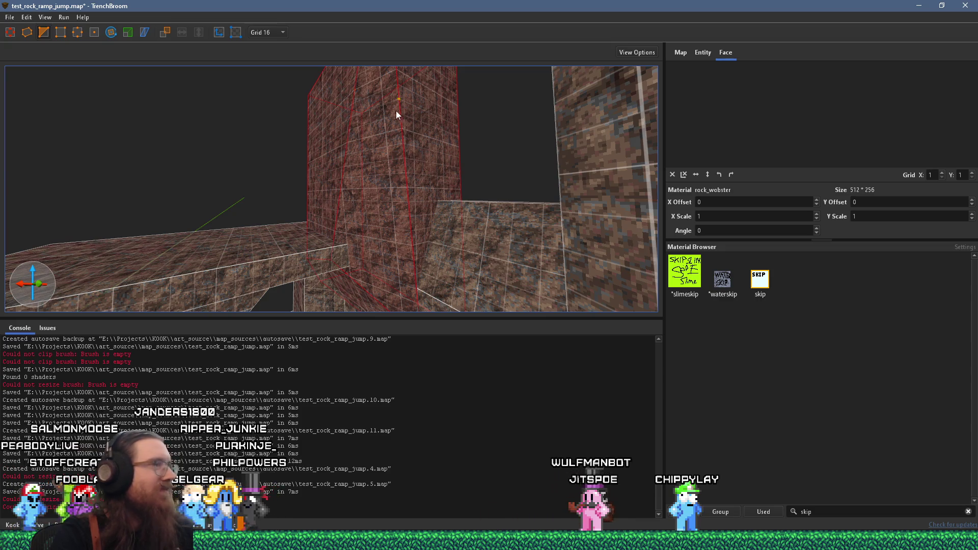
Place two clip points on the pillar, then cancel that pending cut
scroll(390, 108, up, 5)
mouse_move(394, 154)
mouse_down()
mouse_move(436, 225)
mouse_move(430, 192)
mouse_move(379, 252)
mouse_up()
drag(411, 190, 431, 114)
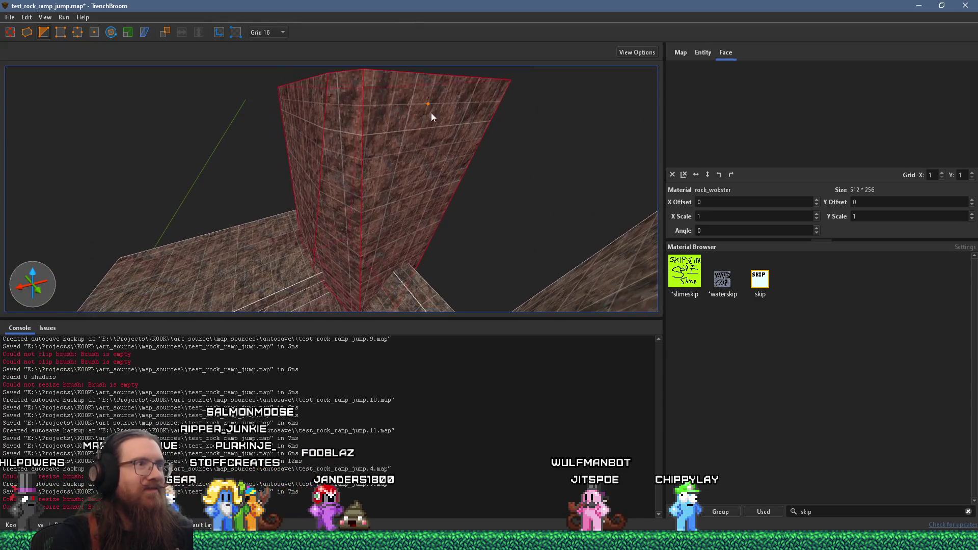
click(436, 137)
click(332, 148)
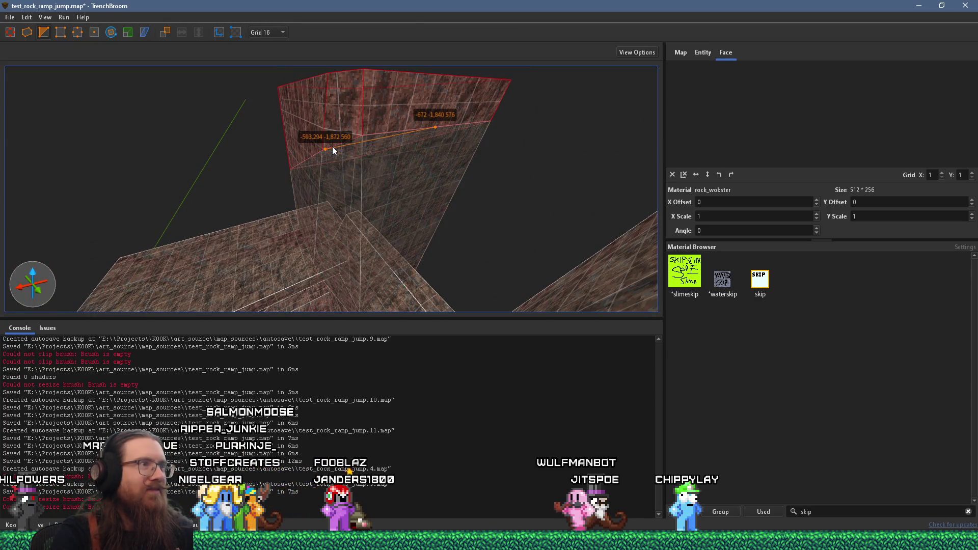
drag(332, 148, 338, 202)
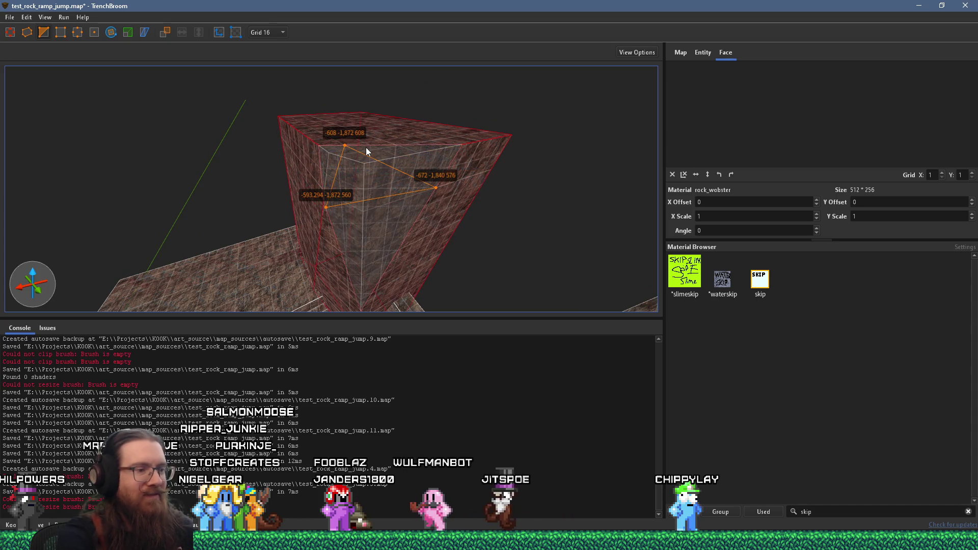
key(Escape)
Clip the pillar at its base with a three-point plane, then deselect it
drag(414, 252, 469, 135)
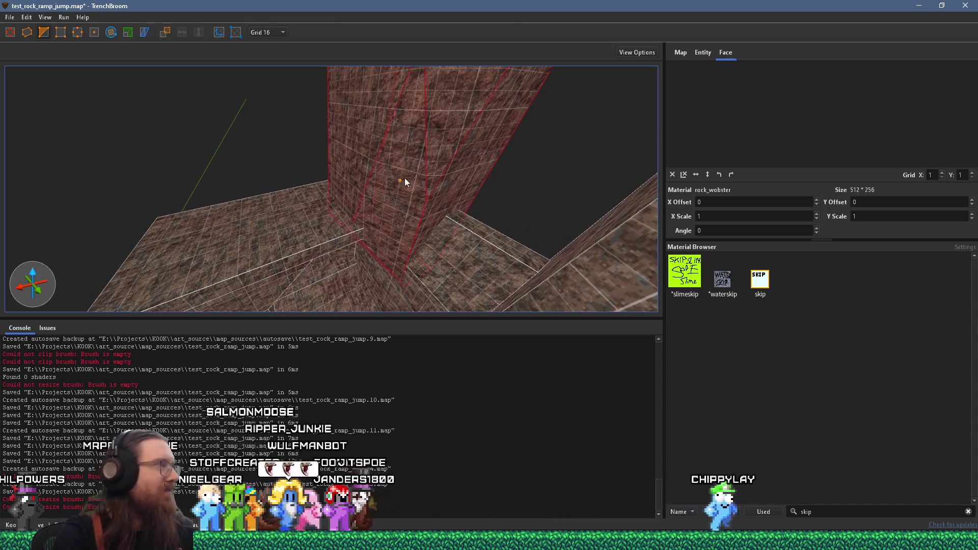
drag(422, 162, 414, 213)
click(419, 258)
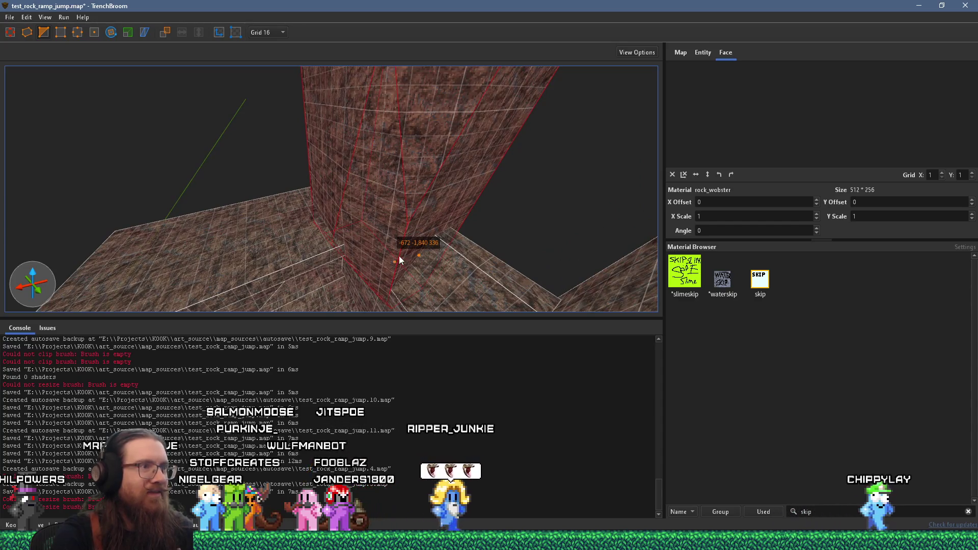
click(384, 253)
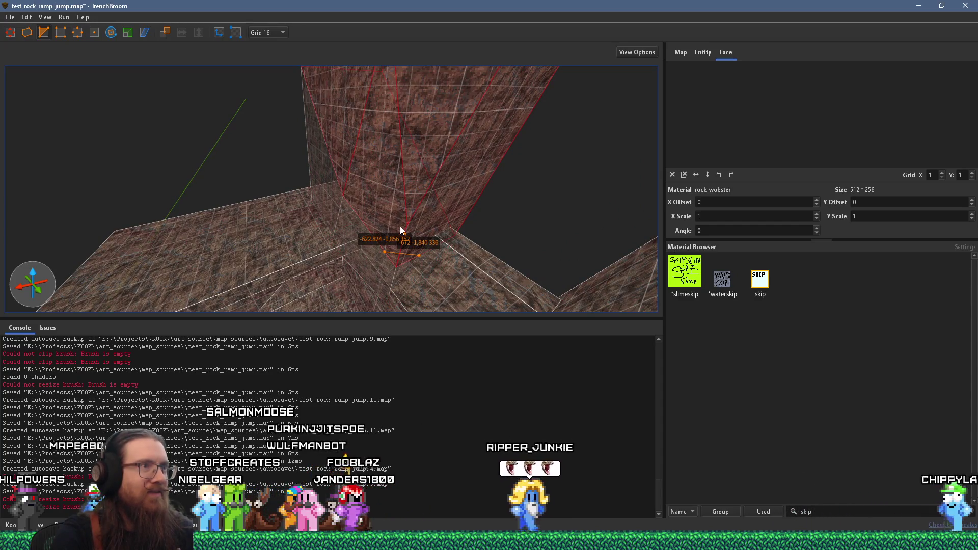
click(417, 177)
key(Return)
mouse_move(332, 212)
mouse_down()
mouse_move(358, 147)
mouse_move(358, 85)
mouse_move(349, 120)
mouse_move(449, 139)
mouse_move(485, 236)
mouse_move(446, 236)
mouse_move(331, 270)
mouse_move(273, 212)
mouse_move(335, 186)
mouse_move(319, 282)
mouse_up()
key(Escape)
scroll(321, 255, down, 3)
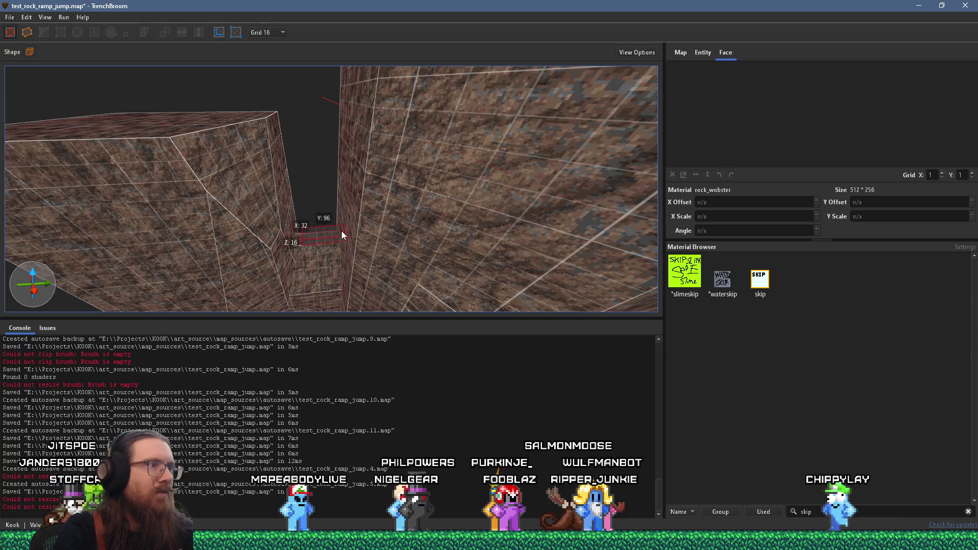
Stretch the small rock brush in the gap up to the block top
click(299, 240)
mouse_move(276, 239)
mouse_down()
mouse_move(316, 110)
mouse_move(445, 221)
mouse_move(430, 221)
mouse_up()
mouse_move(357, 140)
mouse_down()
mouse_move(404, 255)
mouse_move(264, 47)
mouse_move(312, 216)
mouse_move(228, 45)
mouse_move(312, 197)
mouse_move(323, 192)
mouse_move(327, 109)
mouse_move(307, 144)
mouse_move(150, 215)
mouse_move(292, 204)
mouse_move(171, 199)
mouse_move(397, 213)
mouse_move(304, 166)
mouse_move(342, 192)
mouse_move(291, 251)
mouse_move(296, 219)
mouse_move(244, 77)
mouse_up()
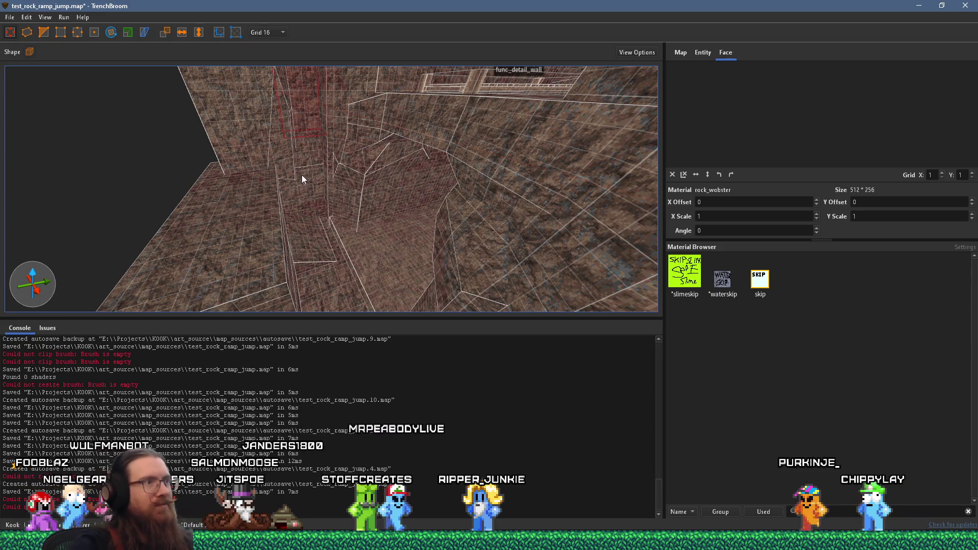
click(313, 180)
mouse_move(315, 176)
mouse_down()
mouse_move(294, 86)
mouse_move(360, 224)
mouse_move(408, 215)
mouse_move(348, 229)
mouse_move(303, 176)
mouse_move(180, 147)
mouse_move(298, 148)
mouse_move(298, 222)
mouse_move(243, 118)
mouse_up()
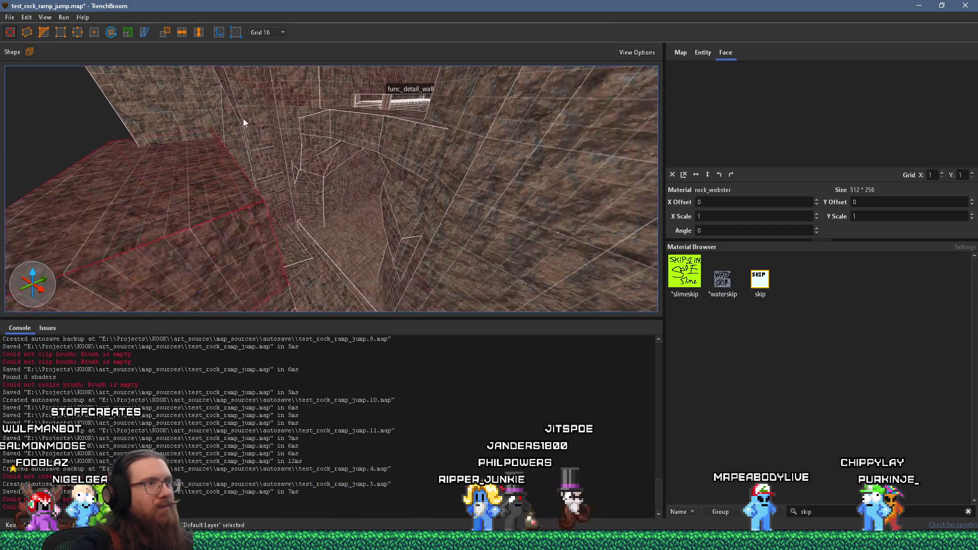
mouse_move(289, 206)
mouse_down()
mouse_move(225, 135)
mouse_move(299, 239)
mouse_up()
scroll(297, 236, down, 3)
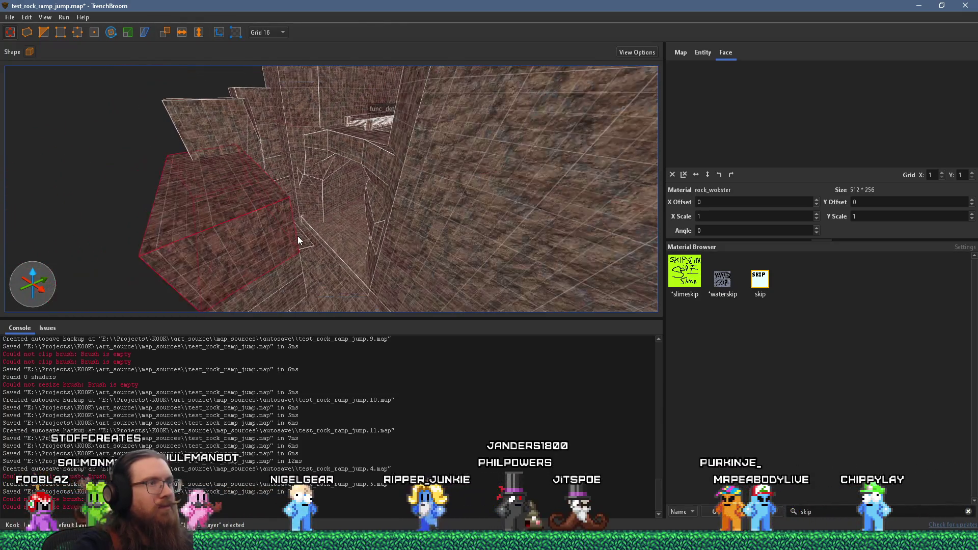
key(Escape)
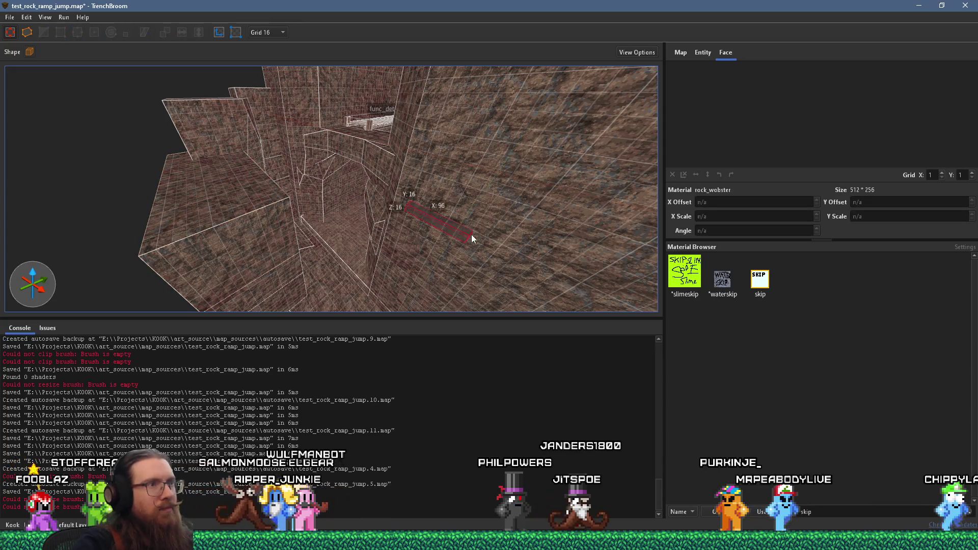
Draw a new rock brush against the wall, 80 units tall and 208 long
drag(467, 234, 487, 254)
mouse_move(381, 192)
mouse_down()
mouse_move(421, 235)
mouse_move(421, 280)
mouse_up()
scroll(274, 224, up, 3)
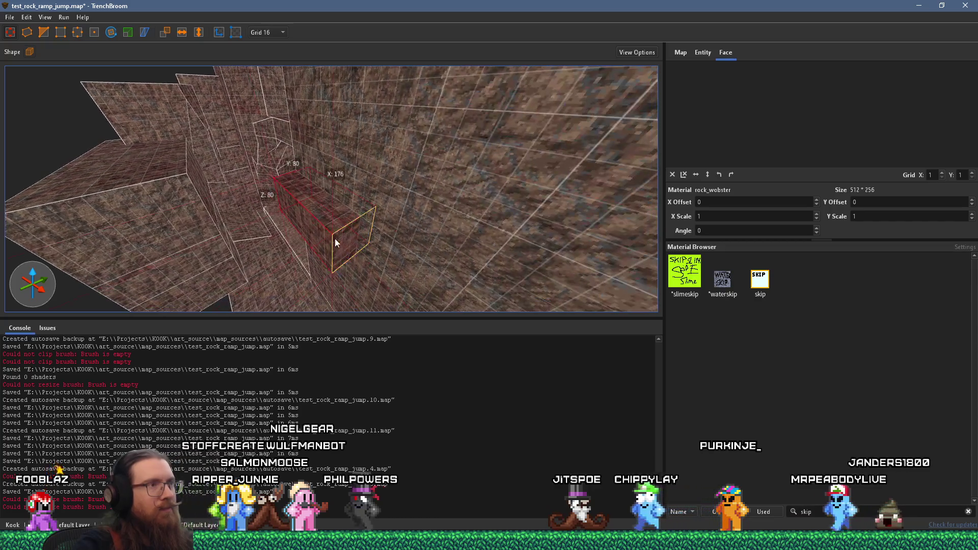
drag(334, 239, 365, 258)
Move a vertex to slope the ledge's front edge, then deselect it
click(44, 32)
scroll(266, 188, up, 3)
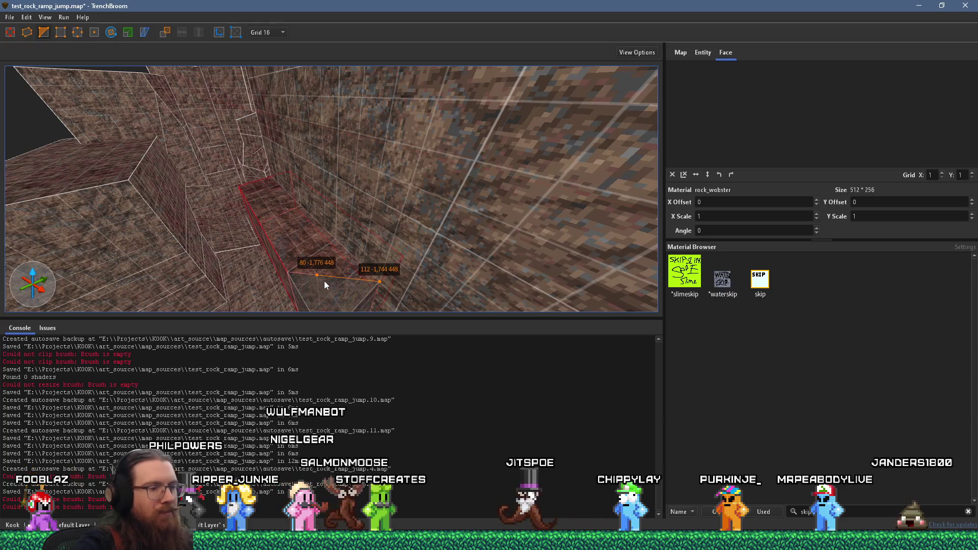
mouse_move(324, 281)
mouse_down()
mouse_move(311, 293)
mouse_move(262, 233)
mouse_move(498, 209)
mouse_move(393, 290)
mouse_up()
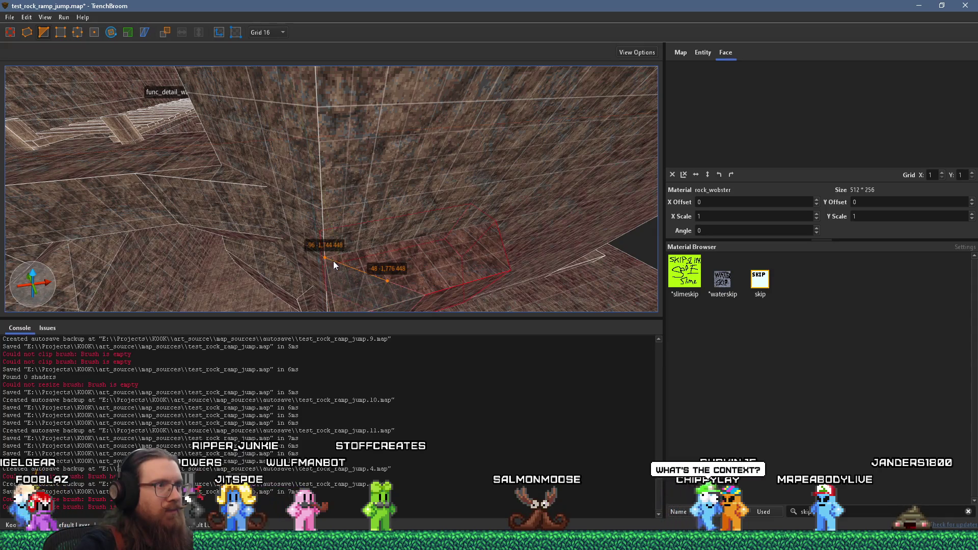
mouse_move(341, 263)
mouse_down()
mouse_move(372, 251)
mouse_move(251, 102)
mouse_up()
mouse_move(346, 173)
mouse_down()
mouse_move(308, 96)
mouse_move(313, 140)
mouse_up()
scroll(311, 135, up, 2)
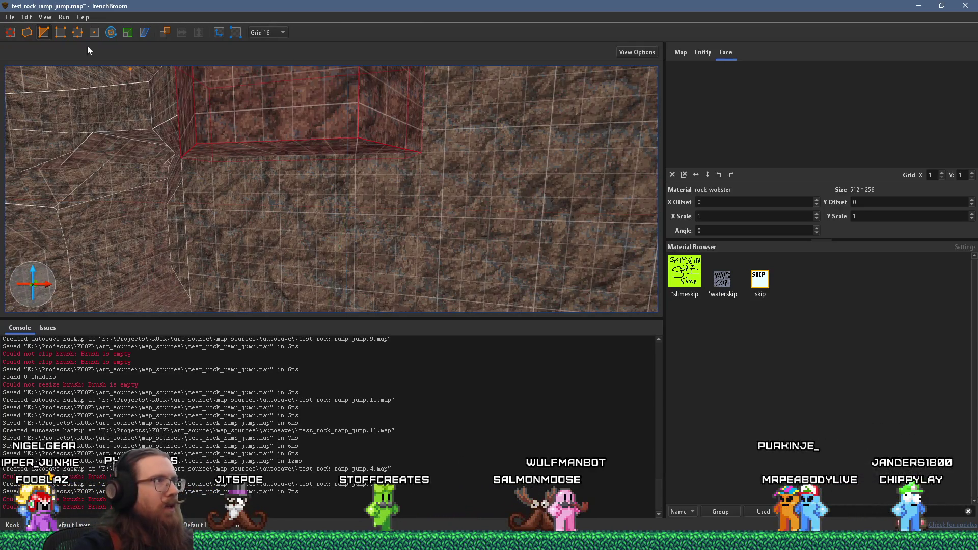
drag(287, 140, 292, 107)
key(Escape)
Draw a small 48×48 rock brush on the wall
drag(254, 170, 305, 163)
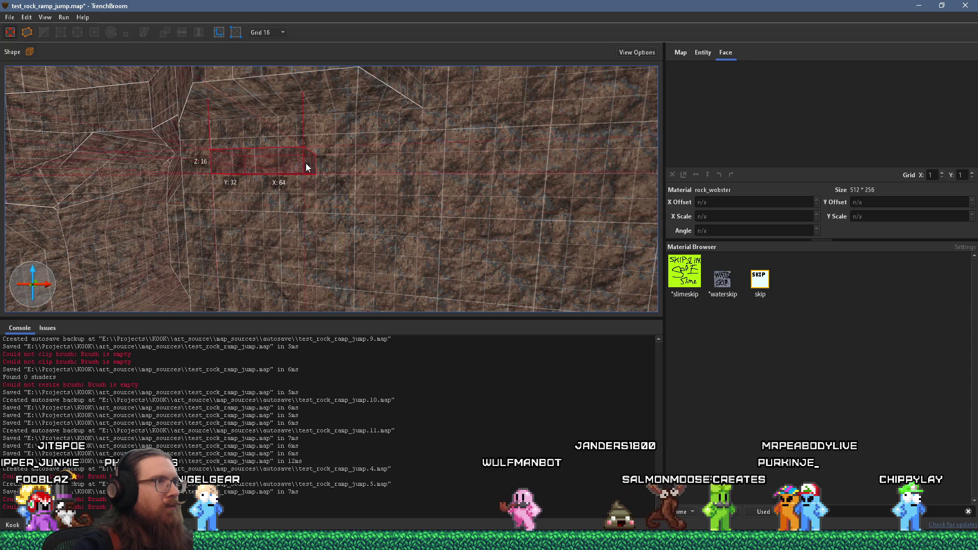
scroll(259, 204, up, 3)
click(234, 134)
mouse_move(240, 171)
mouse_down()
mouse_move(411, 151)
mouse_move(210, 128)
mouse_move(233, 161)
mouse_move(226, 153)
mouse_up()
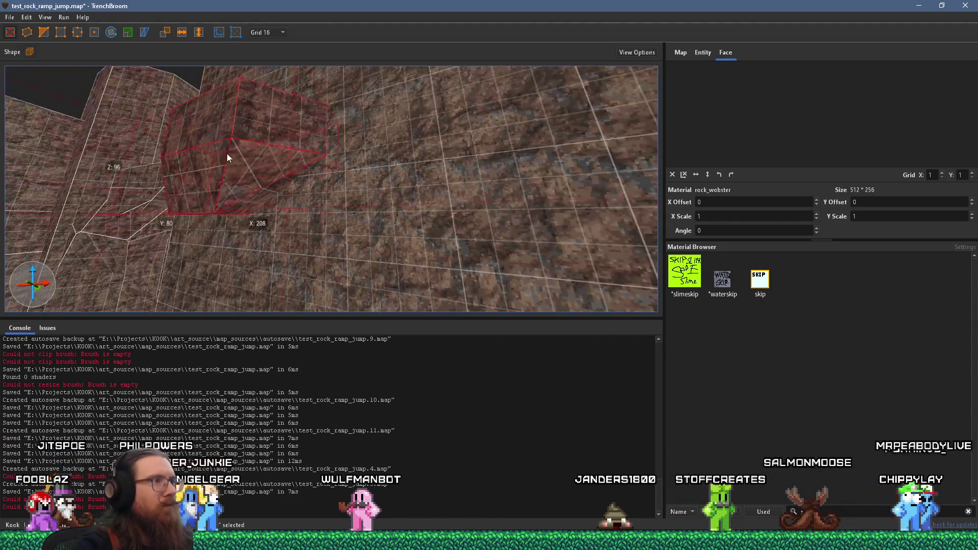
mouse_move(316, 195)
mouse_down()
mouse_move(368, 126)
mouse_move(500, 182)
mouse_move(492, 230)
mouse_move(361, 258)
mouse_move(377, 224)
mouse_move(255, 264)
mouse_move(240, 237)
mouse_move(247, 185)
mouse_move(280, 163)
mouse_move(237, 140)
mouse_up()
key(Escape)
Select the outcrop brush on the wall in vertex editing mode
click(262, 137)
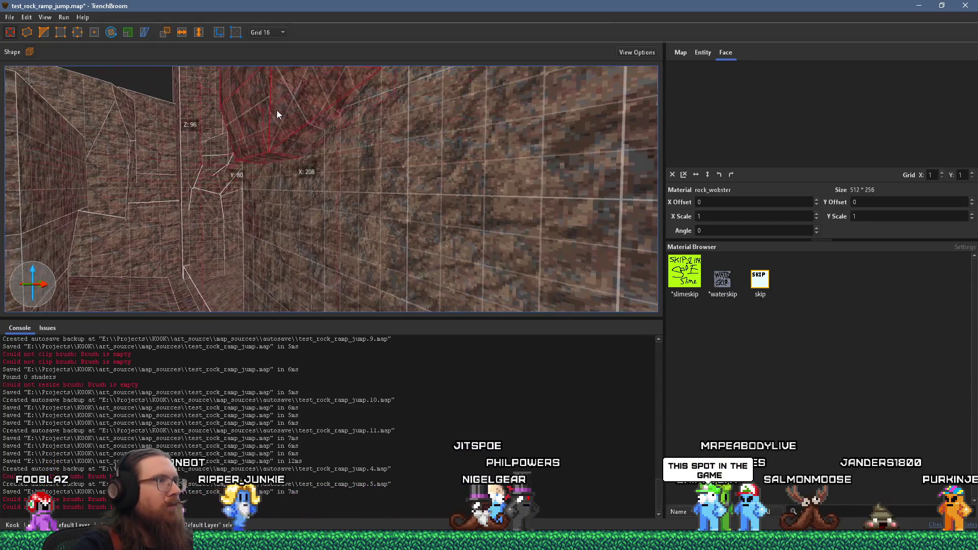
click(45, 32)
scroll(255, 109, up, 3)
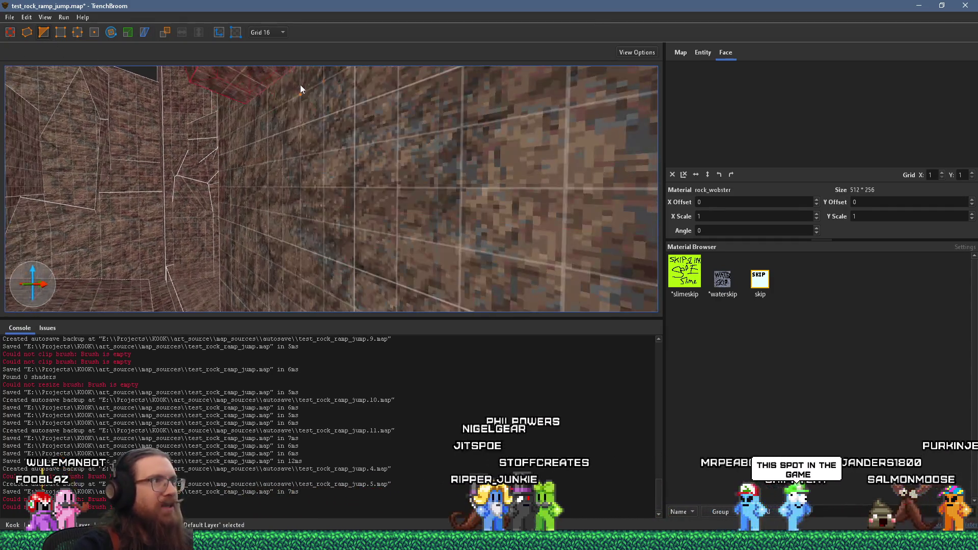
scroll(313, 124, down, 3)
scroll(330, 130, up, 2)
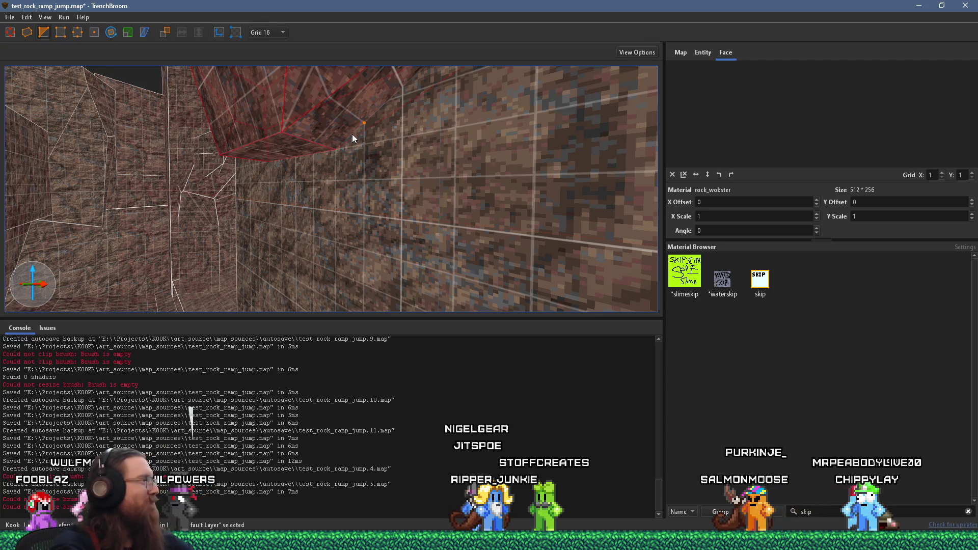
mouse_move(310, 165)
mouse_down()
mouse_move(389, 220)
mouse_move(363, 86)
mouse_up()
scroll(302, 214, up, 3)
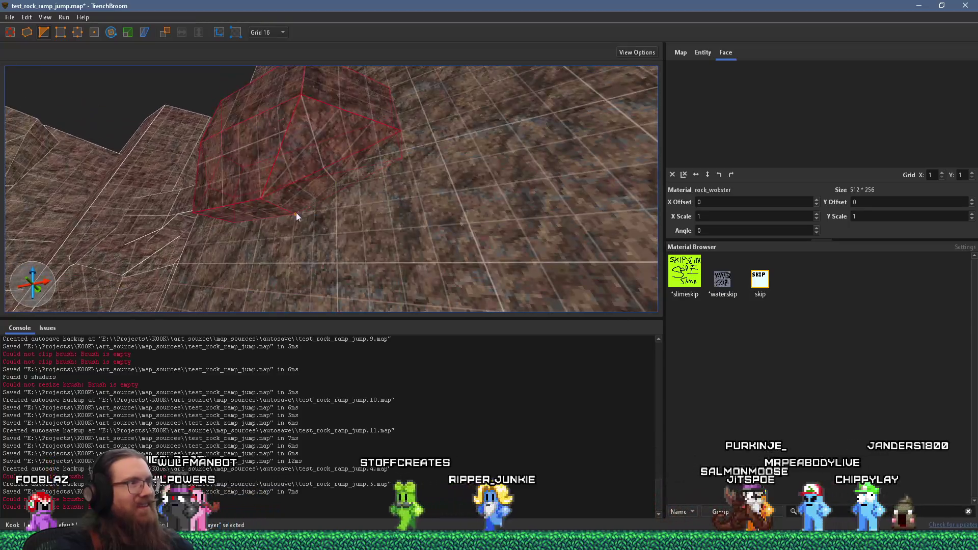
Select three of the outcrop's vertices and delete them to taper it, then deselect
shift+click(244, 206)
drag(243, 207, 271, 202)
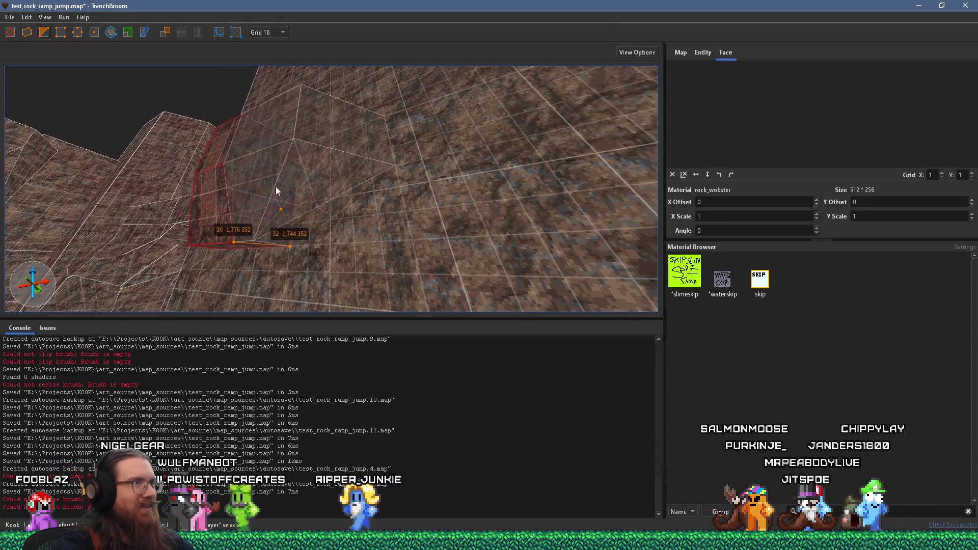
drag(296, 124, 289, 196)
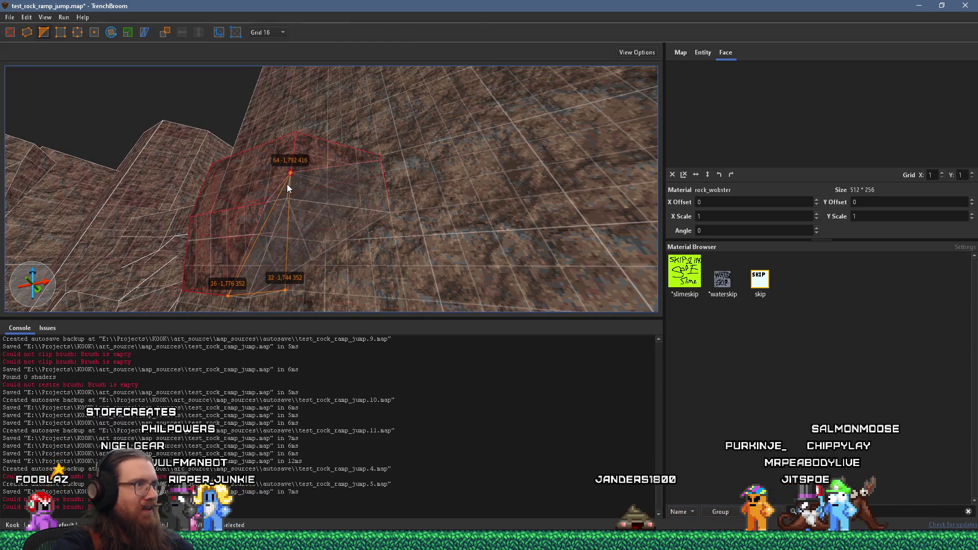
scroll(308, 190, up, 5)
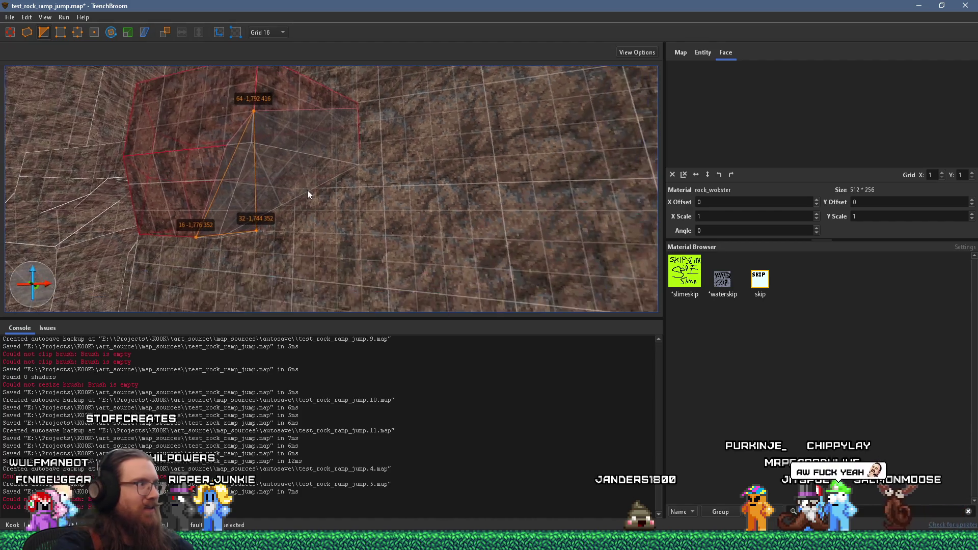
mouse_move(296, 237)
mouse_down()
mouse_move(321, 190)
mouse_move(374, 200)
mouse_move(292, 164)
mouse_move(210, 209)
mouse_move(289, 108)
mouse_move(302, 154)
mouse_move(323, 148)
mouse_move(329, 232)
mouse_up()
click(321, 187)
shift+click(275, 151)
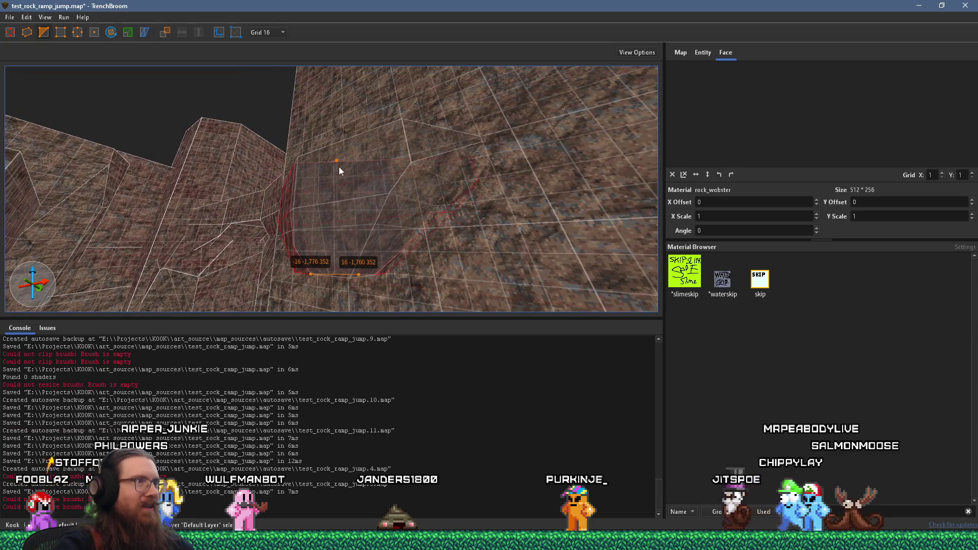
shift+click(338, 167)
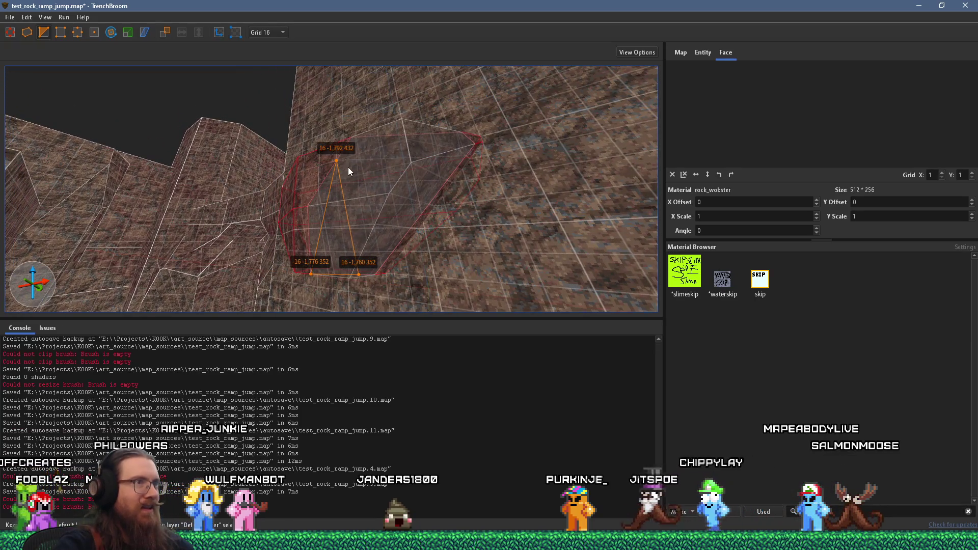
key(Delete)
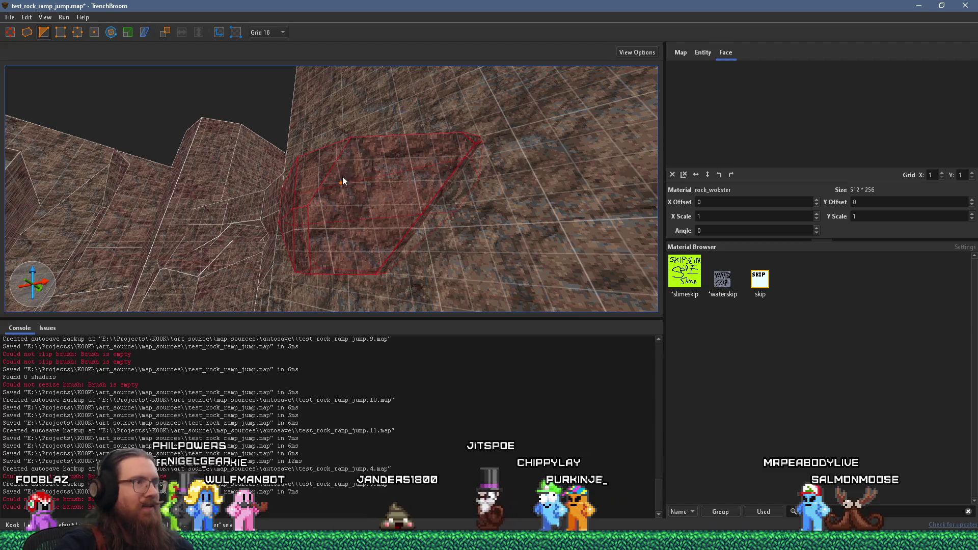
scroll(343, 176, up, 5)
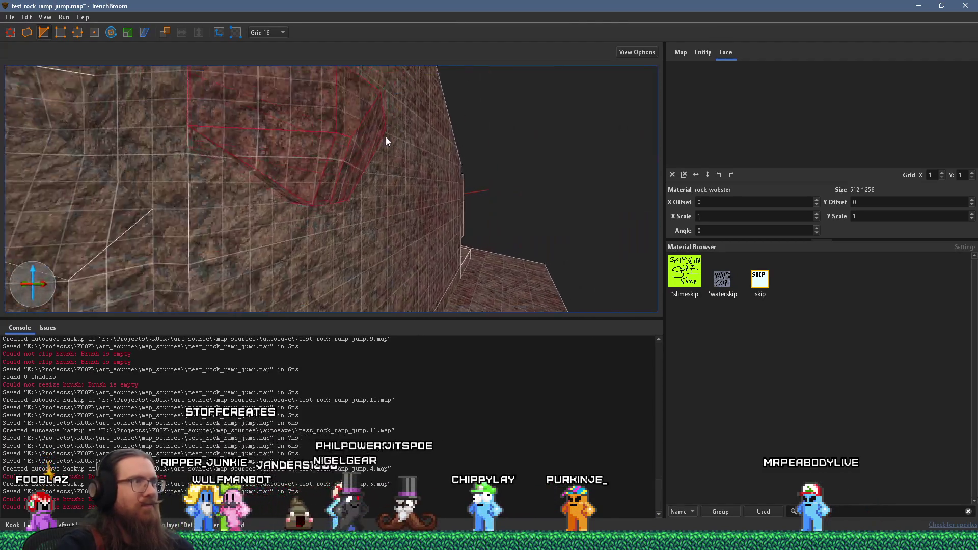
key(Escape)
scroll(354, 212, down, 10)
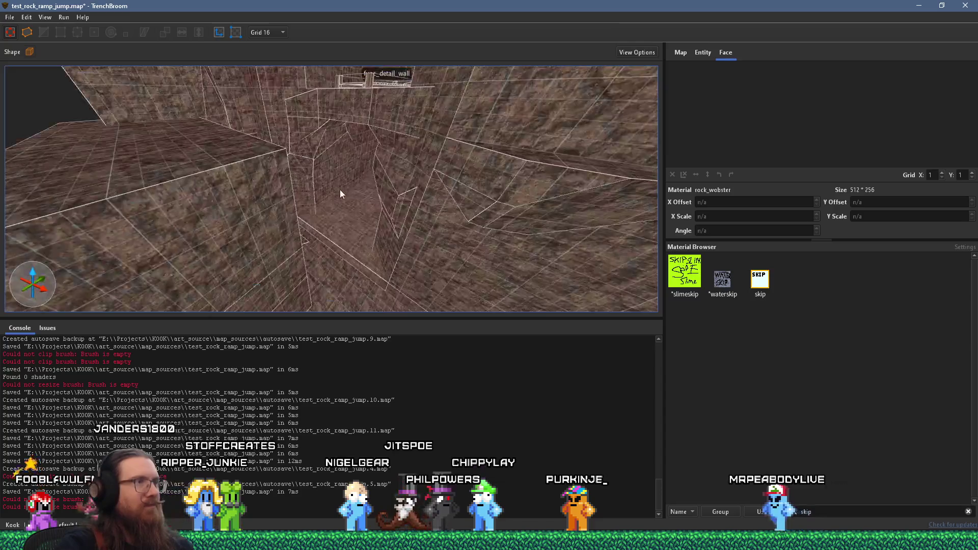
Select the wedge-shaped rock brush and slide it along the cliff wall
scroll(340, 193, down, 5)
scroll(177, 187, down, 5)
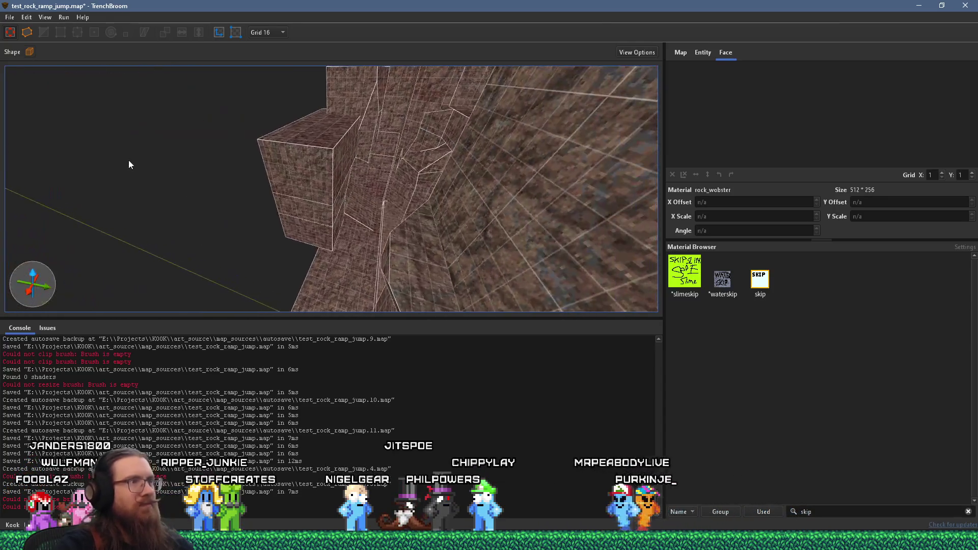
scroll(332, 86, up, 5)
scroll(308, 80, down, 6)
scroll(180, 60, down, 5)
scroll(363, 89, down, 4)
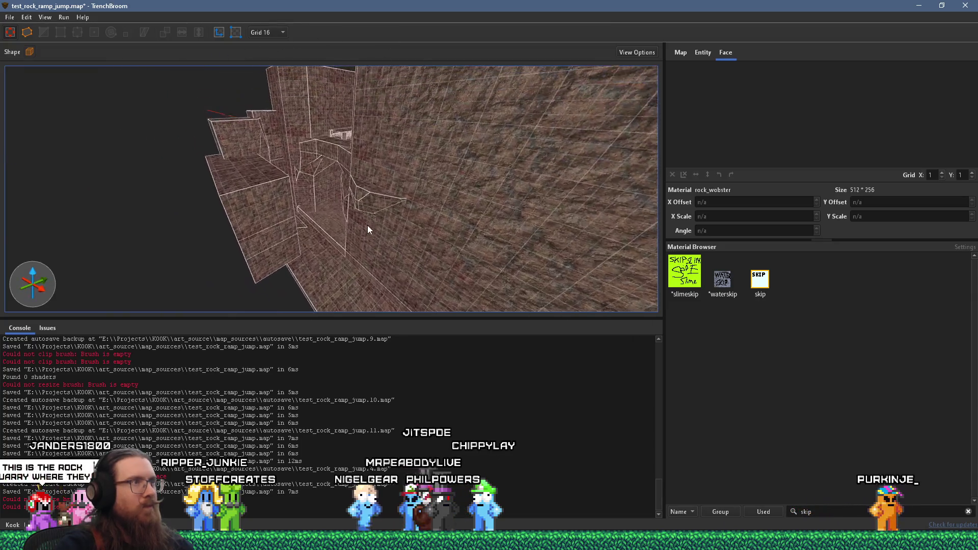
scroll(367, 226, up, 1)
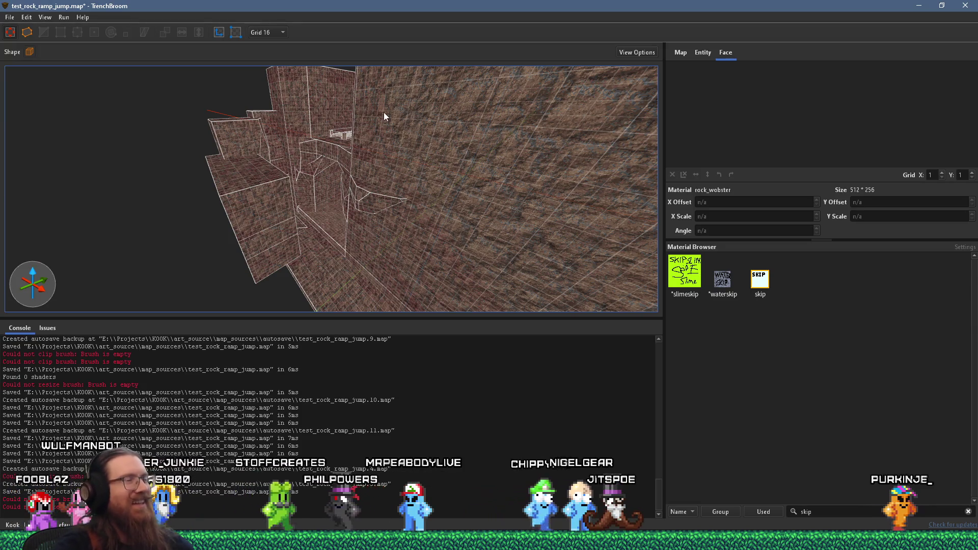
scroll(335, 158, up, 5)
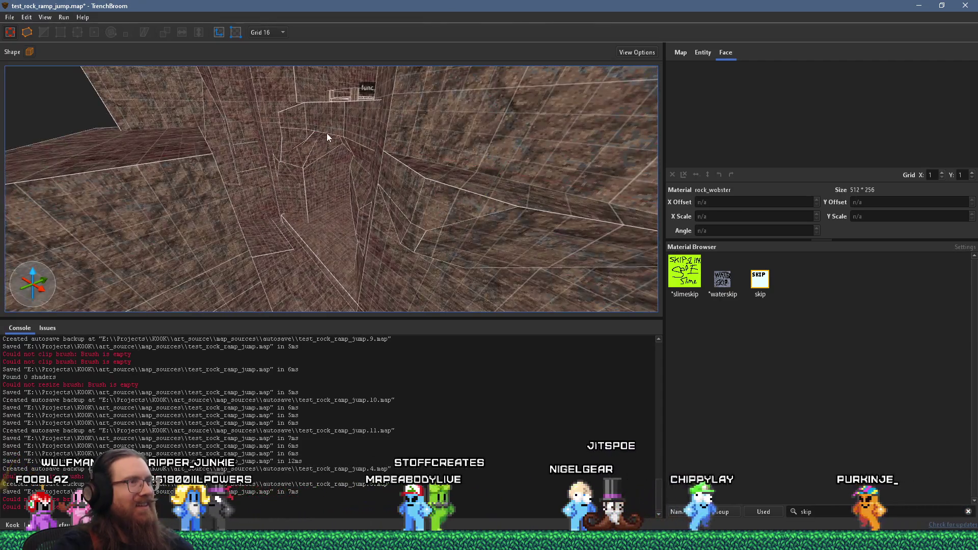
scroll(326, 133, up, 4)
click(474, 230)
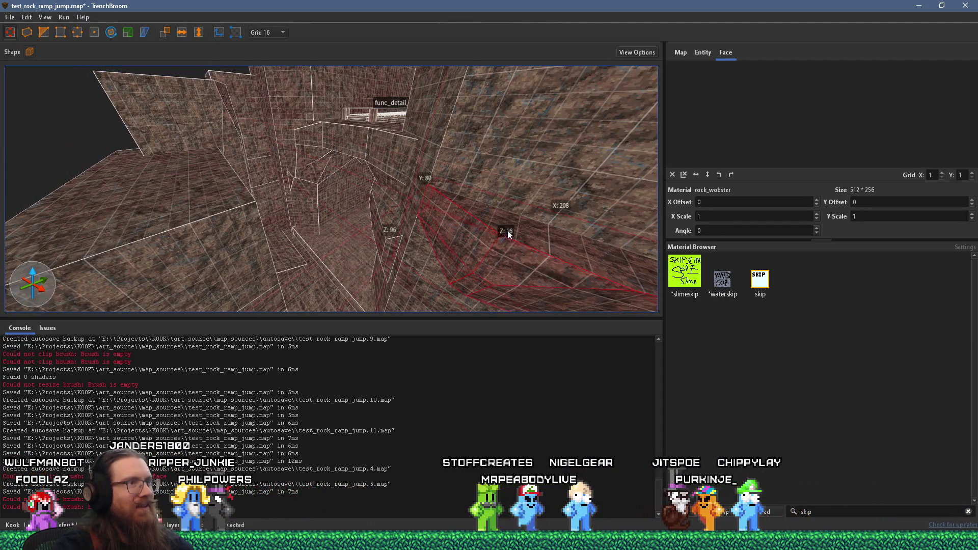
scroll(485, 207, down, 5)
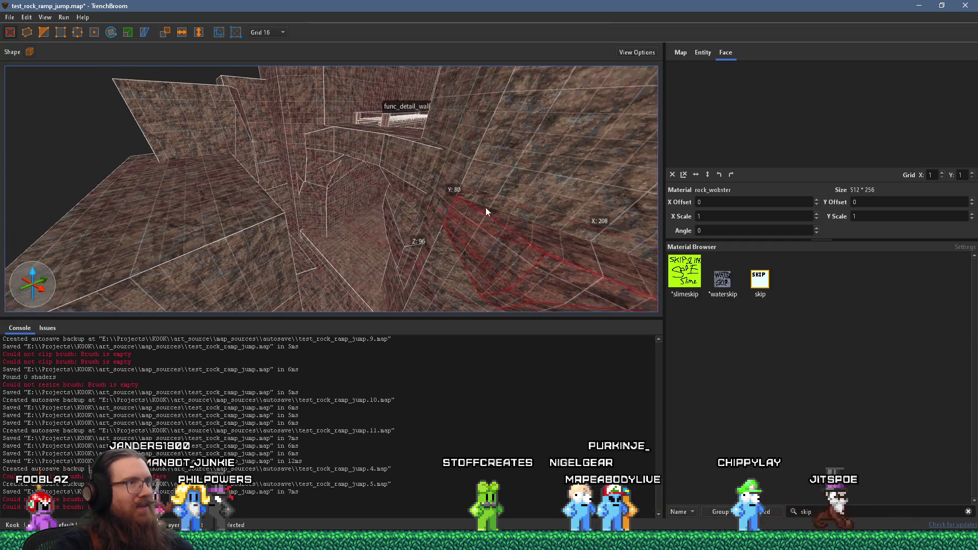
scroll(212, 210, up, 2)
scroll(282, 143, down, 4)
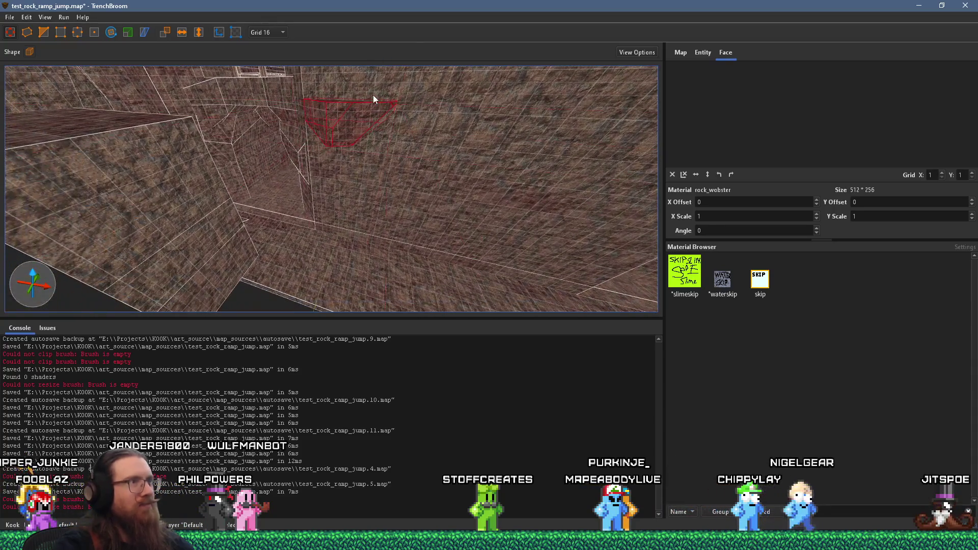
scroll(377, 87, down, 5)
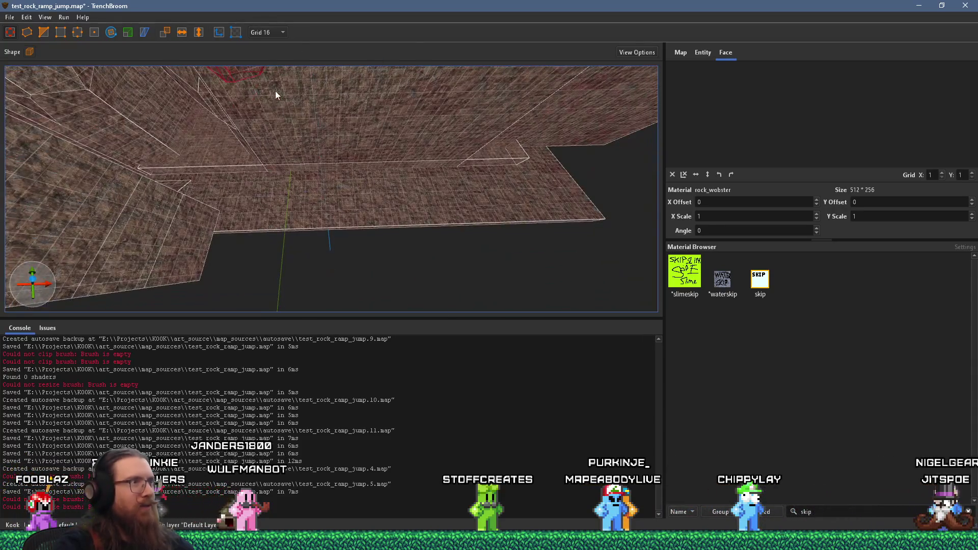
scroll(277, 93, down, 6)
mouse_move(306, 246)
mouse_down()
mouse_move(439, 206)
mouse_move(438, 216)
mouse_up()
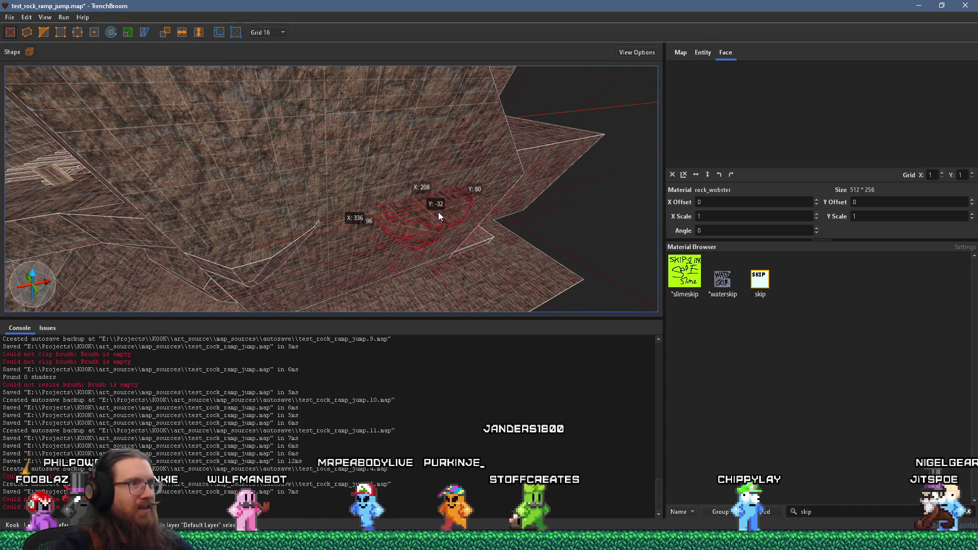
Look down into the pit and select the wooden stairs
scroll(301, 154, down, 4)
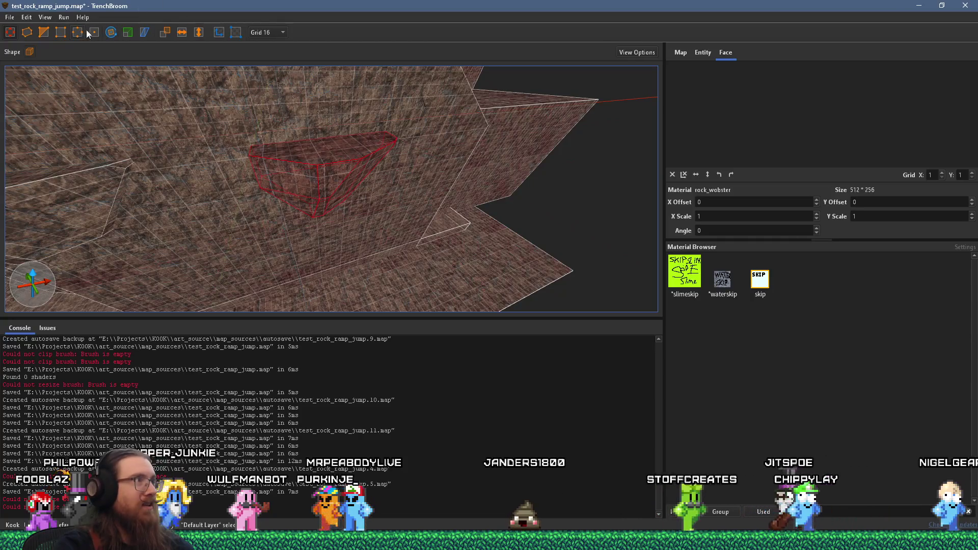
scroll(284, 82, down, 3)
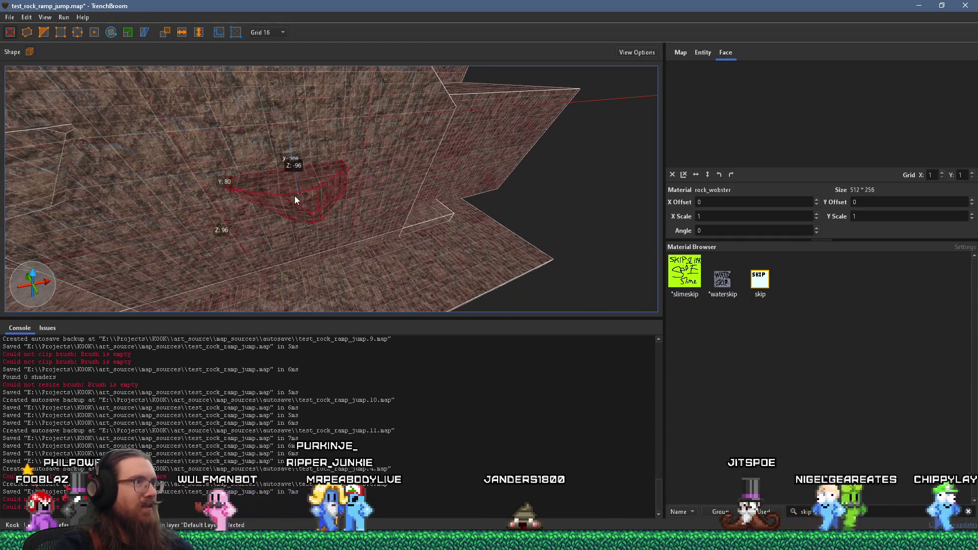
mouse_move(332, 191)
mouse_down()
mouse_move(286, 114)
mouse_move(178, 5)
mouse_move(271, 174)
mouse_move(273, 254)
mouse_up()
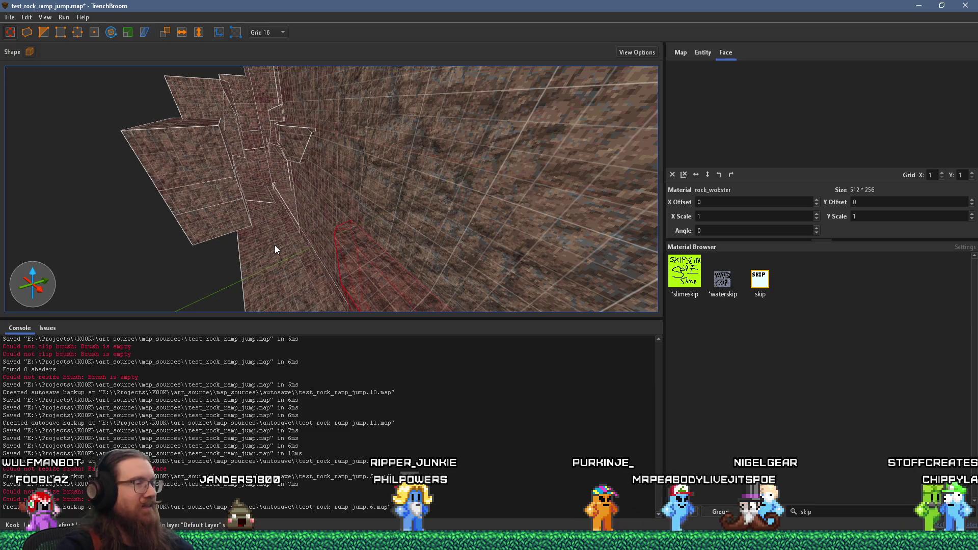
mouse_move(274, 245)
mouse_down()
mouse_move(246, 182)
mouse_move(256, 165)
mouse_move(395, 245)
mouse_move(319, 177)
mouse_move(320, 257)
mouse_up()
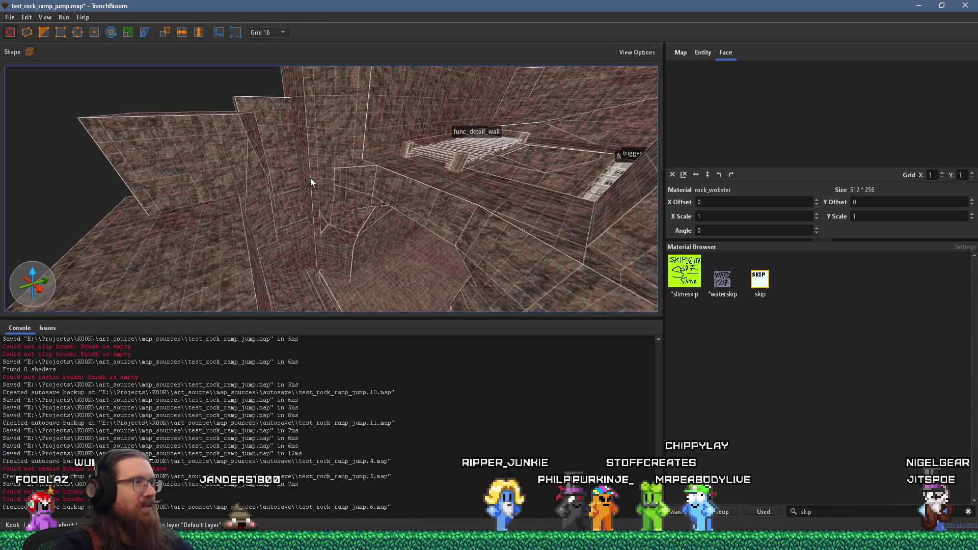
mouse_move(364, 186)
mouse_down()
mouse_move(372, 173)
mouse_move(376, 192)
mouse_move(352, 203)
mouse_move(349, 273)
mouse_move(330, 209)
mouse_up()
click(333, 155)
mouse_move(337, 156)
mouse_down()
mouse_move(335, 134)
mouse_move(348, 140)
mouse_move(242, 16)
mouse_move(289, 102)
mouse_up()
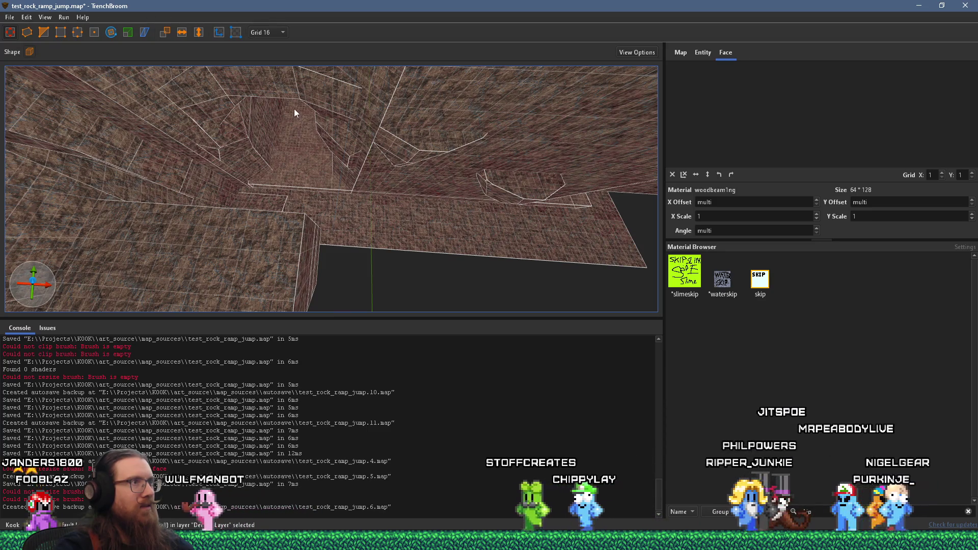
Set the grid to 2 and lower the wooden floor plank slightly
scroll(295, 108, down, 5)
scroll(303, 162, up, 3)
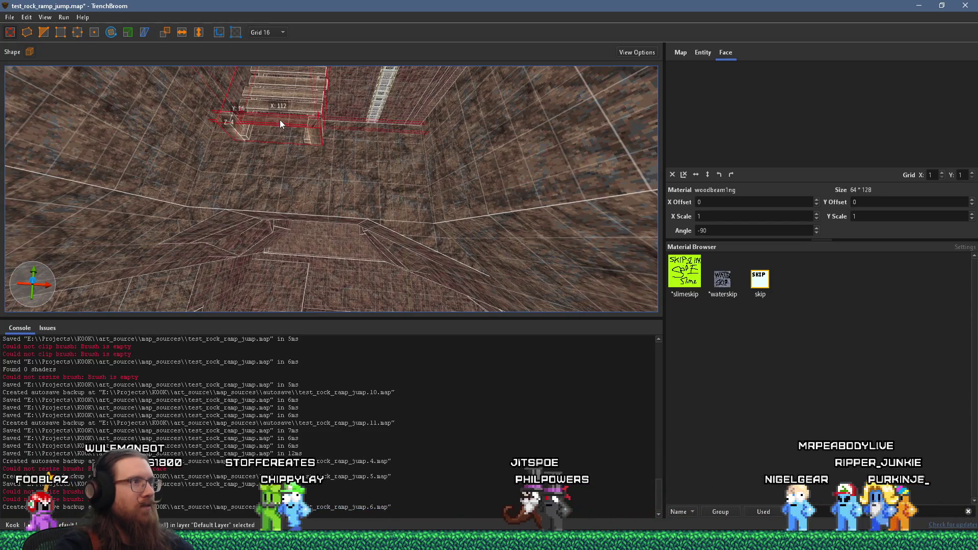
click(364, 188)
scroll(336, 87, up, 3)
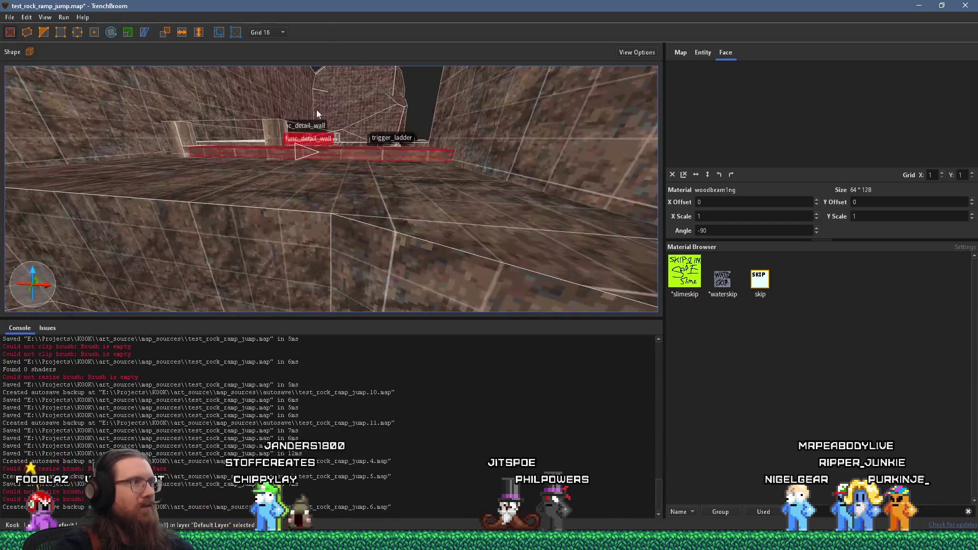
click(258, 30)
click(276, 59)
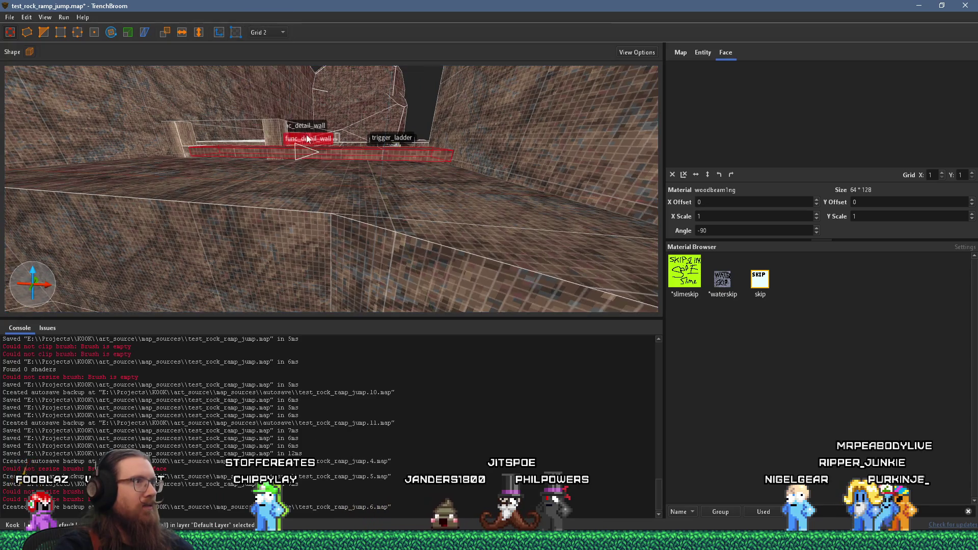
drag(363, 152, 367, 179)
Rotate the floor plank around its vertical axis, then deselect it
key(r)
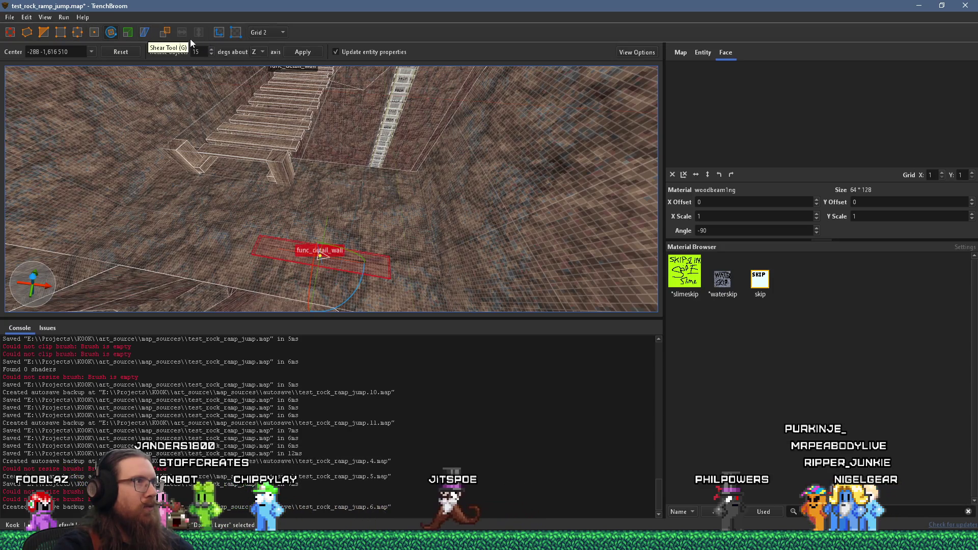
drag(351, 298, 368, 264)
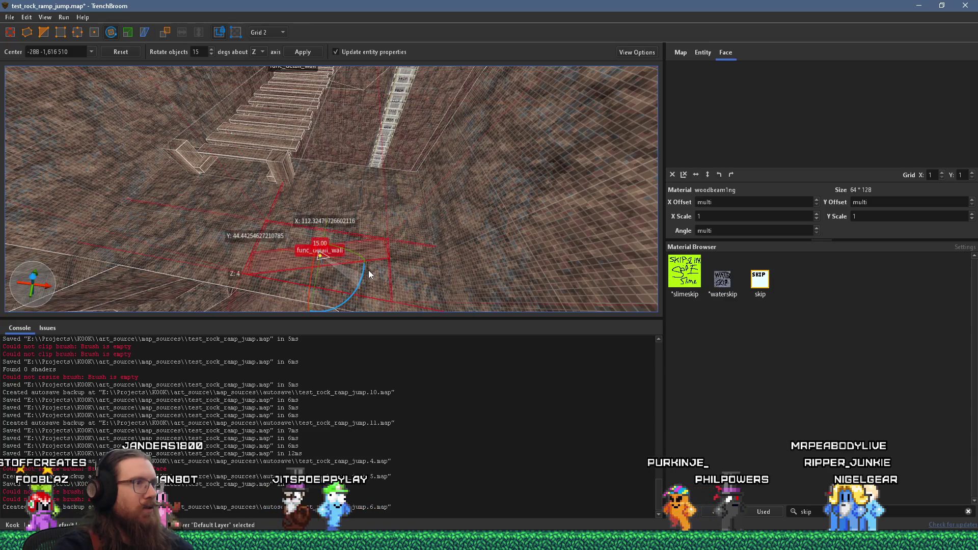
scroll(405, 142, down, 5)
mouse_move(397, 129)
mouse_down()
mouse_move(351, 158)
mouse_move(345, 150)
mouse_move(389, 169)
mouse_move(396, 138)
mouse_move(340, 163)
mouse_move(396, 192)
mouse_up()
key(r)
key(Escape)
Duplicate the stairs' left post and reshape it into a thin beam across the rock floor
click(343, 172)
scroll(345, 166, down, 3)
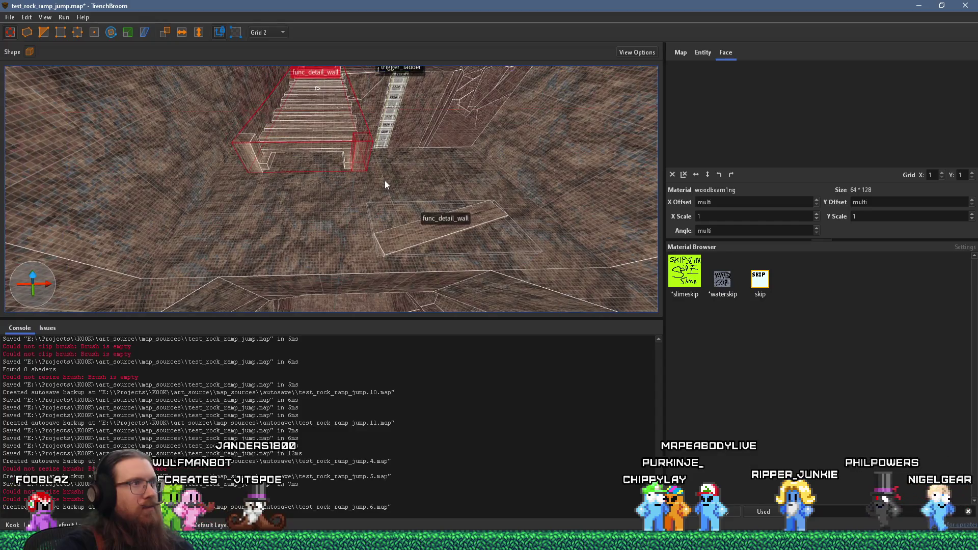
ctrl+click(254, 160)
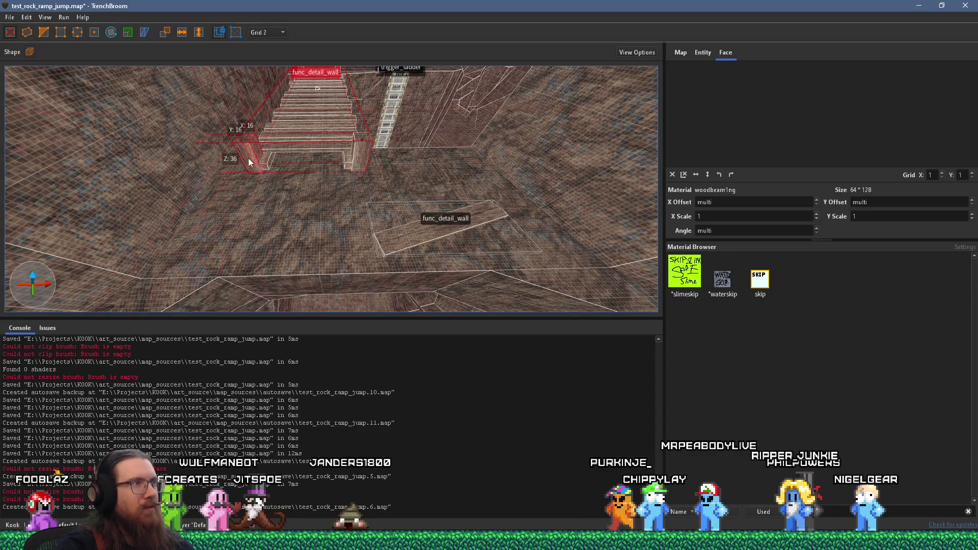
drag(283, 106, 281, 77)
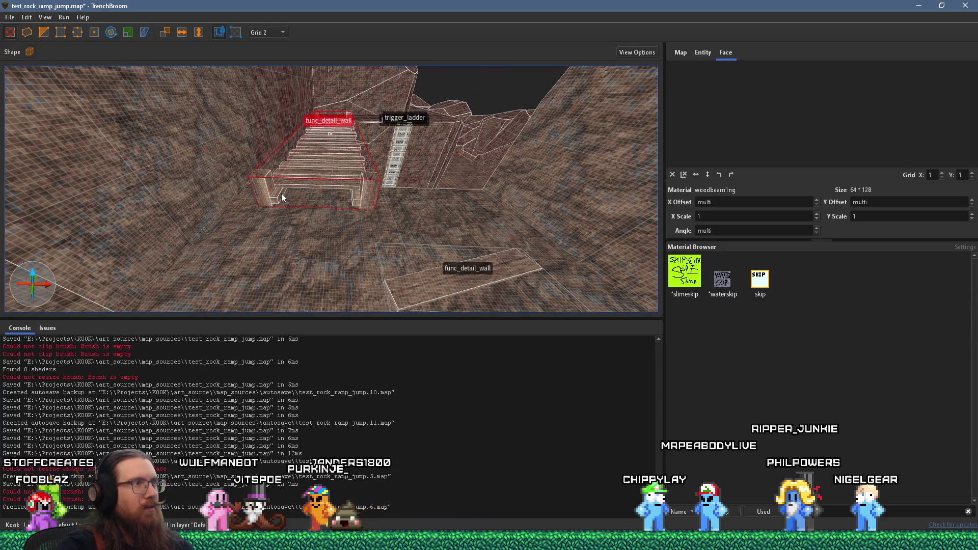
key(ctrl+v)
scroll(357, 283, down, 3)
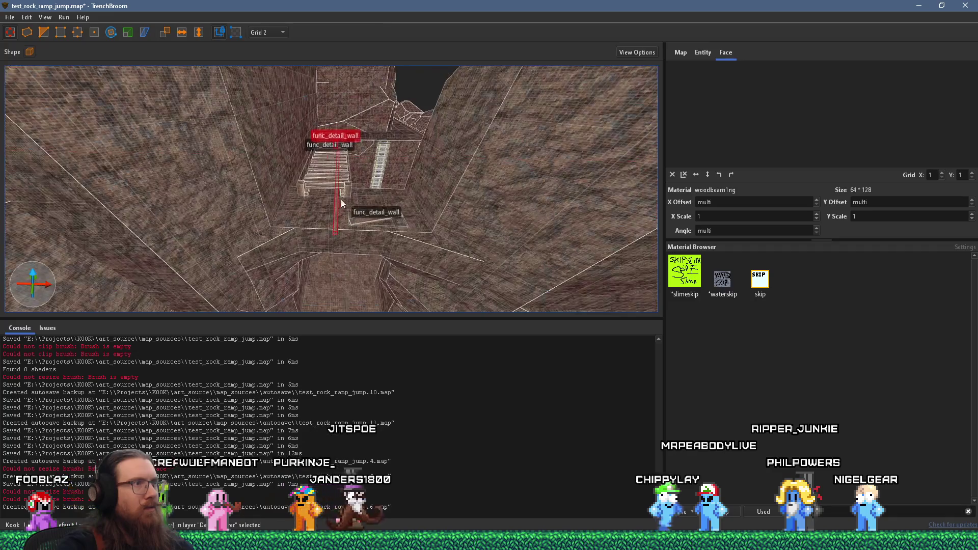
scroll(349, 215, down, 2)
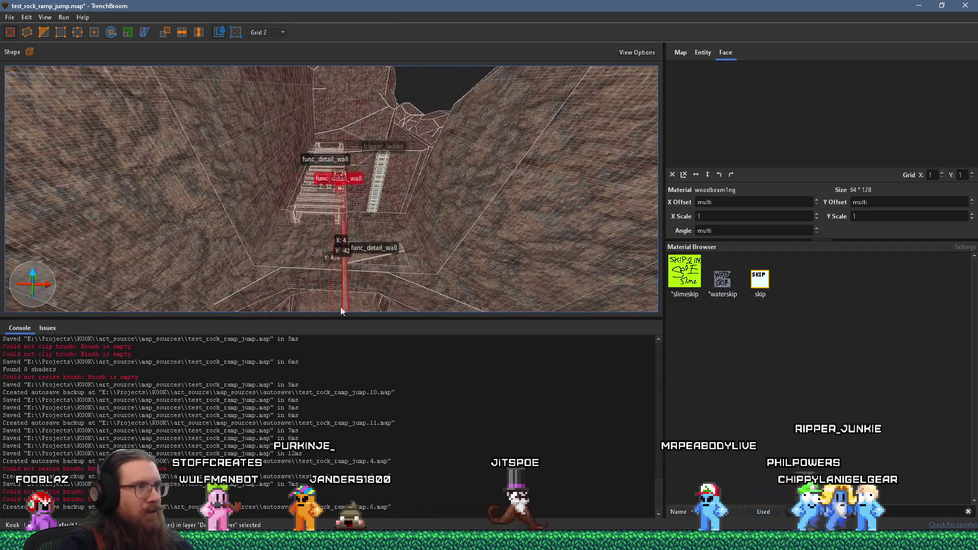
scroll(345, 209, up, 5)
mouse_move(325, 228)
mouse_down()
mouse_move(313, 235)
mouse_move(344, 149)
mouse_up()
mouse_move(320, 187)
mouse_down()
mouse_move(271, 203)
mouse_move(271, 223)
mouse_move(264, 218)
mouse_move(305, 176)
mouse_move(306, 135)
mouse_move(283, 109)
mouse_move(262, 114)
mouse_move(270, 121)
mouse_move(242, 99)
mouse_move(319, 133)
mouse_move(301, 182)
mouse_move(333, 209)
mouse_move(433, 203)
mouse_move(309, 203)
mouse_up()
mouse_move(68, 89)
mouse_down()
mouse_move(66, 100)
mouse_move(328, 190)
mouse_move(311, 183)
mouse_move(358, 177)
mouse_move(384, 153)
mouse_move(372, 152)
mouse_move(319, 209)
mouse_move(342, 215)
mouse_move(292, 192)
mouse_up()
click(345, 221)
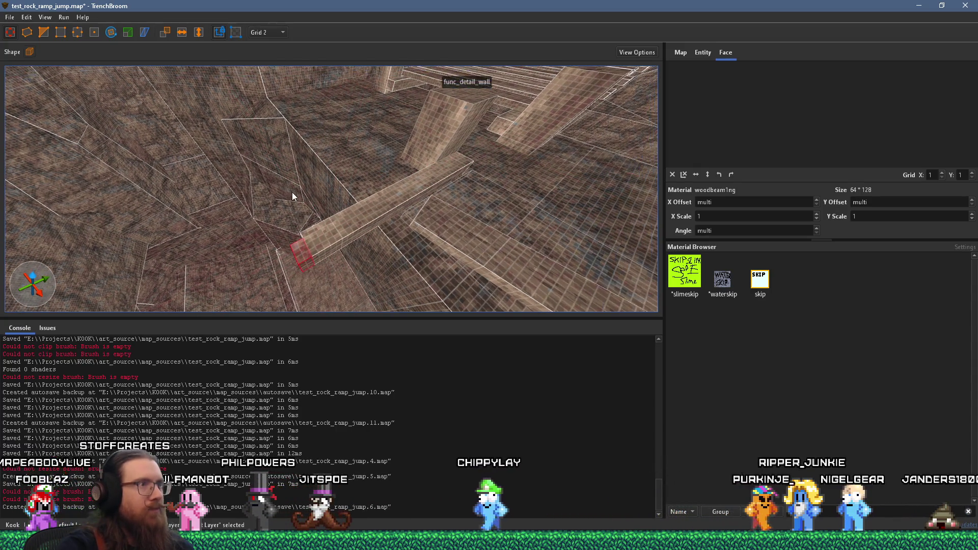
Start a clip on the beam's end cube, then undo its accidental deletion
scroll(288, 230, up, 3)
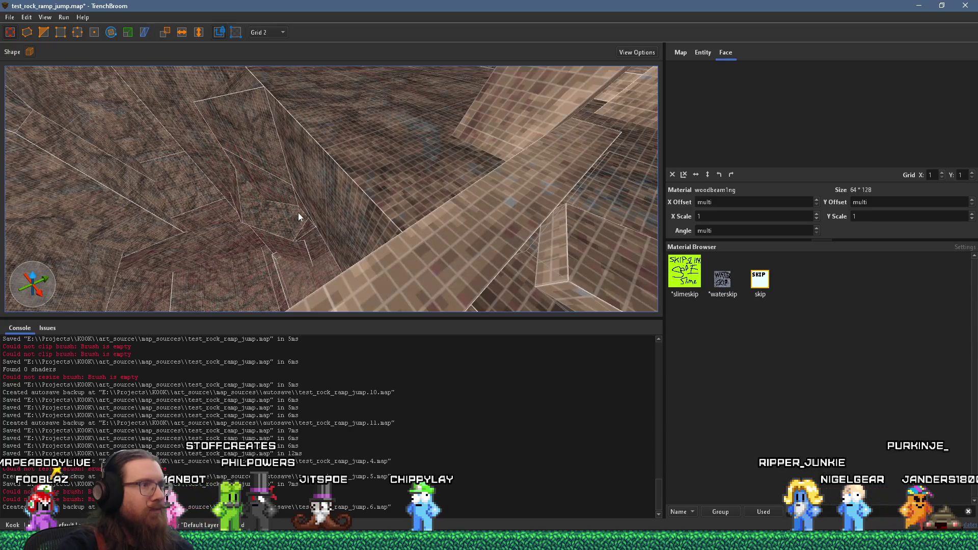
scroll(300, 209, up, 2)
scroll(331, 189, up, 2)
scroll(324, 189, down, 5)
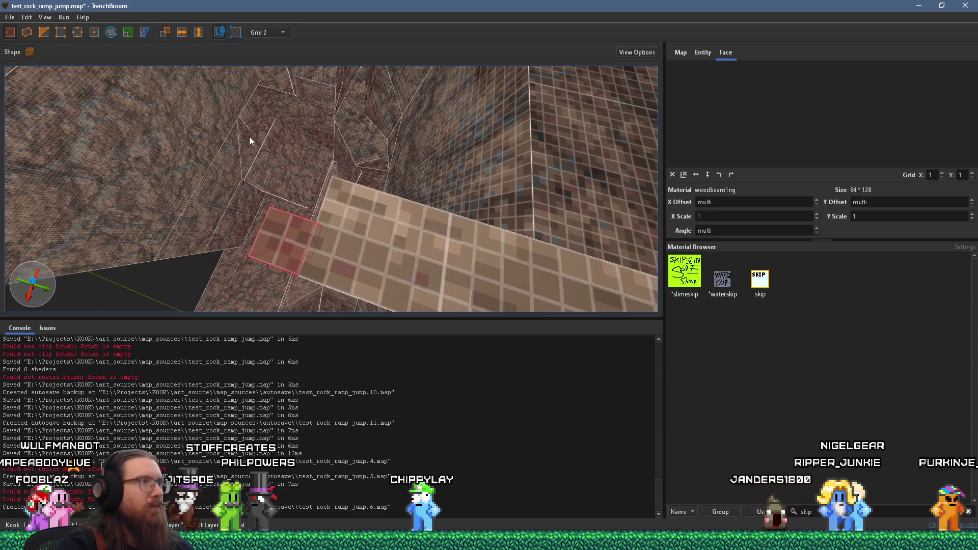
key(c)
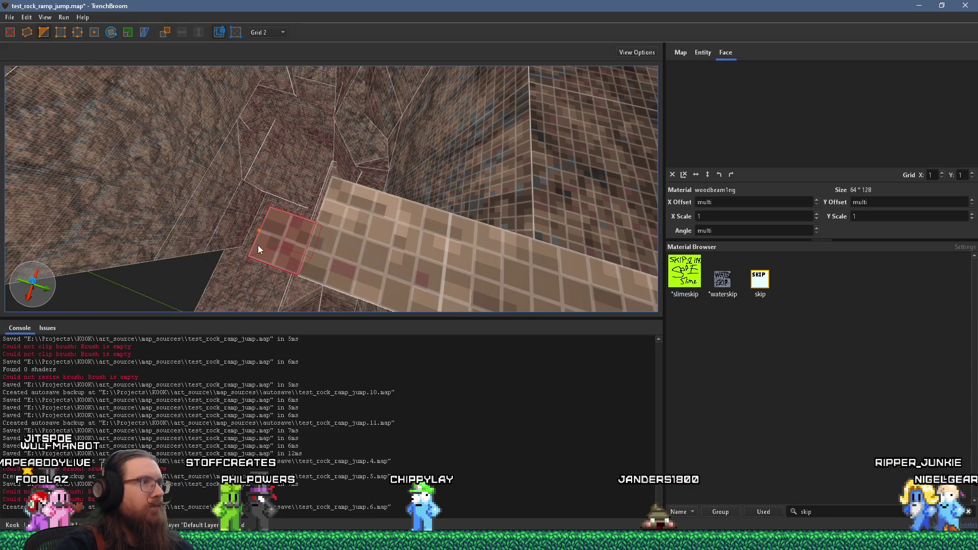
click(248, 256)
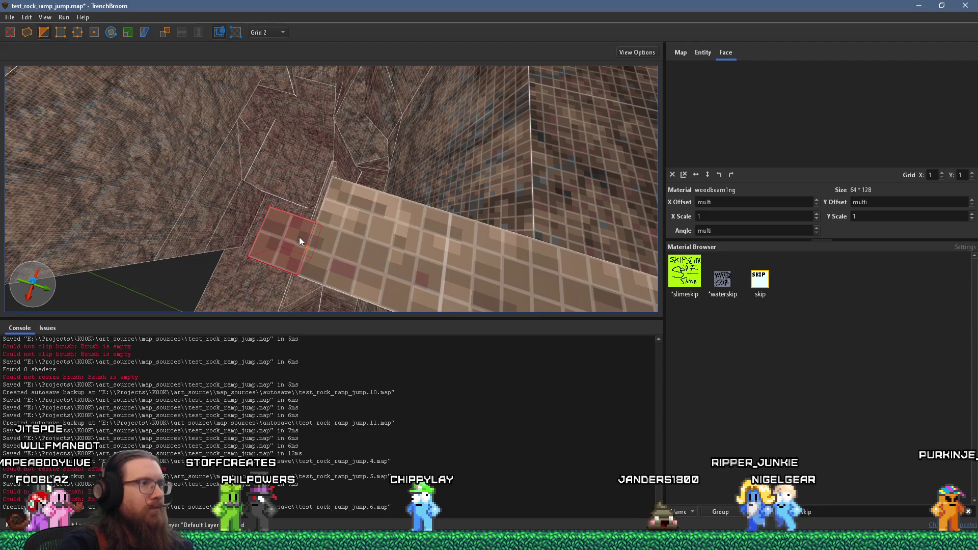
key(Delete)
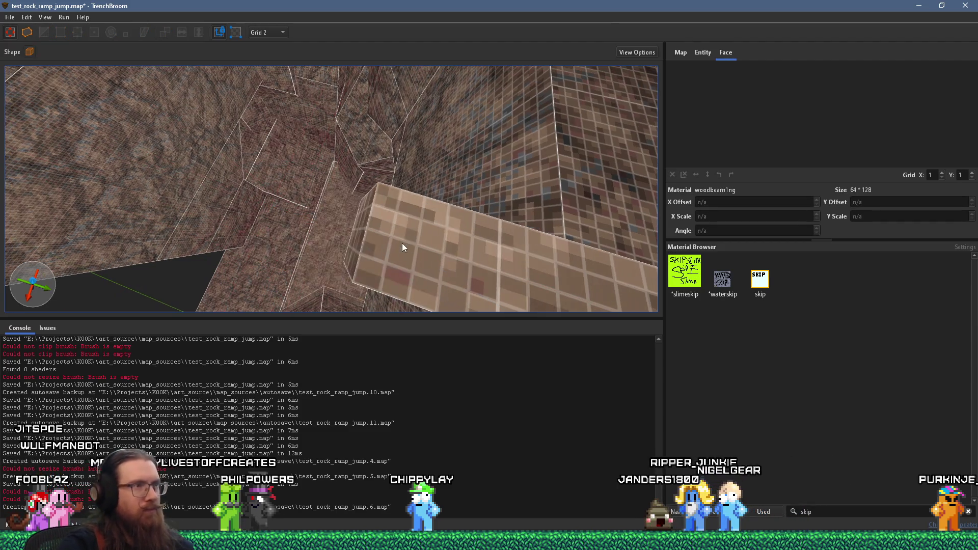
key(ctrl+z)
Clip the beam's end block diagonally across its corner
click(303, 213)
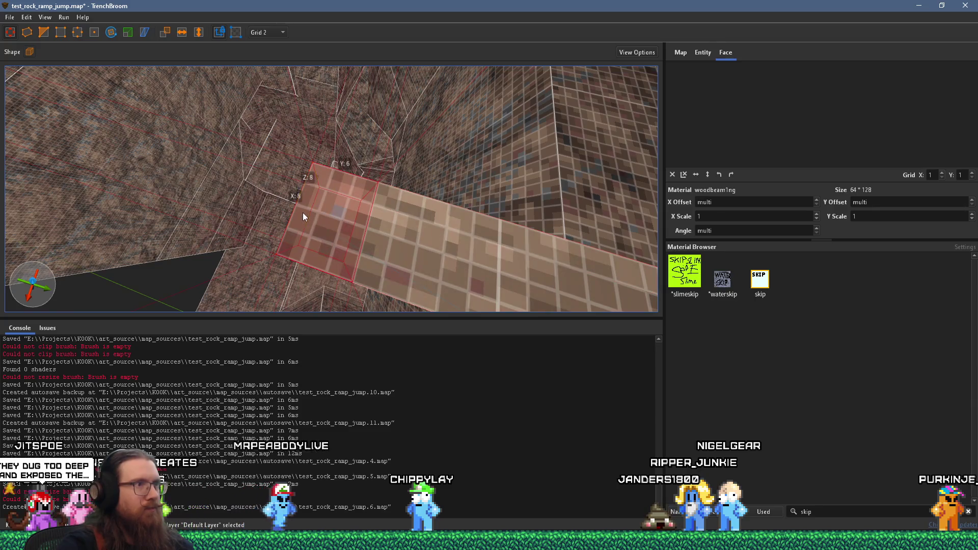
key(c)
click(279, 250)
click(278, 256)
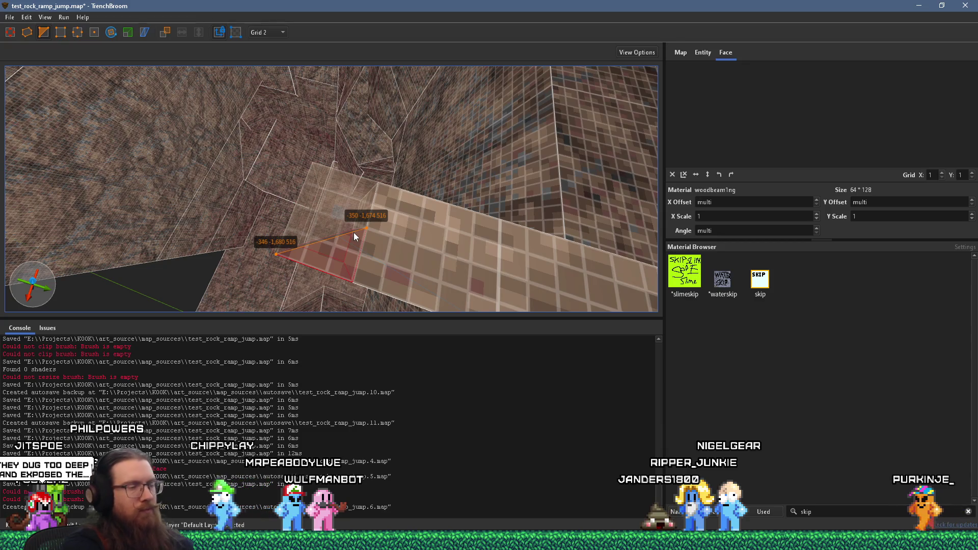
key(Escape)
key(Escape)
mouse_move(401, 198)
mouse_down()
mouse_move(408, 149)
mouse_move(362, 179)
mouse_up()
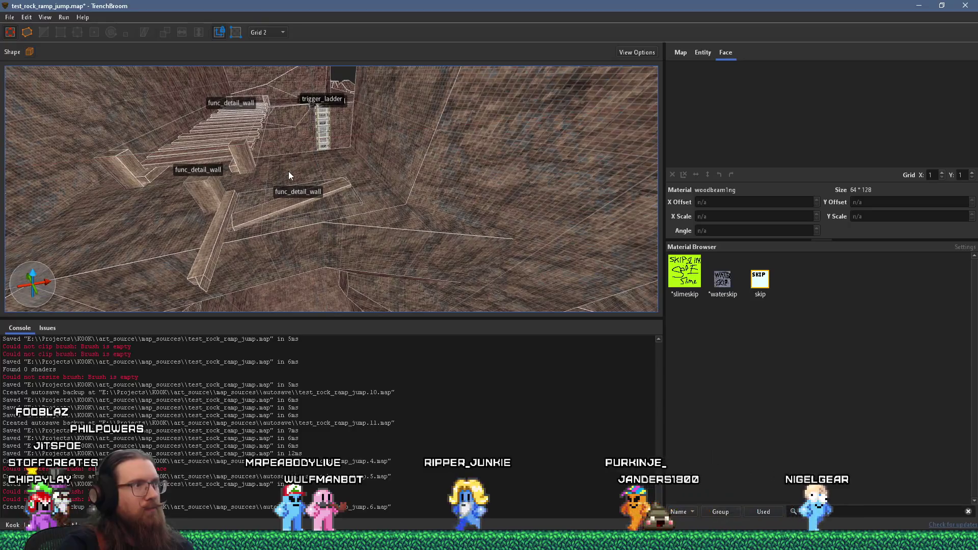
Move the small wooden beam brush left and down beside the stairs under the ladder
click(214, 194)
mouse_move(214, 193)
mouse_down()
mouse_move(341, 195)
mouse_move(336, 243)
mouse_move(345, 237)
mouse_up()
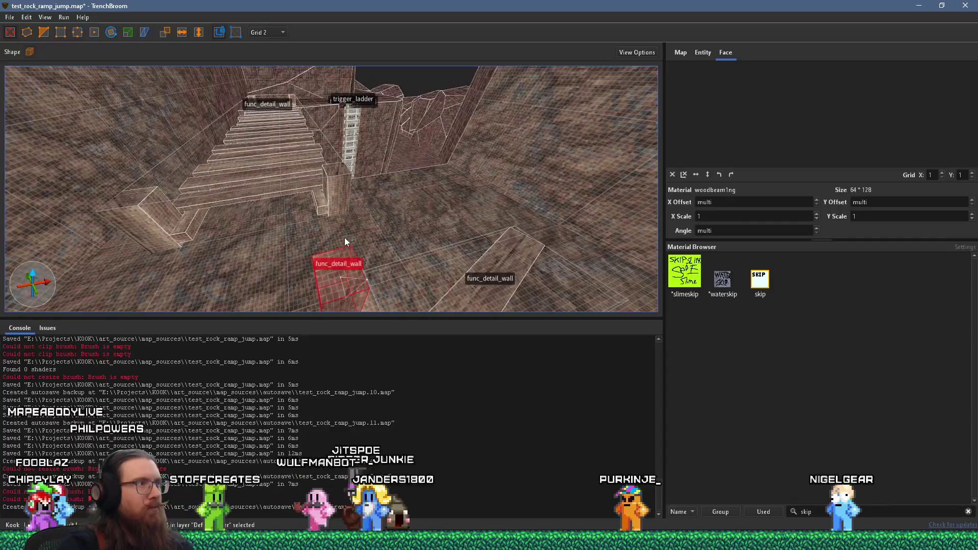
click(160, 222)
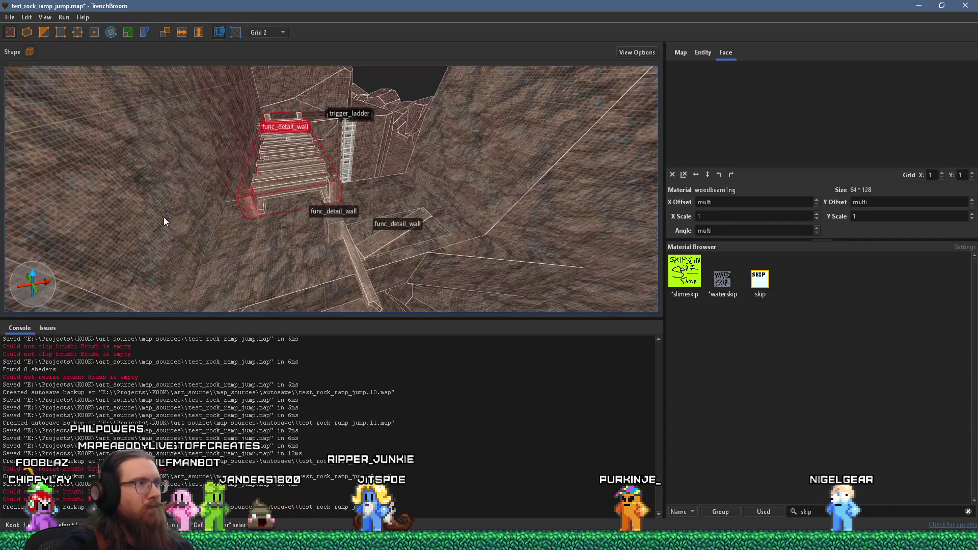
mouse_move(221, 199)
mouse_down()
mouse_move(301, 193)
mouse_move(438, 221)
mouse_move(433, 207)
mouse_up()
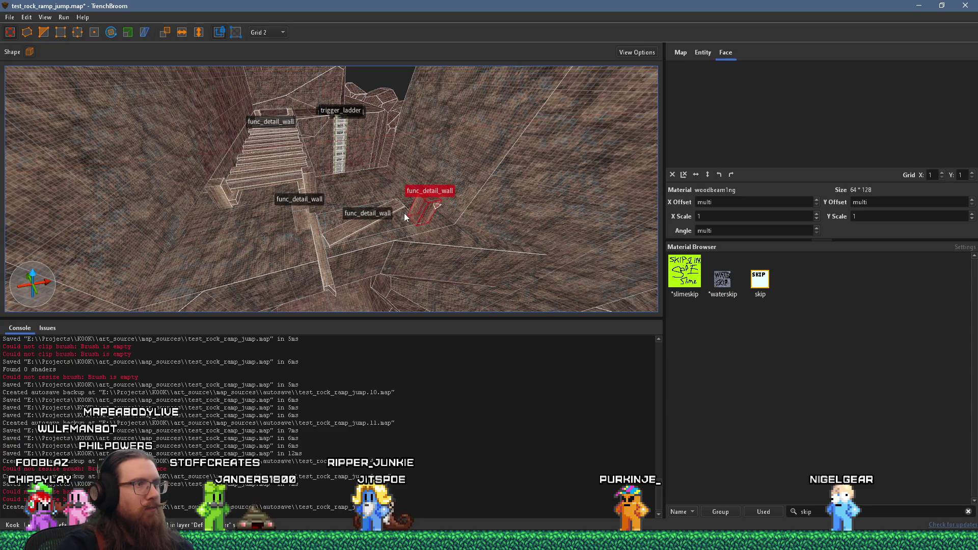
scroll(404, 213, up, 1)
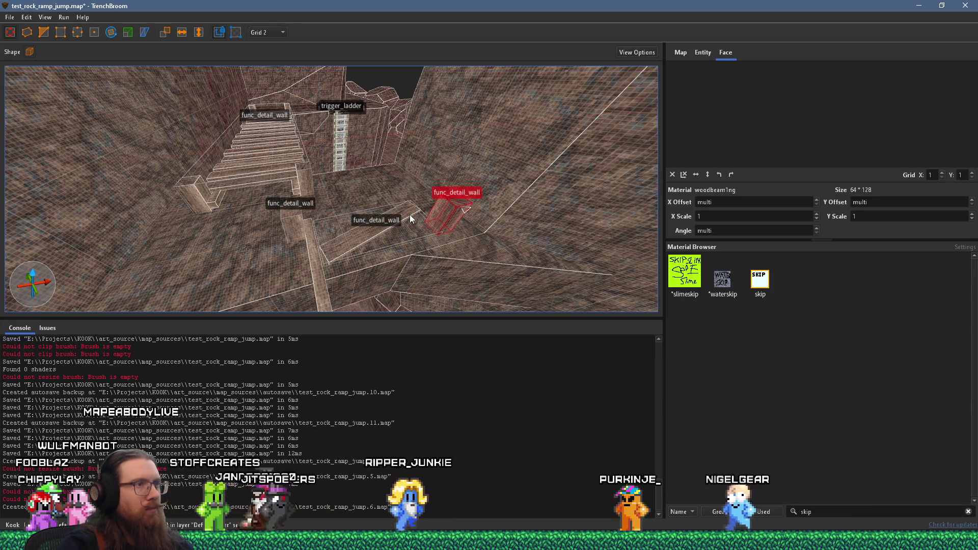
mouse_move(457, 213)
mouse_down()
mouse_move(425, 227)
mouse_move(374, 219)
mouse_up()
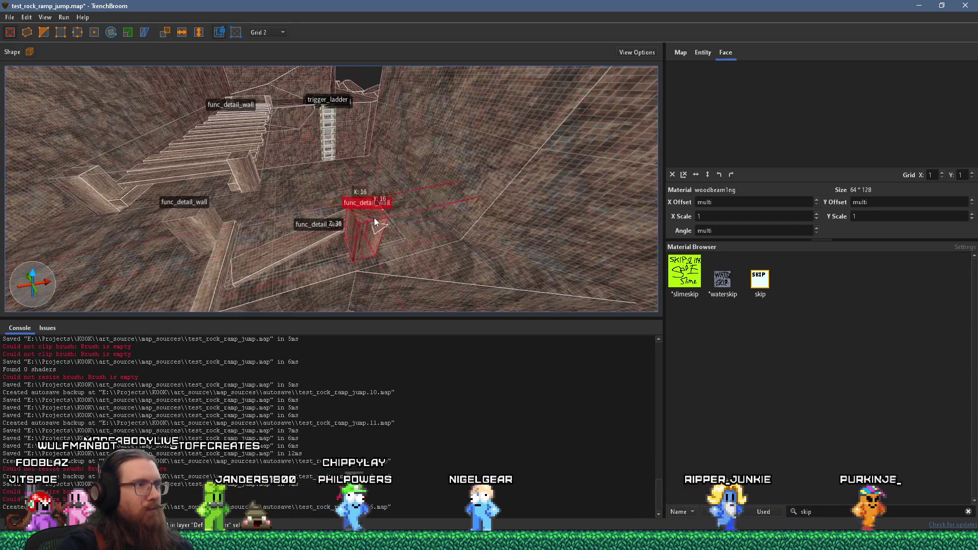
key(Escape)
Fly around the pit to inspect its walls, then select a brush on the pit floor
scroll(349, 203, down, 1)
scroll(349, 203, down, 3)
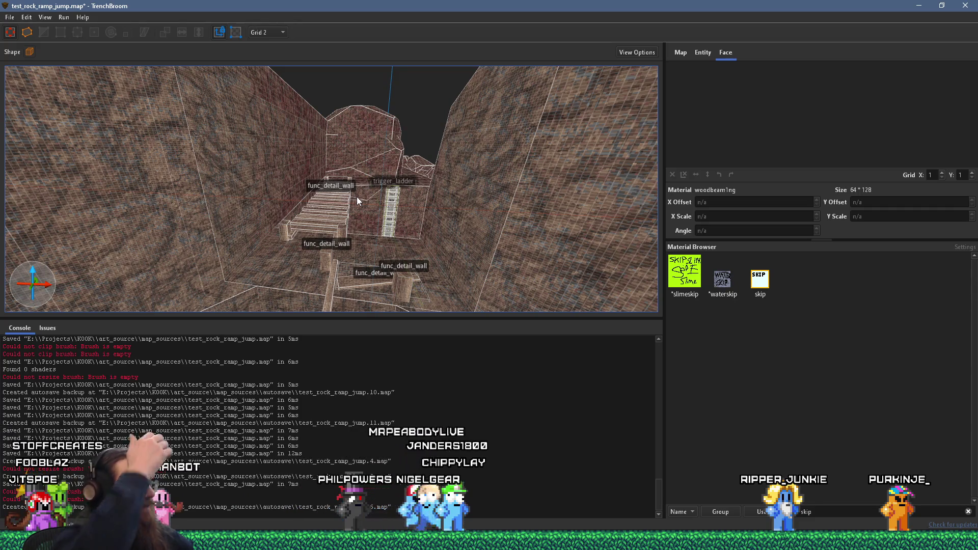
mouse_move(416, 207)
mouse_down()
mouse_move(404, 246)
mouse_move(320, 172)
mouse_move(442, 100)
mouse_move(445, 176)
mouse_up()
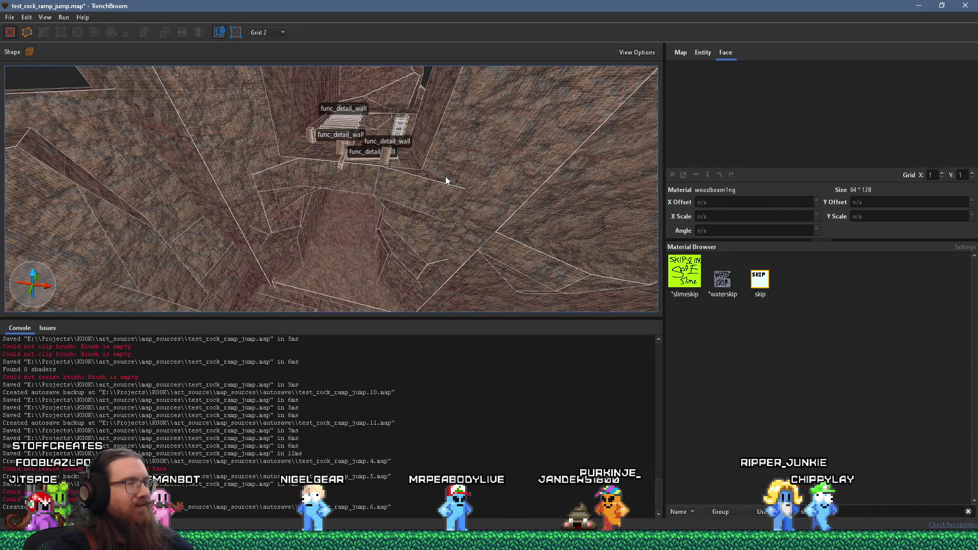
scroll(445, 177, up, 2)
mouse_move(445, 176)
mouse_down()
mouse_move(378, 184)
mouse_move(340, 60)
mouse_move(332, 148)
mouse_move(393, 218)
mouse_up()
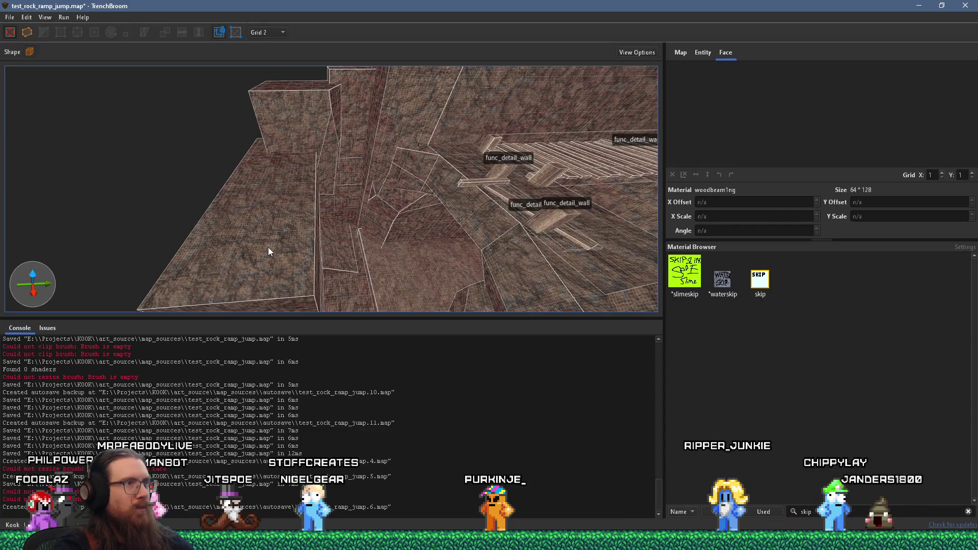
scroll(269, 246, down, 5)
mouse_move(269, 246)
mouse_down()
mouse_move(332, 85)
mouse_move(330, 228)
mouse_move(308, 233)
mouse_move(482, 130)
mouse_move(387, 166)
mouse_move(340, 77)
mouse_move(244, 66)
mouse_up()
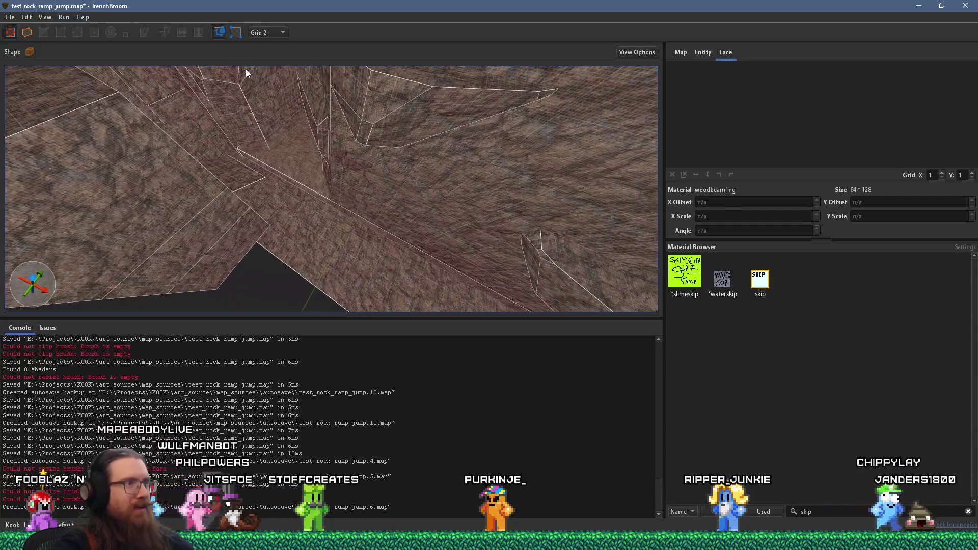
click(300, 187)
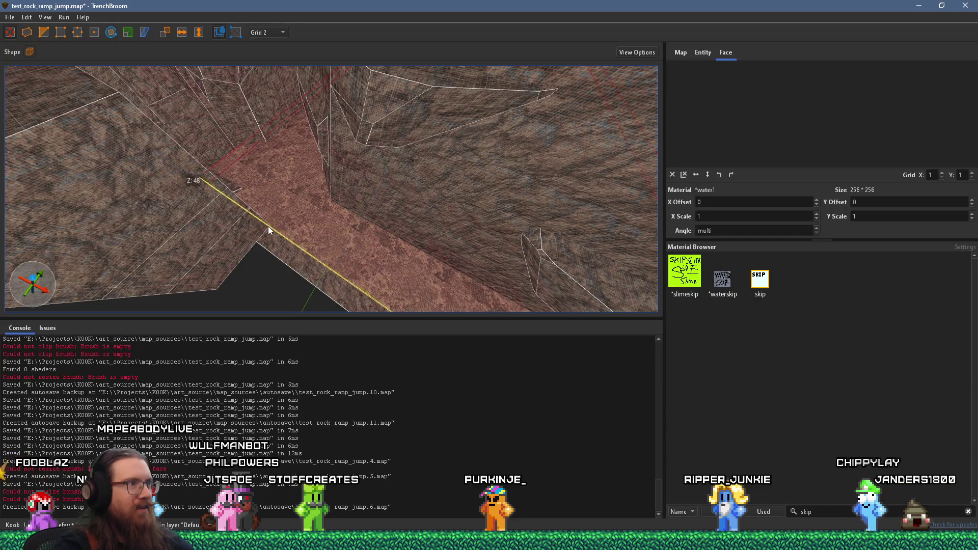
Select the rock_webster outcrop brush beside the stairs and set the grid to 16
mouse_move(271, 202)
mouse_down()
mouse_move(306, 220)
mouse_move(344, 313)
mouse_move(315, 292)
mouse_move(323, 277)
mouse_move(297, 169)
mouse_move(401, 158)
mouse_move(418, 104)
mouse_move(396, 256)
mouse_move(370, 289)
mouse_move(412, 199)
mouse_move(350, 231)
mouse_move(426, 266)
mouse_up()
mouse_move(319, 146)
mouse_down()
mouse_move(168, 112)
mouse_move(308, 199)
mouse_move(345, 200)
mouse_move(223, 221)
mouse_move(343, 175)
mouse_move(326, 188)
mouse_move(349, 217)
mouse_move(531, 124)
mouse_move(432, 222)
mouse_move(439, 240)
mouse_move(453, 204)
mouse_move(94, 170)
mouse_move(282, 139)
mouse_move(338, 257)
mouse_move(374, 225)
mouse_move(454, 240)
mouse_move(373, 214)
mouse_move(397, 186)
mouse_move(399, 247)
mouse_move(338, 245)
mouse_move(186, 125)
mouse_move(251, 158)
mouse_move(151, 151)
mouse_up()
click(262, 151)
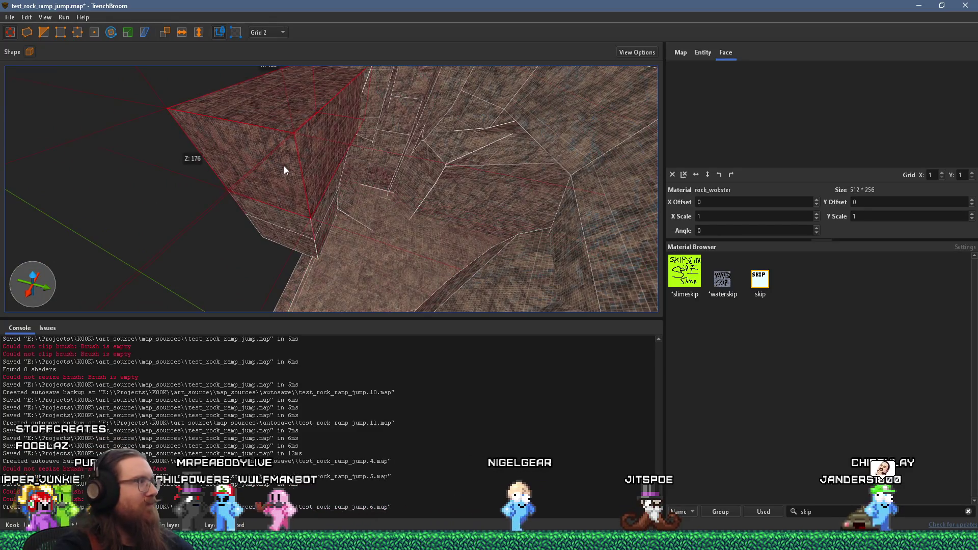
mouse_move(314, 170)
mouse_down()
mouse_move(367, 154)
mouse_move(256, 82)
mouse_move(346, 121)
mouse_move(406, 168)
mouse_move(469, 197)
mouse_up()
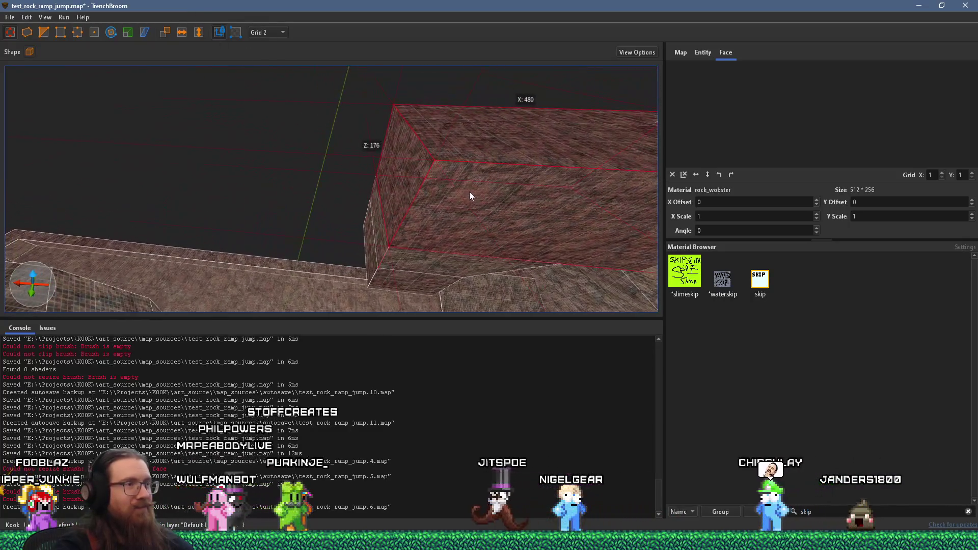
key(Escape)
click(408, 194)
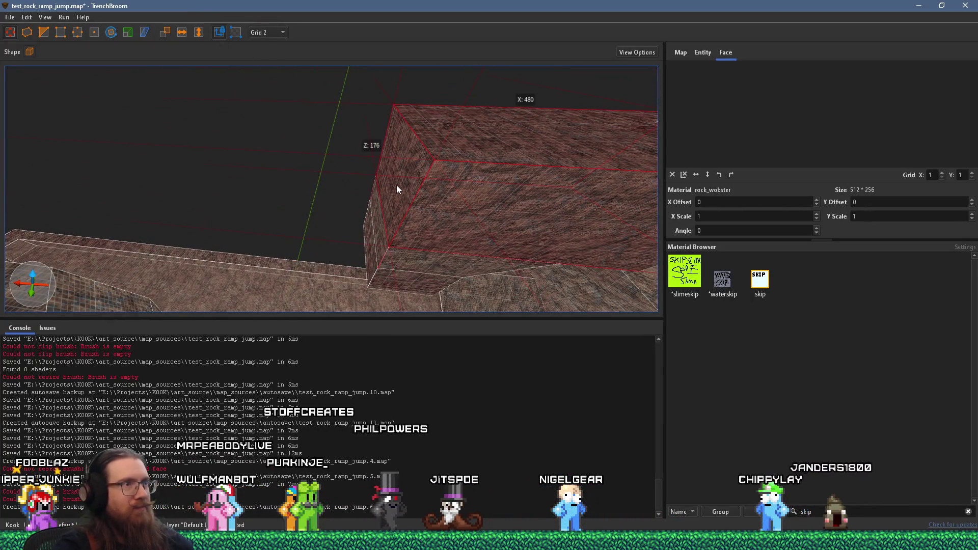
click(271, 31)
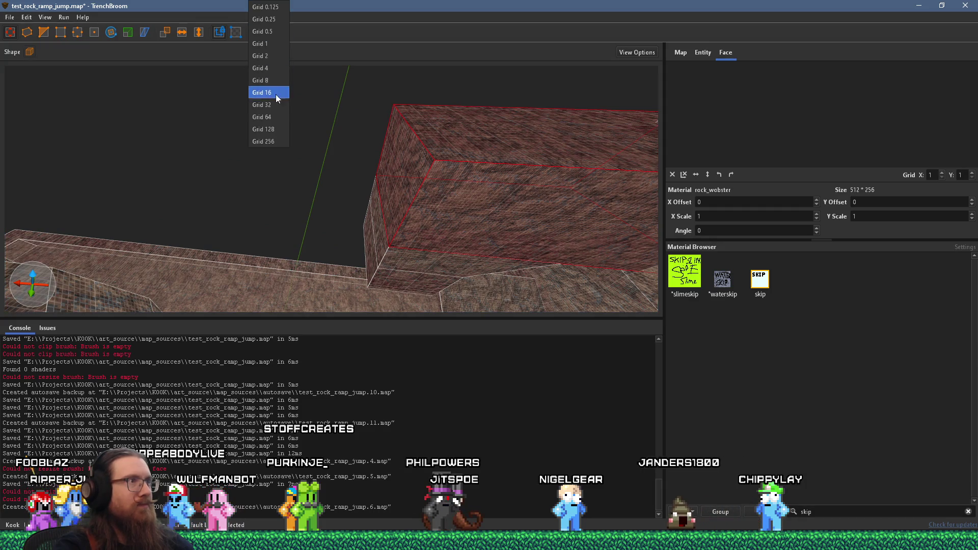
click(277, 91)
Enlarge the rock outcrop brush, then place two clip points across its top edge
mouse_move(393, 160)
mouse_down()
mouse_move(328, 163)
mouse_move(340, 261)
mouse_move(402, 240)
mouse_up()
scroll(402, 241, up, 3)
mouse_move(321, 136)
mouse_down()
mouse_move(351, 137)
mouse_move(324, 226)
mouse_move(320, 311)
mouse_move(322, 300)
mouse_up()
scroll(322, 299, down, 5)
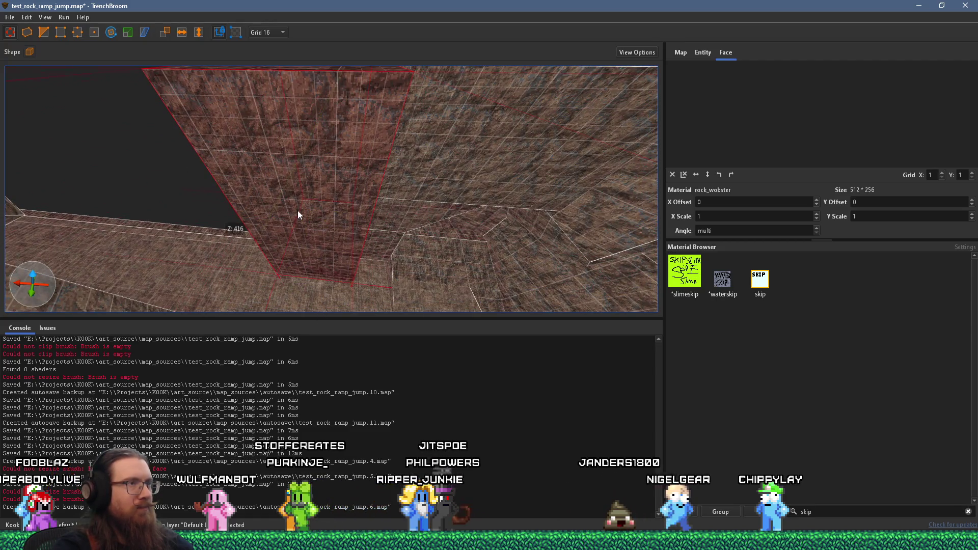
mouse_move(271, 154)
mouse_down()
mouse_move(240, 152)
mouse_move(274, 146)
mouse_move(226, 198)
mouse_up()
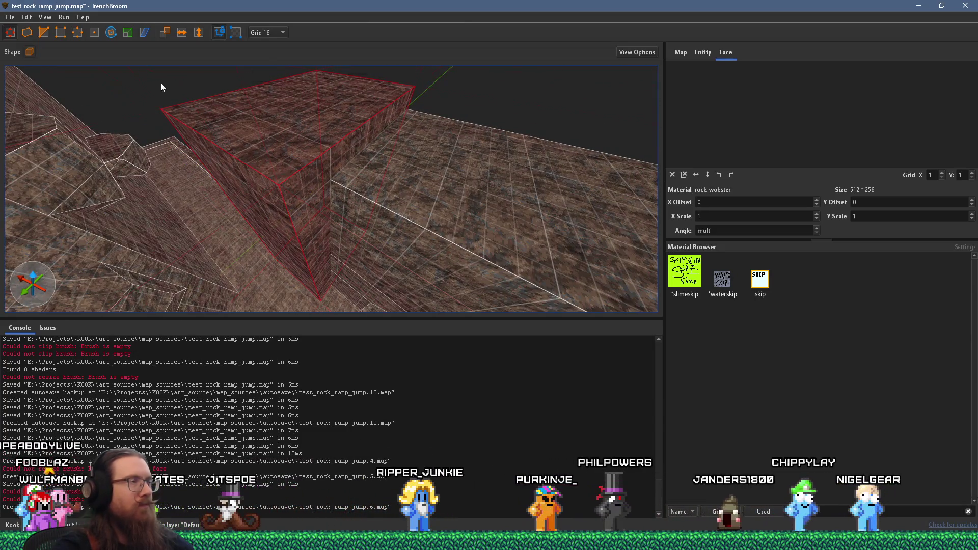
click(47, 30)
mouse_move(291, 172)
mouse_down()
mouse_move(255, 164)
mouse_move(268, 242)
mouse_move(292, 258)
mouse_move(367, 225)
mouse_move(282, 228)
mouse_move(271, 240)
mouse_move(341, 247)
mouse_move(314, 254)
mouse_move(330, 134)
mouse_move(304, 151)
mouse_move(317, 161)
mouse_move(280, 173)
mouse_move(311, 159)
mouse_move(255, 152)
mouse_move(351, 183)
mouse_up()
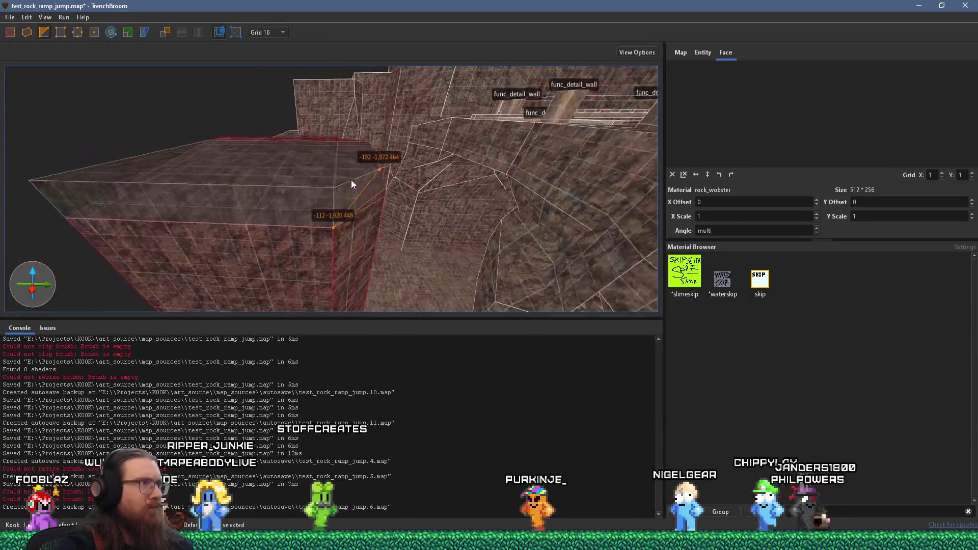
Add the third clip point and cut the rock outcrop's top into a sloped face
click(182, 149)
key(Return)
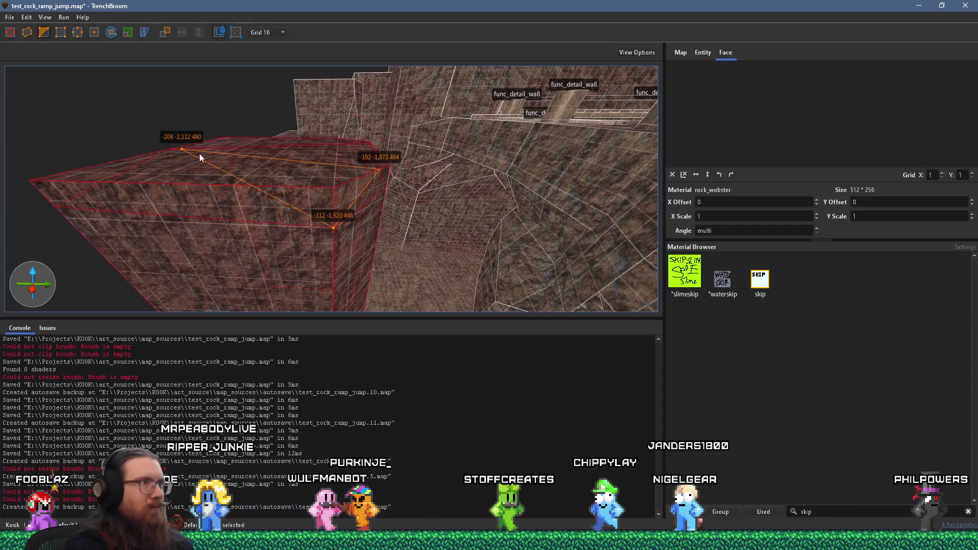
key(Escape)
Inspect the reshaped rock among the walls and beams, then select the long rock ledge
mouse_move(200, 154)
mouse_down()
mouse_move(237, 178)
mouse_move(374, 127)
mouse_move(484, 103)
mouse_move(366, 84)
mouse_move(142, 109)
mouse_move(245, 161)
mouse_move(332, 248)
mouse_up()
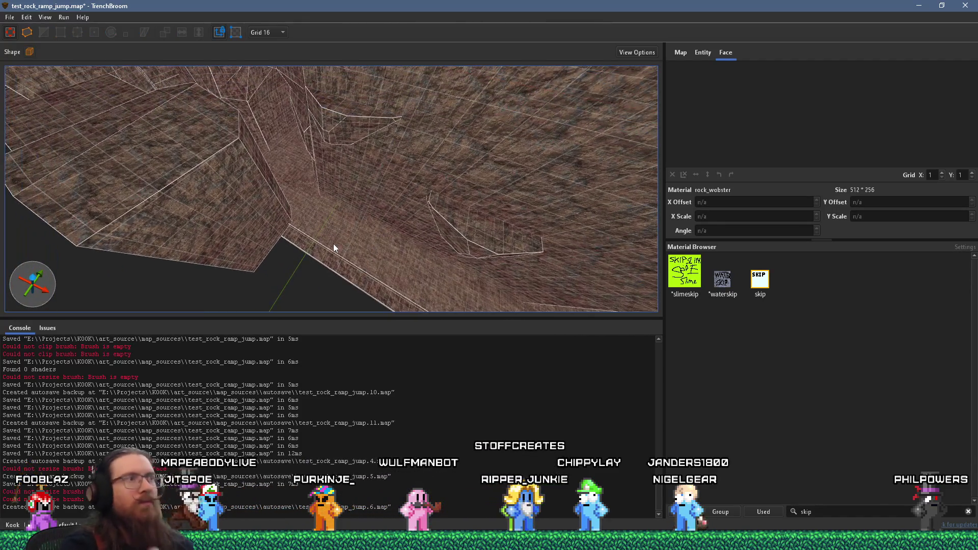
mouse_move(322, 209)
mouse_down()
mouse_move(411, 192)
mouse_move(546, 229)
mouse_up()
mouse_move(297, 218)
mouse_down()
mouse_move(515, 197)
mouse_move(550, 145)
mouse_move(506, 223)
mouse_move(432, 222)
mouse_up()
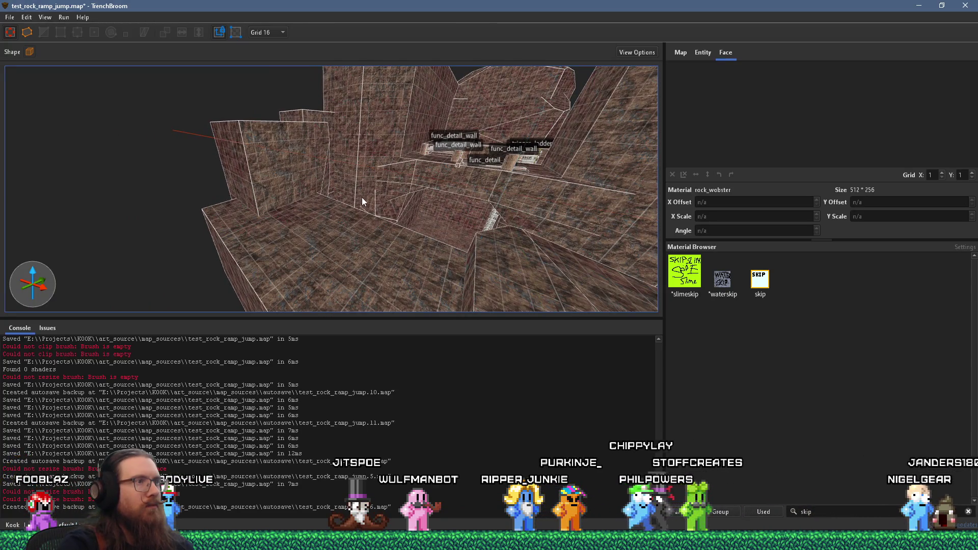
mouse_move(387, 211)
mouse_down()
mouse_move(402, 210)
mouse_move(226, 248)
mouse_move(323, 277)
mouse_move(461, 260)
mouse_move(384, 254)
mouse_move(319, 118)
mouse_move(365, 193)
mouse_move(312, 158)
mouse_move(400, 166)
mouse_move(378, 158)
mouse_move(360, 218)
mouse_move(349, 181)
mouse_move(408, 245)
mouse_move(381, 234)
mouse_move(319, 147)
mouse_move(338, 102)
mouse_move(345, 192)
mouse_move(480, 127)
mouse_up()
click(311, 159)
key(Escape)
mouse_move(345, 188)
mouse_down()
mouse_move(273, 108)
mouse_move(307, 155)
mouse_move(450, 32)
mouse_move(390, 160)
mouse_up()
click(390, 166)
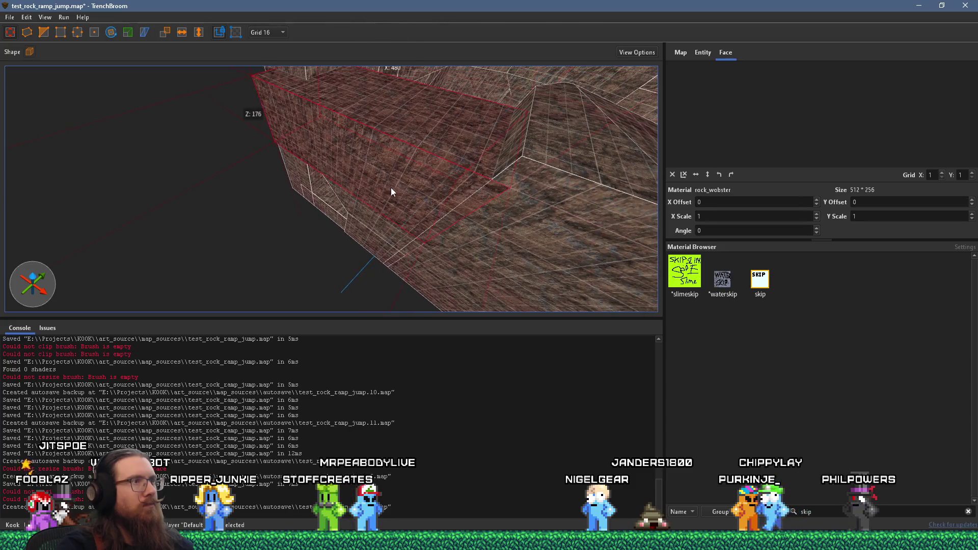
Split the long rock ledge along a two-point clip plane, keeping both sides
mouse_move(360, 247)
mouse_down()
mouse_move(228, 114)
mouse_move(272, 115)
mouse_move(316, 189)
mouse_up()
mouse_move(332, 264)
mouse_down()
mouse_move(338, 288)
mouse_move(380, 125)
mouse_move(343, 353)
mouse_up()
mouse_move(347, 87)
mouse_down()
mouse_move(434, 231)
mouse_move(397, 167)
mouse_move(263, 252)
mouse_move(137, 212)
mouse_move(269, 205)
mouse_move(298, 255)
mouse_move(294, 130)
mouse_move(292, 193)
mouse_move(139, 179)
mouse_move(255, 209)
mouse_move(302, 204)
mouse_up()
mouse_move(369, 178)
mouse_down()
mouse_move(356, 185)
mouse_move(77, 43)
mouse_up()
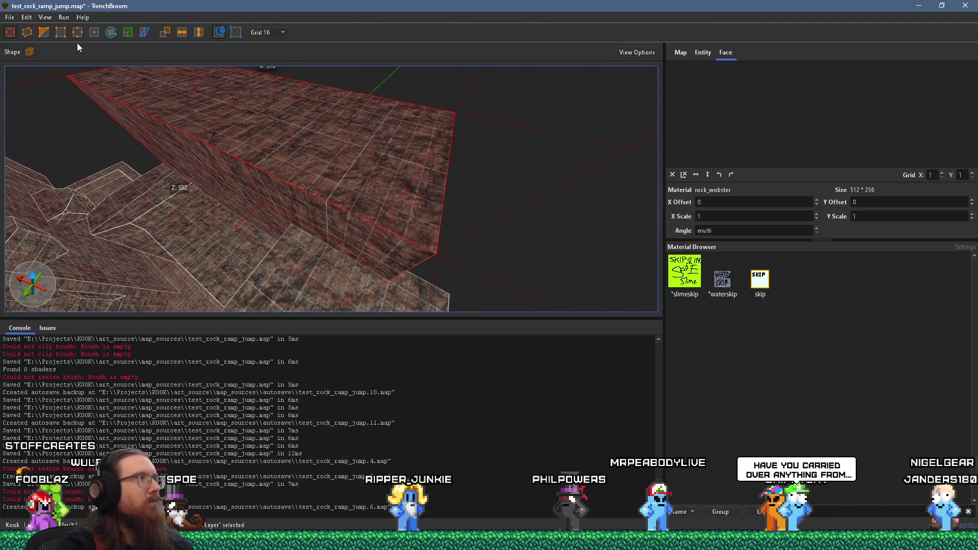
click(445, 189)
click(255, 162)
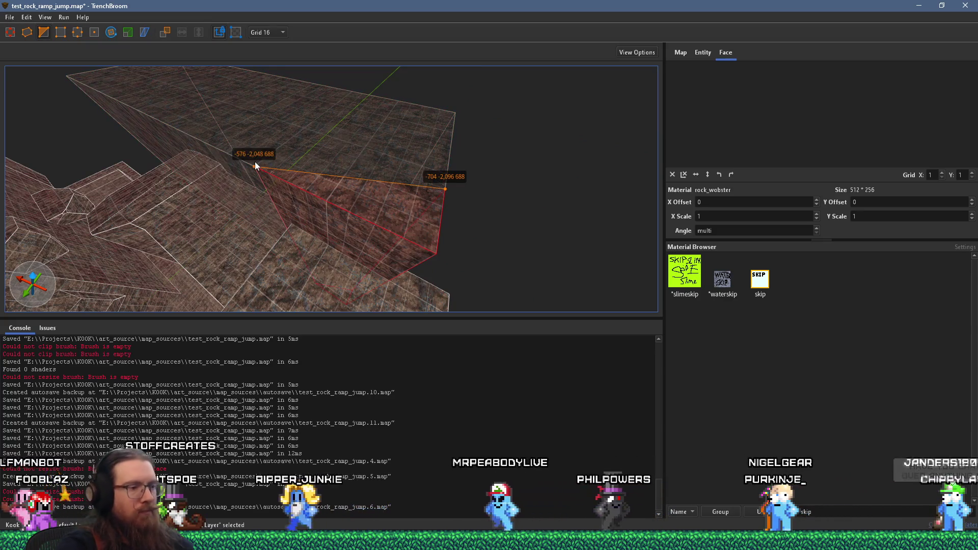
key(Tab)
key(Return)
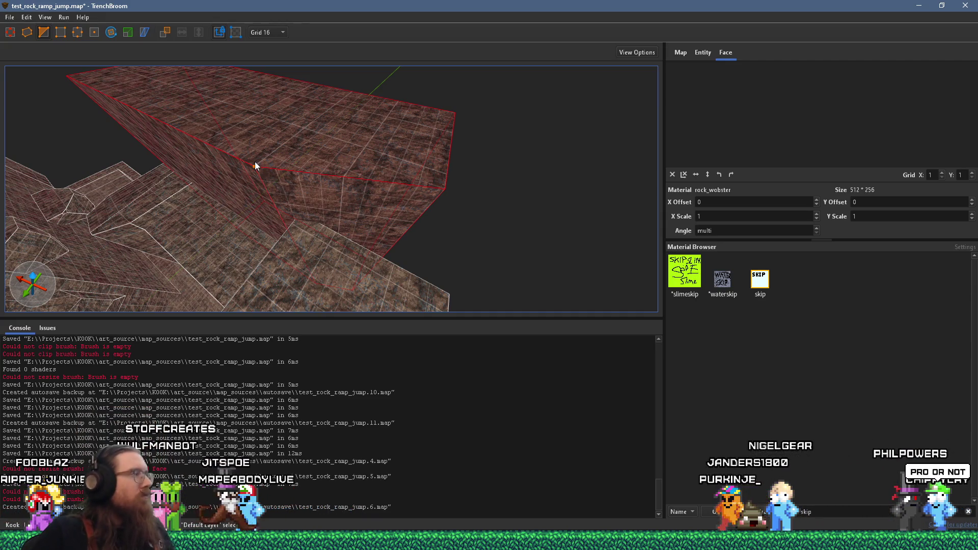
Apply a second clip to bevel the ledge edge, then inspect it from below
mouse_move(236, 112)
mouse_down()
mouse_move(304, 151)
mouse_move(290, 178)
mouse_move(417, 192)
mouse_up()
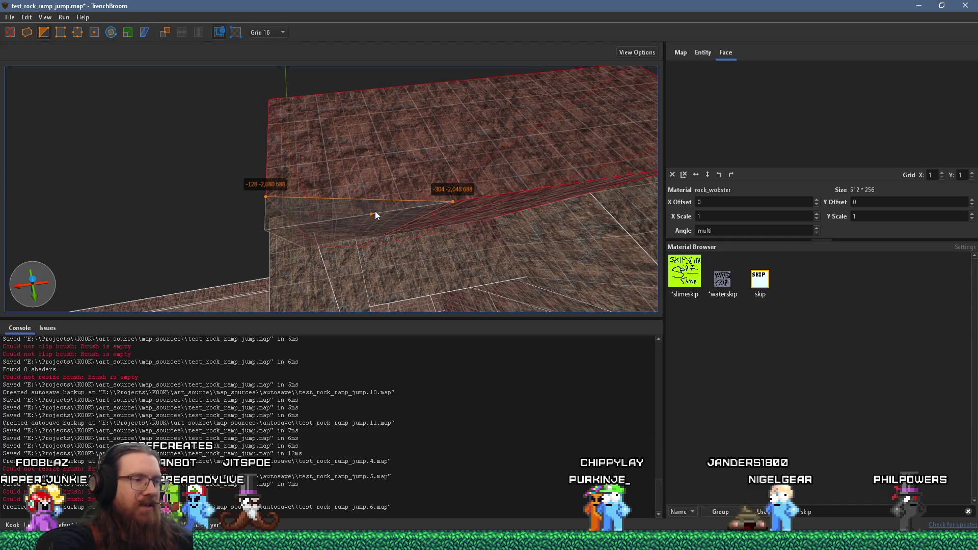
key(Return)
key(Escape)
mouse_move(383, 228)
mouse_down()
mouse_move(335, 210)
mouse_move(328, 142)
mouse_up()
mouse_move(393, 194)
mouse_down()
mouse_move(167, 184)
mouse_move(338, 192)
mouse_move(170, 182)
mouse_move(245, 214)
mouse_move(202, 198)
mouse_up()
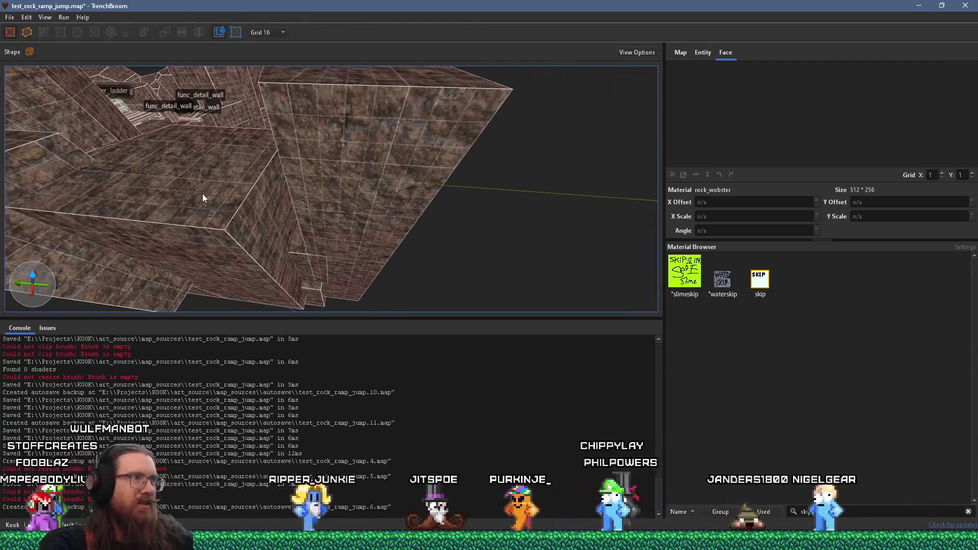
click(281, 212)
mouse_move(301, 218)
mouse_down()
mouse_move(452, 262)
mouse_move(264, 234)
mouse_move(300, 205)
mouse_move(237, 242)
mouse_move(279, 189)
mouse_move(205, 202)
mouse_up()
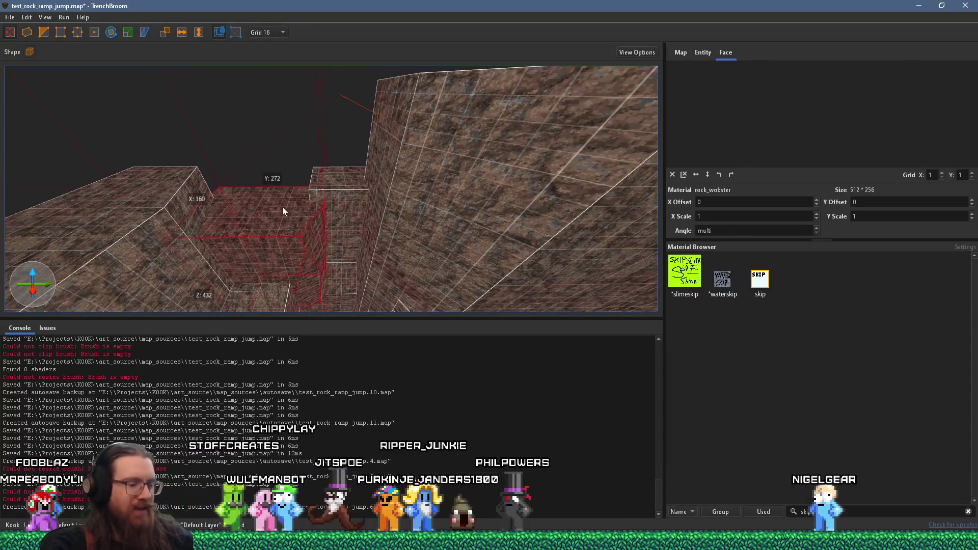